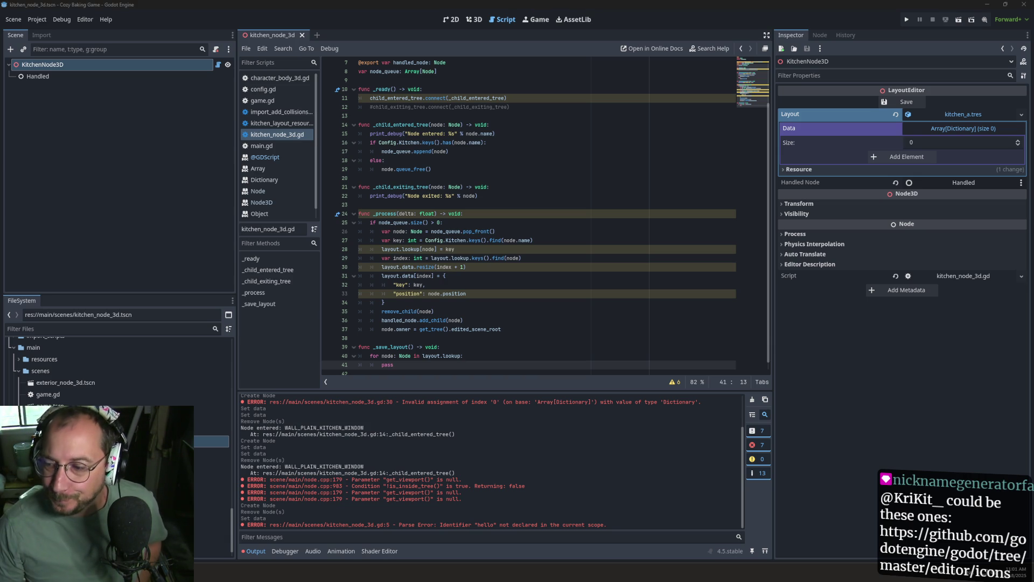
Back in the editor, copy the layout.data dictionary assignment block from _process.
{"action": "key", "text": "alt+Tab"}
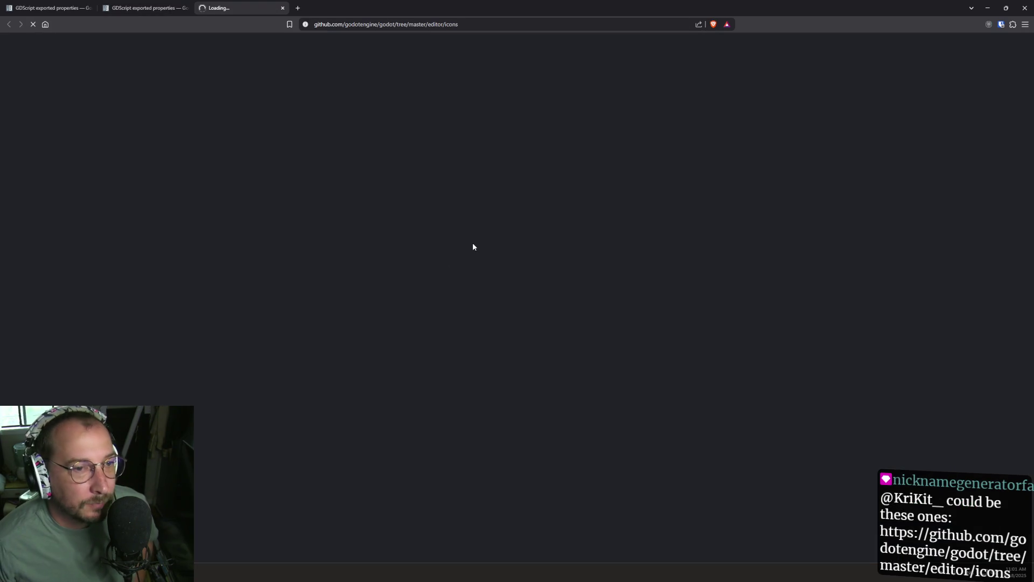
{"action": "scroll", "coordinate": [264, 270], "scroll_direction": "down", "scroll_amount": 2}
{"action": "scroll", "coordinate": [260, 274], "scroll_direction": "down", "scroll_amount": 20}
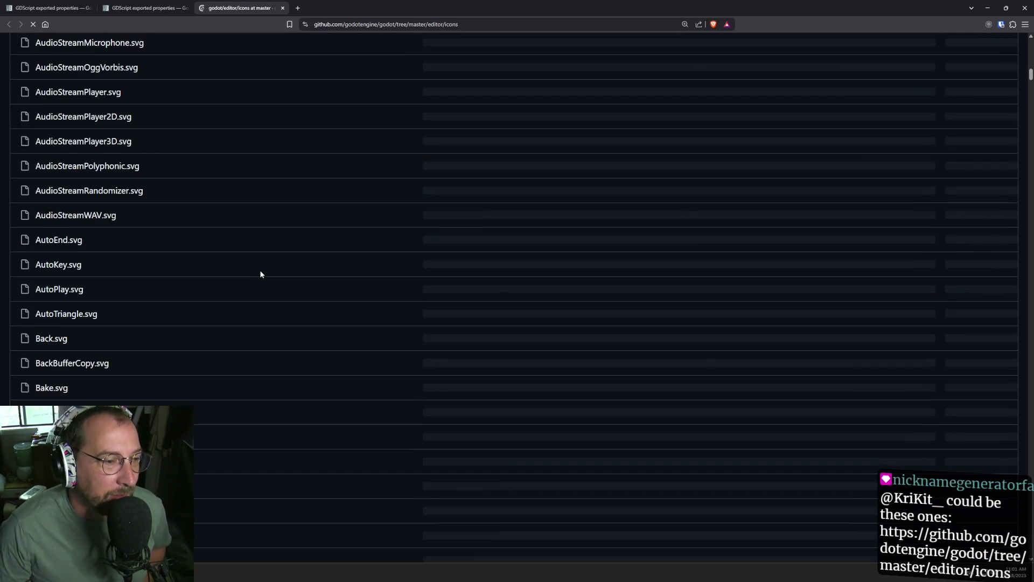
{"action": "scroll", "coordinate": [260, 274], "scroll_direction": "down", "scroll_amount": 20}
{"action": "scroll", "coordinate": [260, 273], "scroll_direction": "down", "scroll_amount": 20}
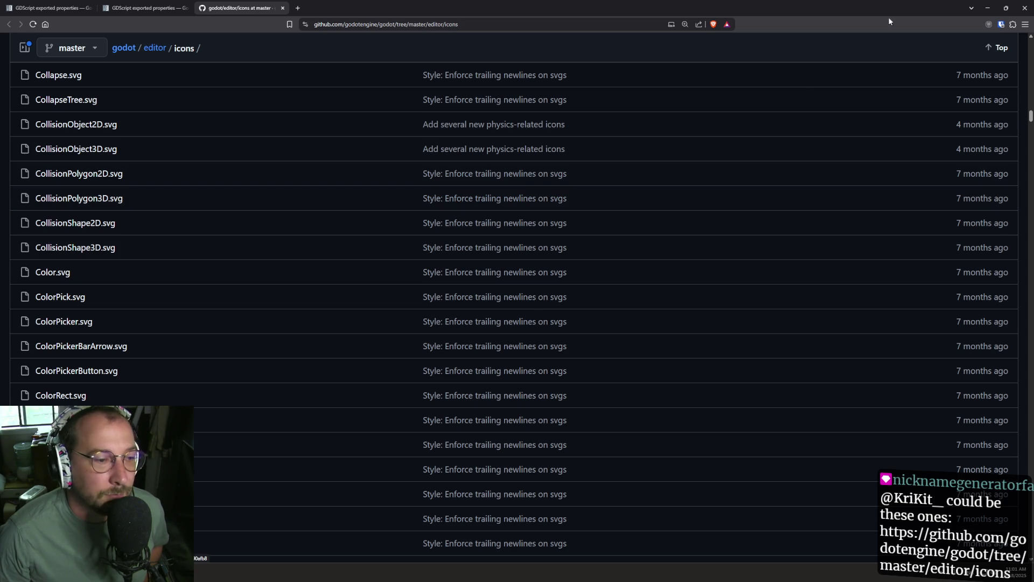
{"action": "left_click", "coordinate": [988, 7]}
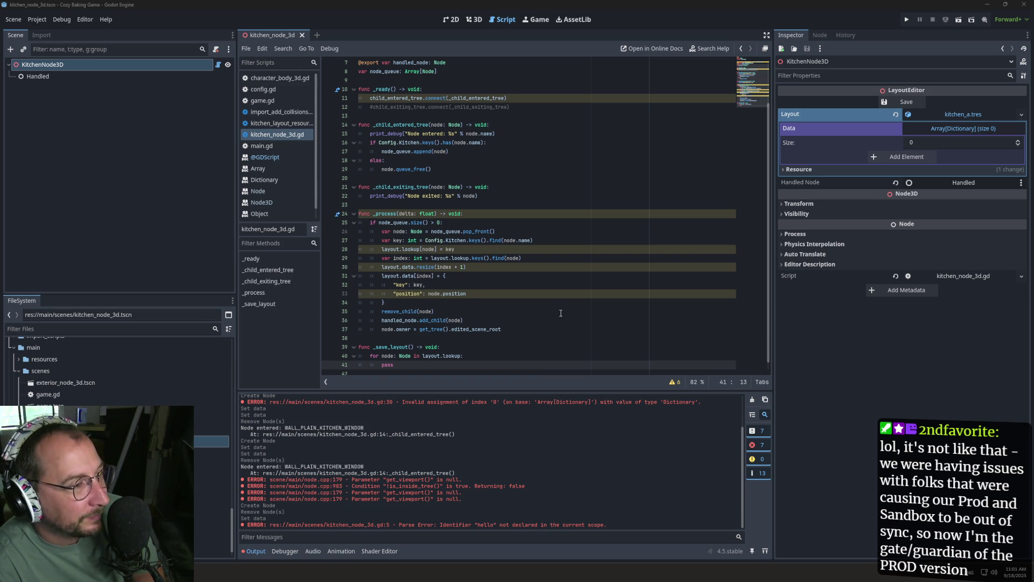
{"action": "scroll", "coordinate": [587, 148], "scroll_direction": "down", "scroll_amount": 1}
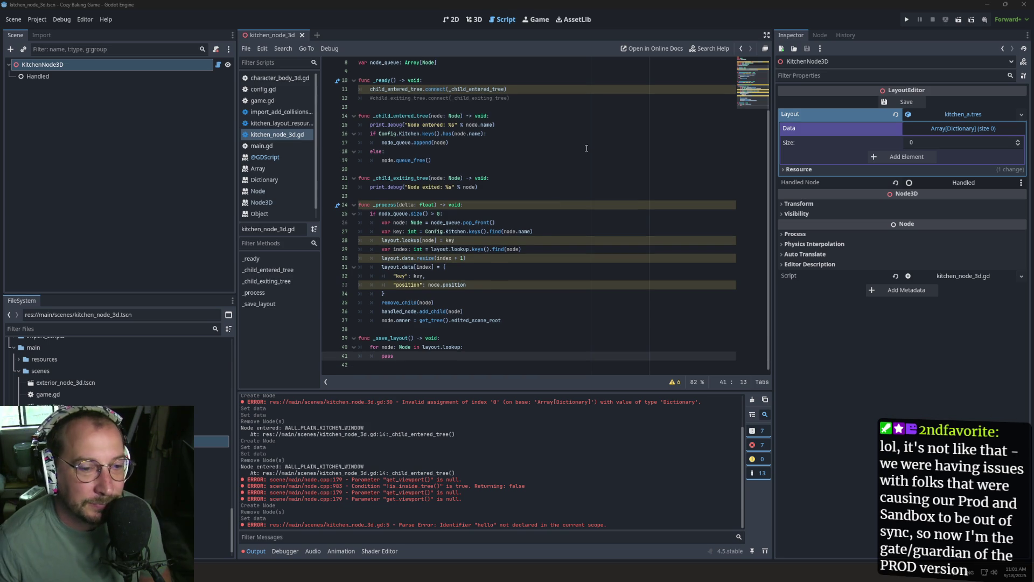
{"action": "left_click", "coordinate": [429, 296]}
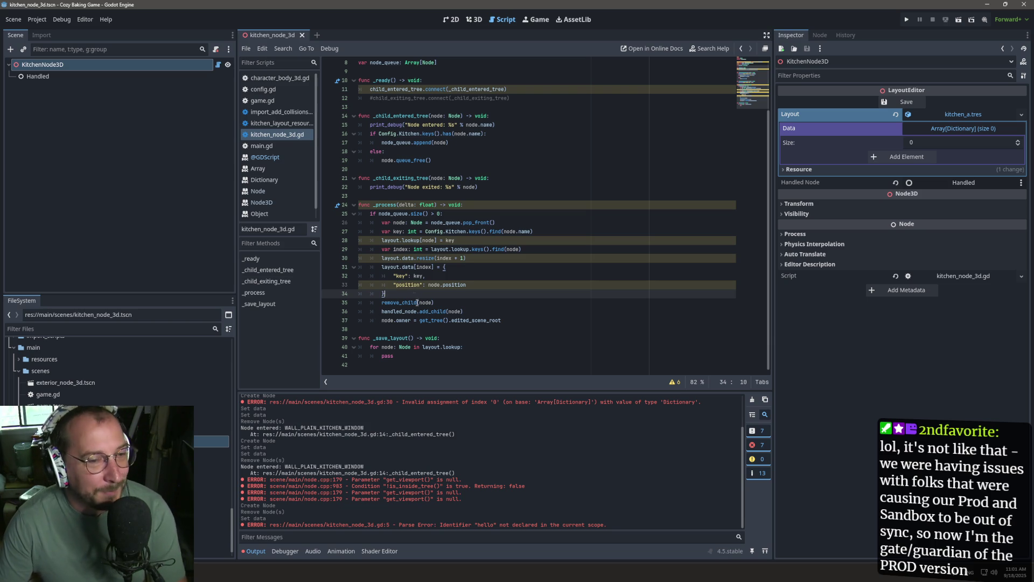
{"action": "left_click_drag", "start_coordinate": [406, 293], "coordinate": [340, 267]}
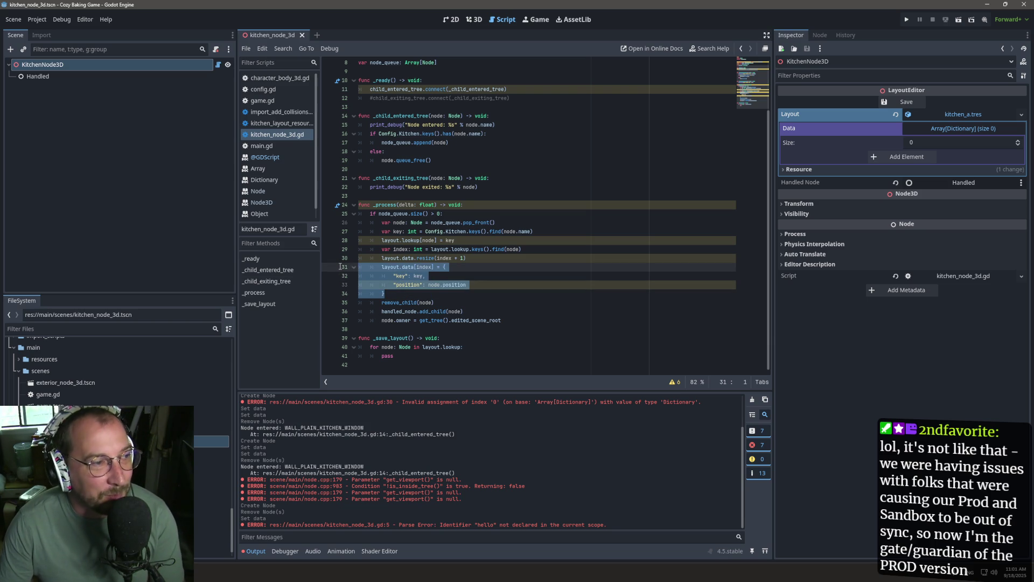
{"action": "key", "text": "ctrl+c"}
Replace pass in _save_layout's loop with the copied layout.data block.
{"action": "triple_click", "coordinate": [454, 355]}
{"action": "key", "text": "ctrl+v"}
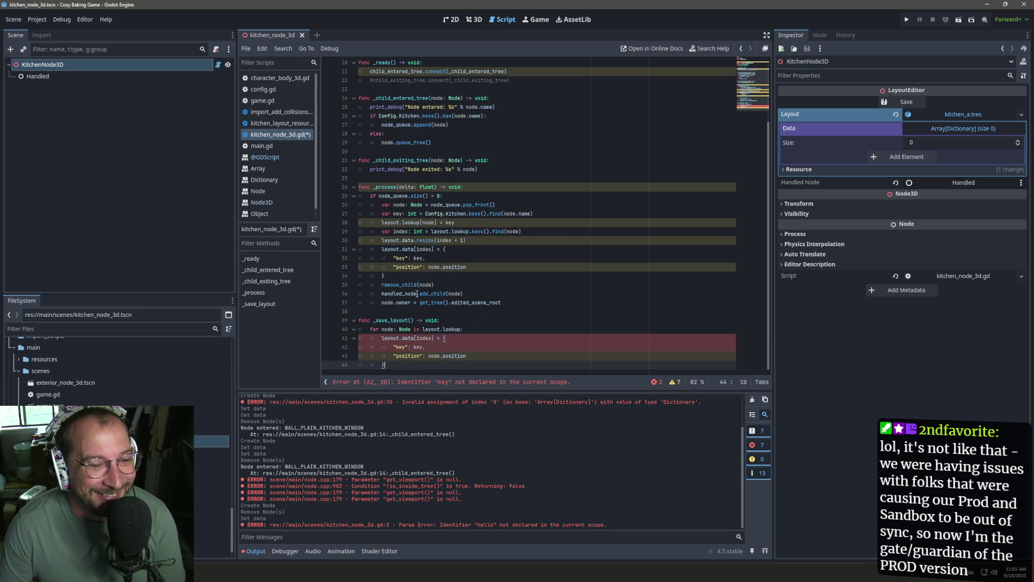
{"action": "key", "text": "ctrl+z"}
{"action": "left_click", "coordinate": [433, 366]}
{"action": "key", "text": "Up"}
{"action": "key", "text": "End"}
{"action": "key", "text": "shift+Home"}
{"action": "key", "text": "ctrl+v"}
{"action": "left_click", "coordinate": [409, 335]}
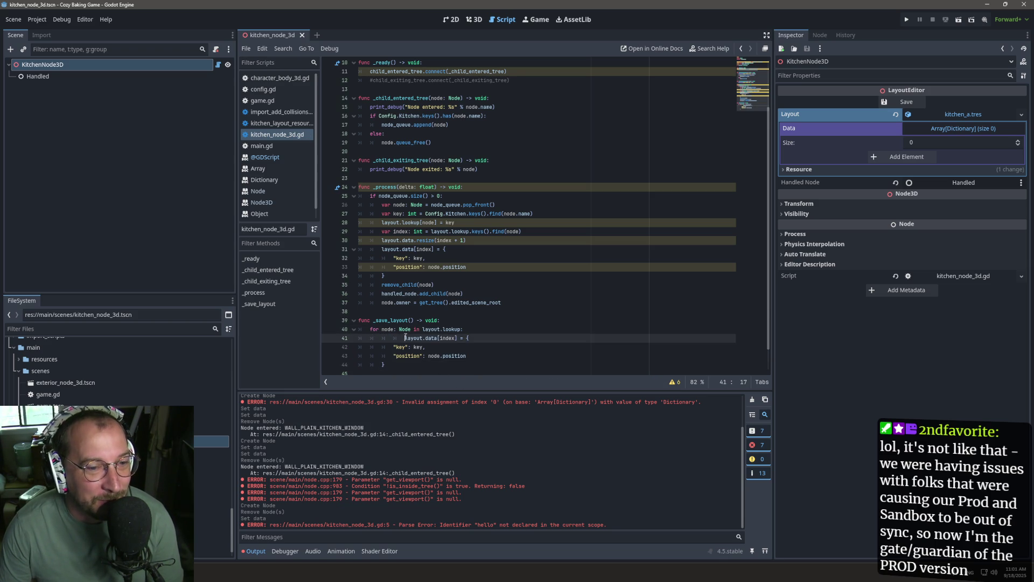
{"action": "key", "text": "ctrl+z"}
{"action": "key", "text": "BackSpace"}
{"action": "key", "text": "BackSpace"}
{"action": "key", "text": "BackSpace"}
{"action": "key", "text": "Return"}
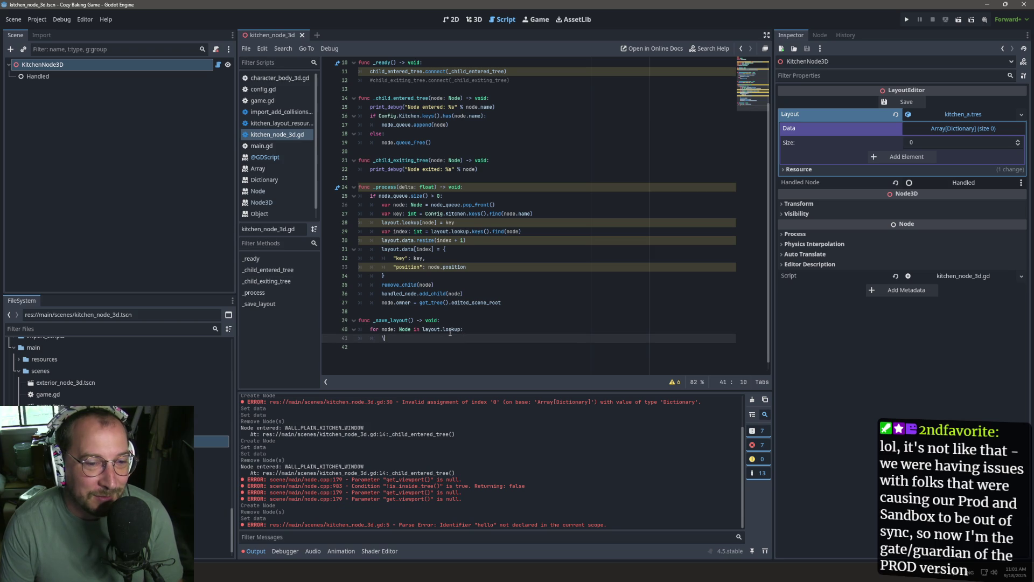
{"action": "key", "text": "ctrl+v"}
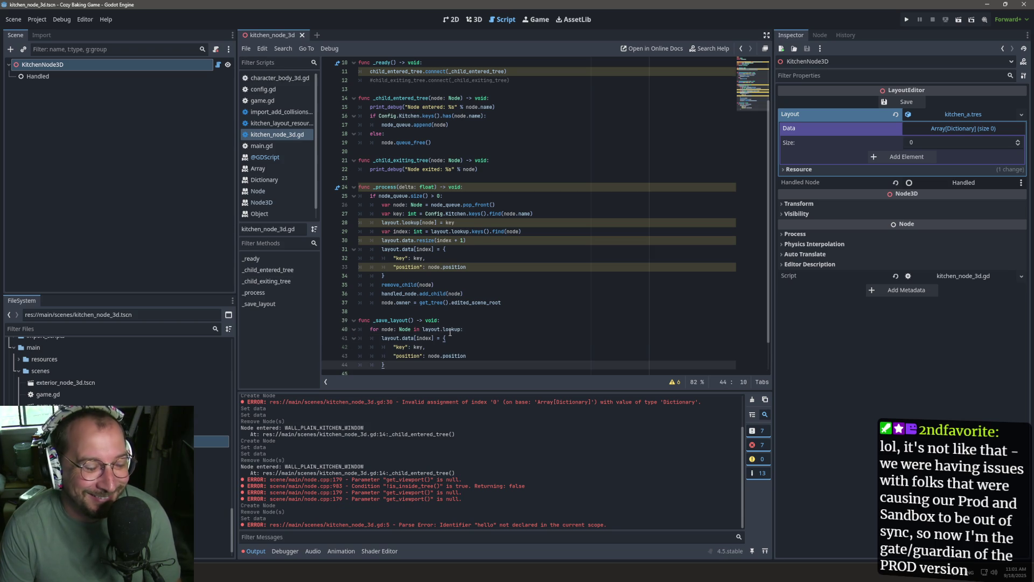
Copy the index lookup line from _process into the top of the loop body and save kitchen_node_3d.gd.
{"action": "double_click", "coordinate": [384, 330]}
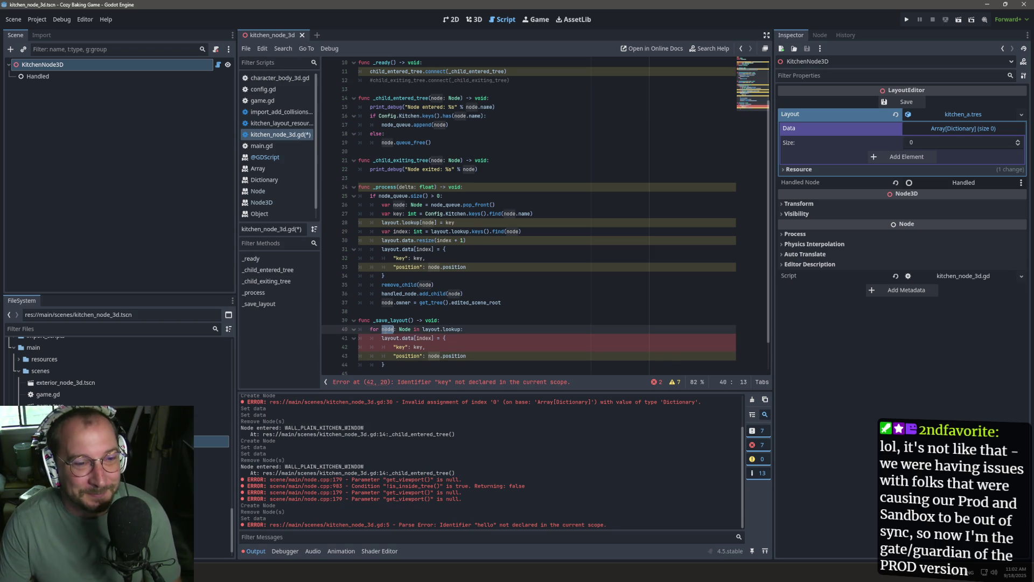
{"action": "left_click", "coordinate": [420, 337]}
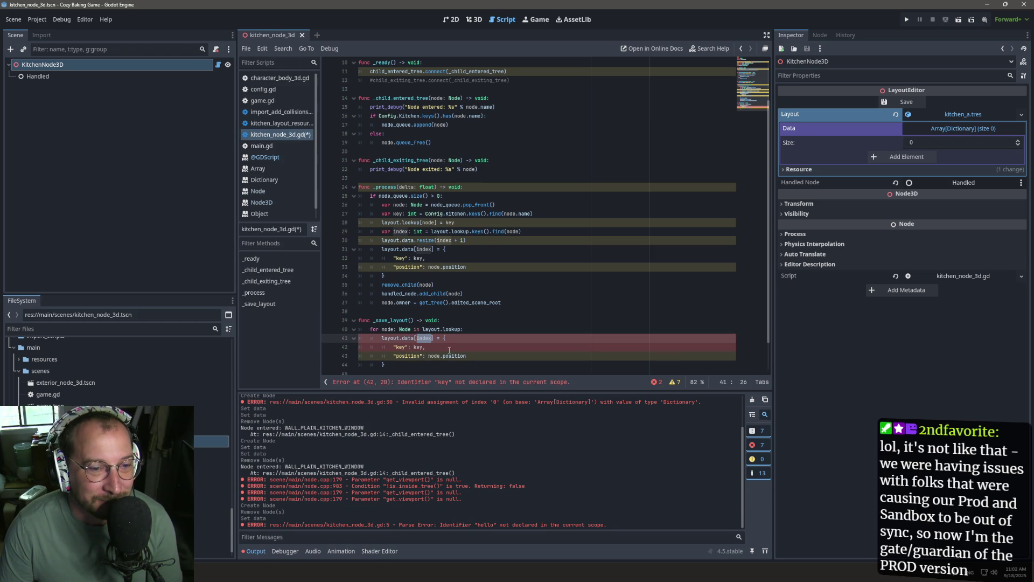
{"action": "left_click", "coordinate": [382, 330]}
{"action": "double_click", "coordinate": [383, 330]}
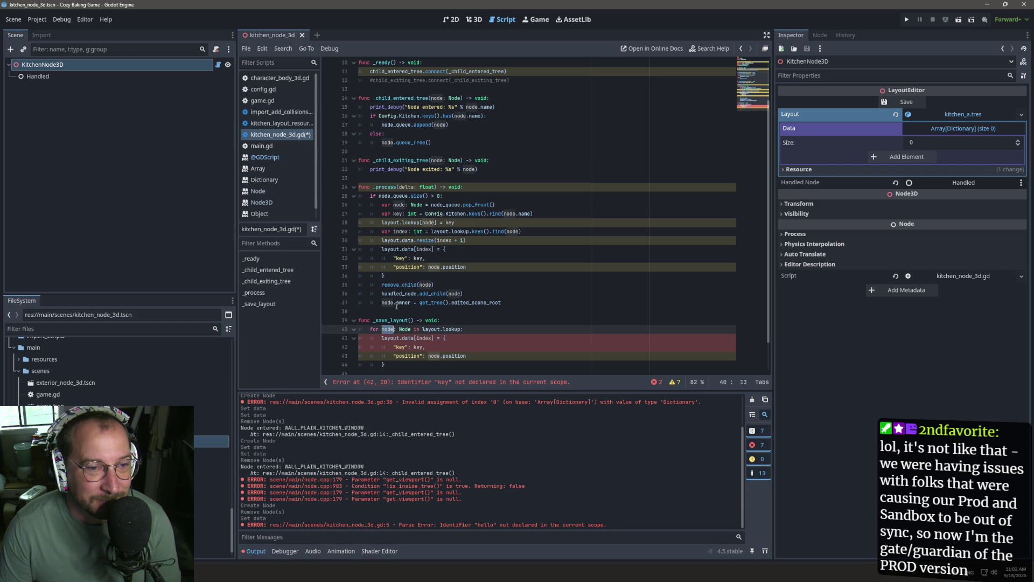
{"action": "left_click_drag", "start_coordinate": [382, 232], "coordinate": [532, 233]}
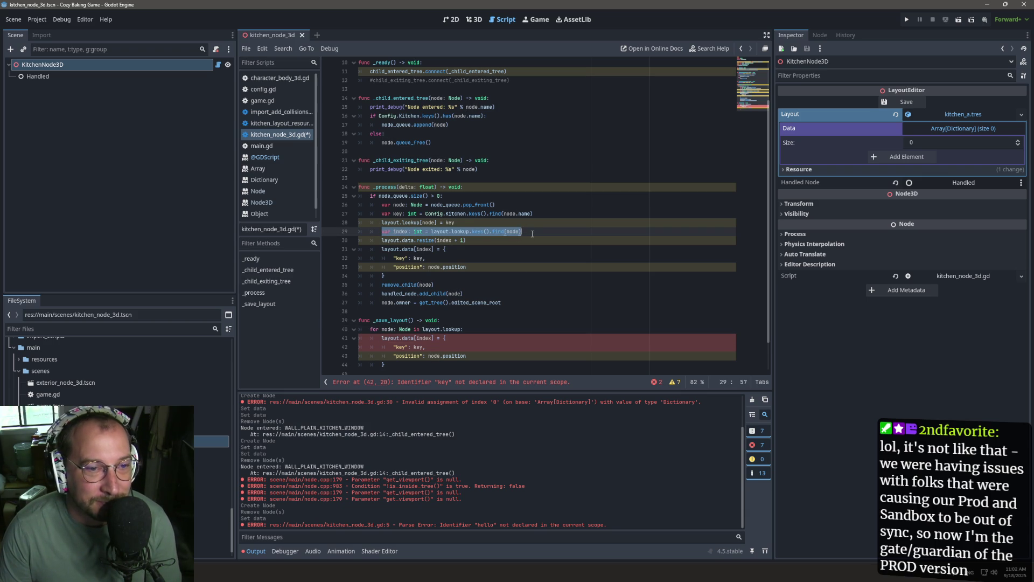
{"action": "key", "text": "ctrl+c"}
{"action": "left_click", "coordinate": [493, 331]}
{"action": "key", "text": "Return"}
{"action": "key", "text": "ctrl+v"}
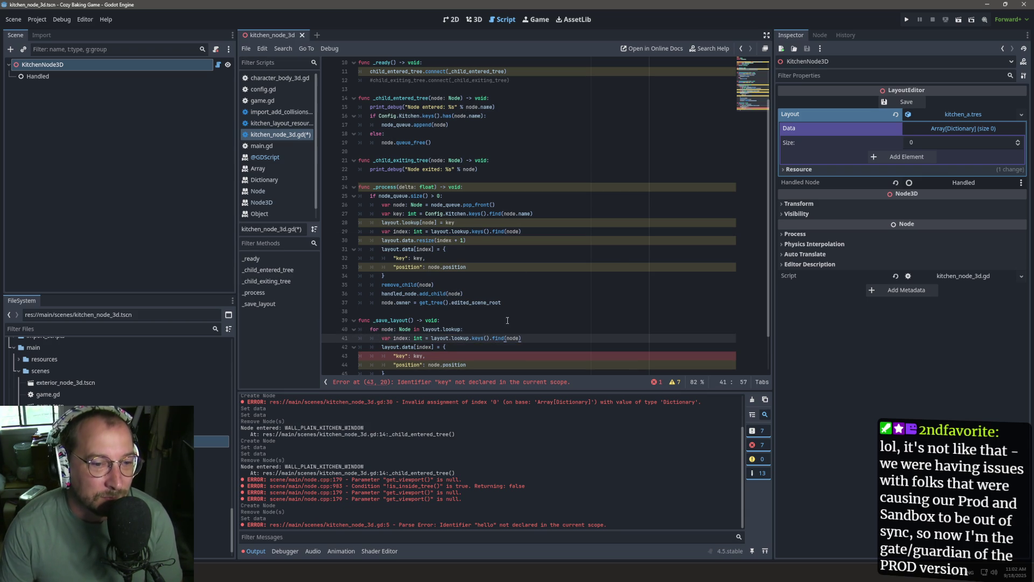
{"action": "key", "text": "ctrl+s"}
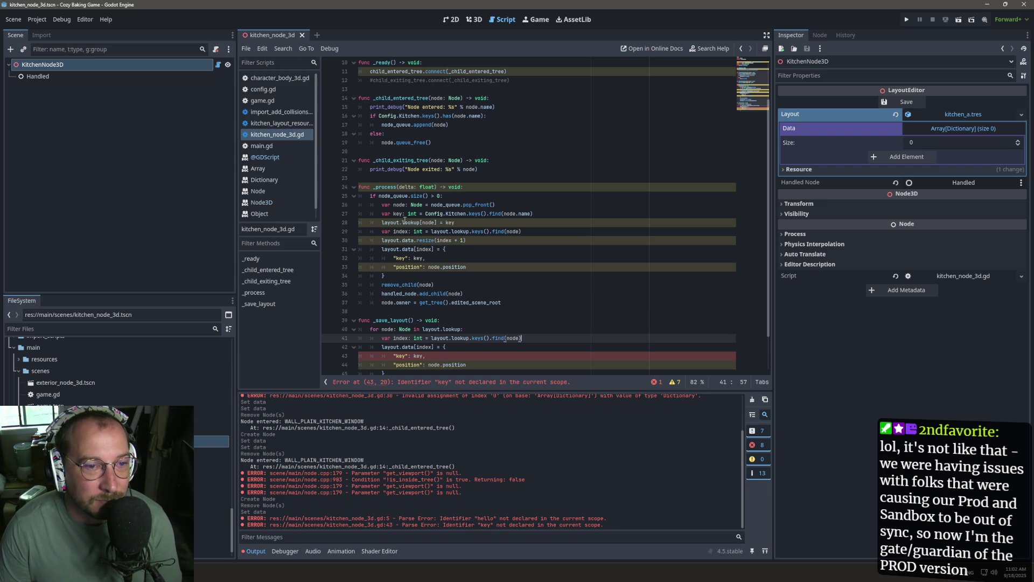
{"action": "mouse_move", "coordinate": [380, 222]}
{"action": "left_mouse_down"}
{"action": "mouse_move", "coordinate": [468, 207]}
{"action": "mouse_move", "coordinate": [467, 220]}
{"action": "mouse_move", "coordinate": [364, 229]}
{"action": "left_mouse_up"}
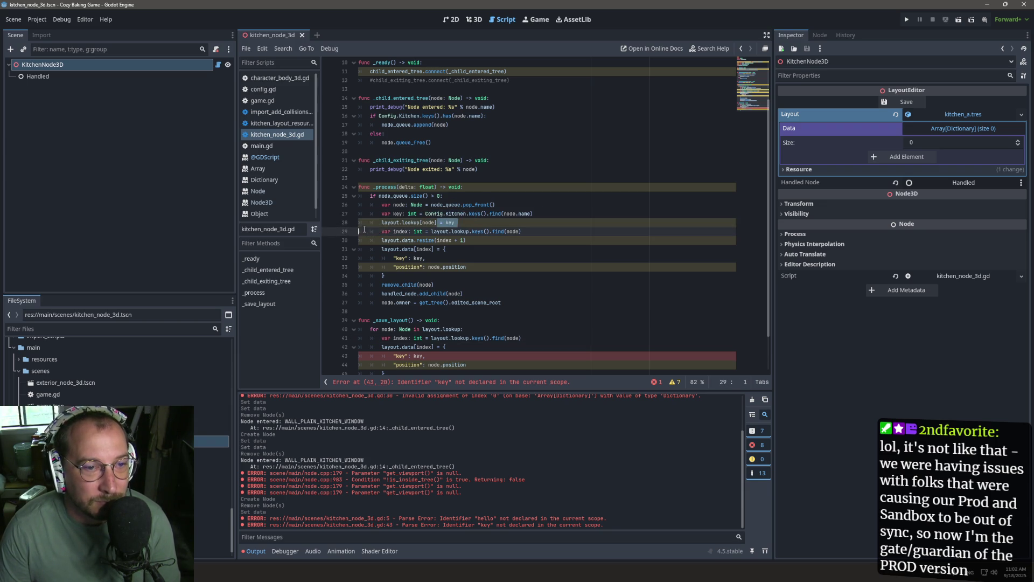
Set the entry's "key" to layout.lookup[node], fix the trailing commas, and clear the Output log.
{"action": "left_click", "coordinate": [416, 355]}
{"action": "double_click", "coordinate": [416, 356]}
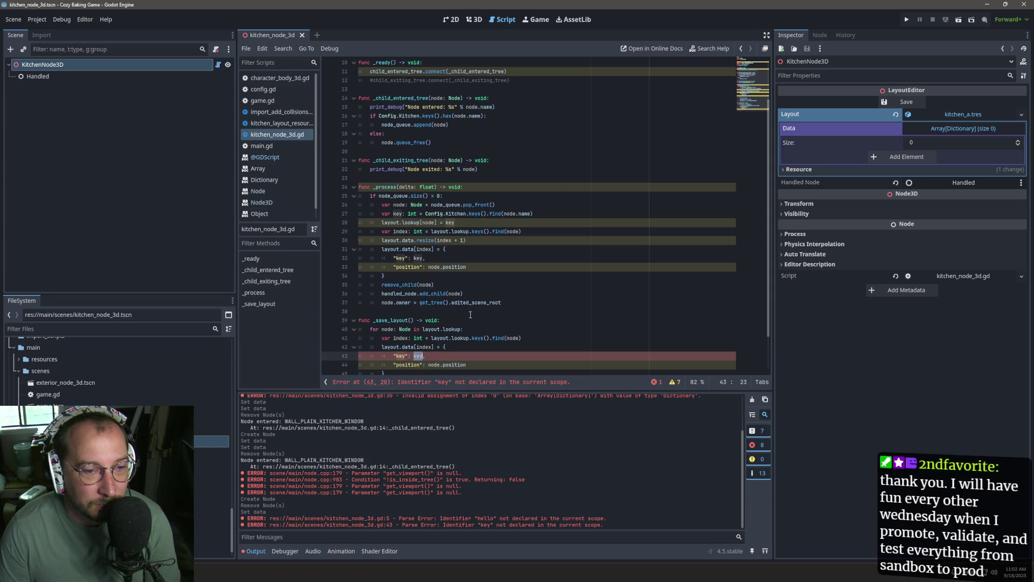
{"action": "type", "text": "layout.lookup[node]"}
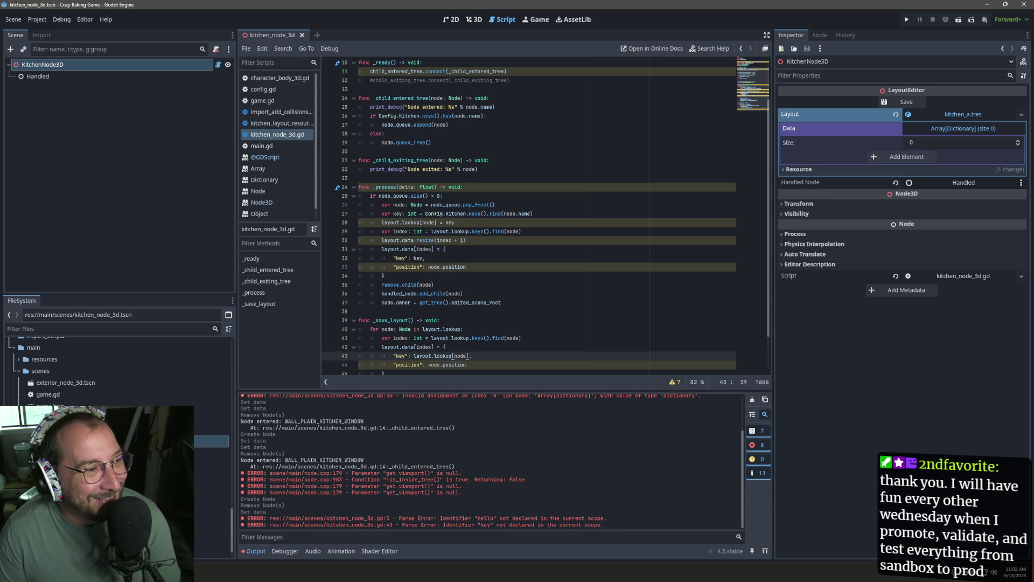
{"action": "scroll", "coordinate": [502, 247], "scroll_direction": "down", "scroll_amount": 1}
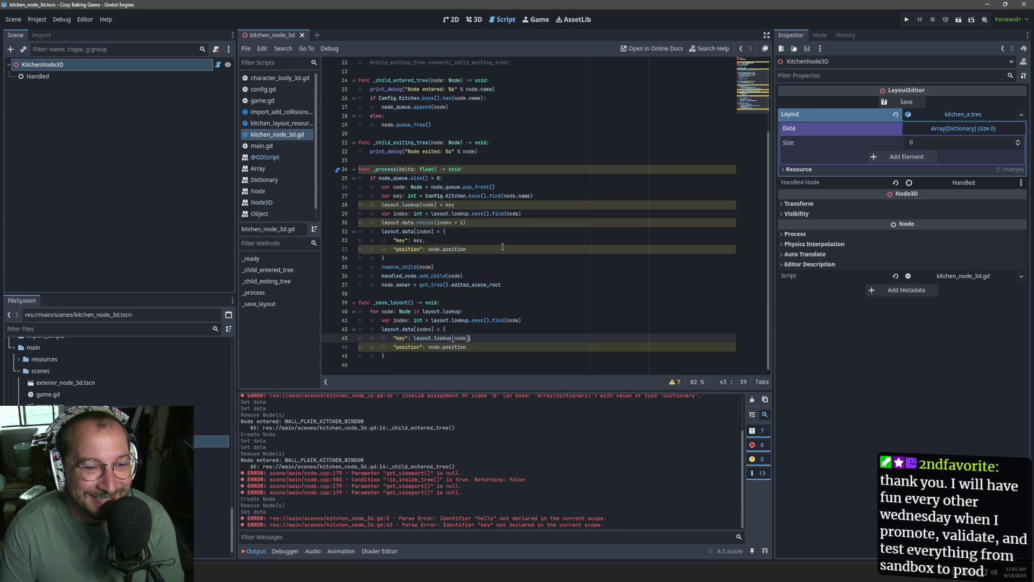
{"action": "type", "text": ","}
{"action": "key", "text": "Down"}
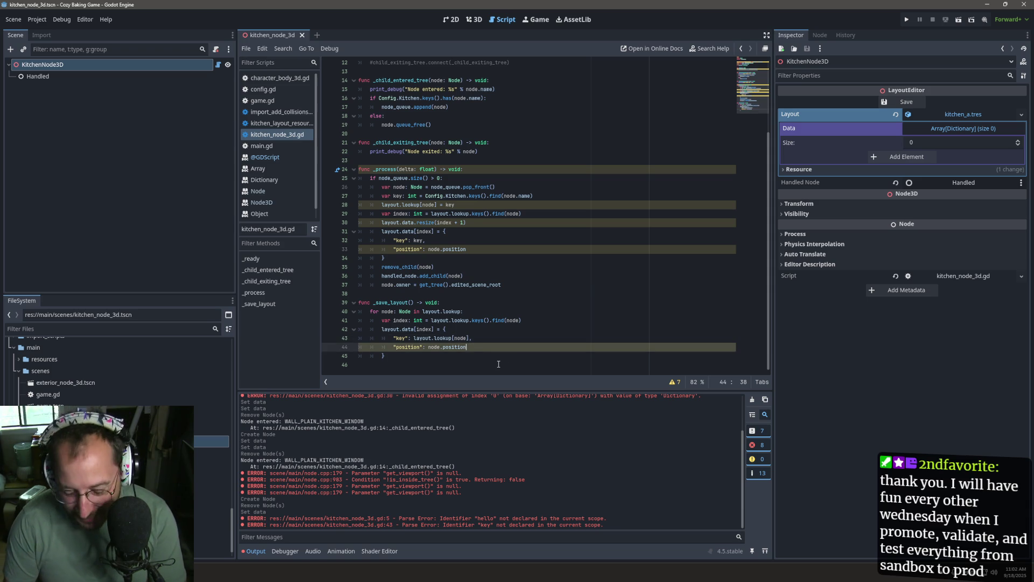
{"action": "key", "text": "BackSpace"}
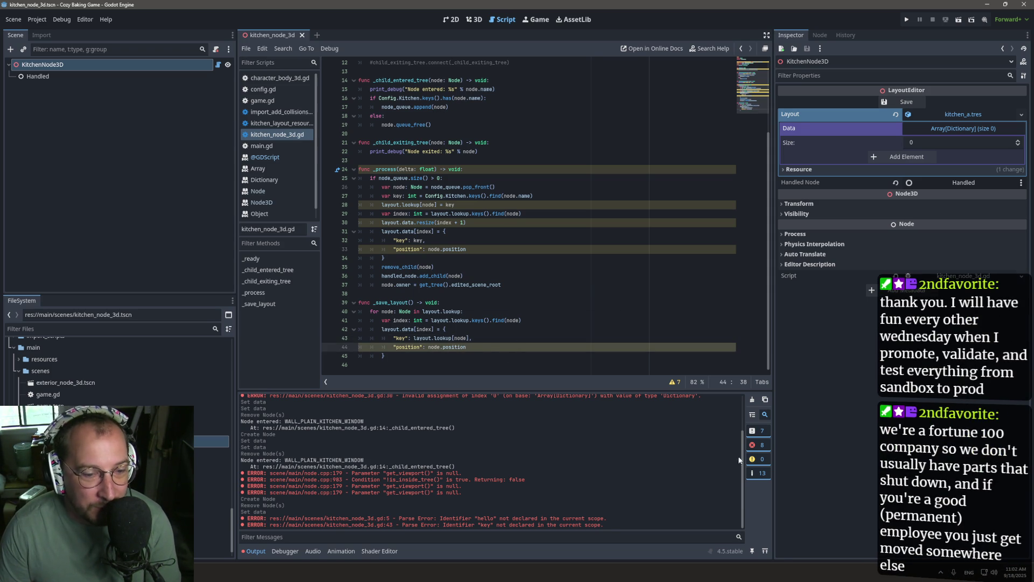
{"action": "left_click", "coordinate": [754, 400]}
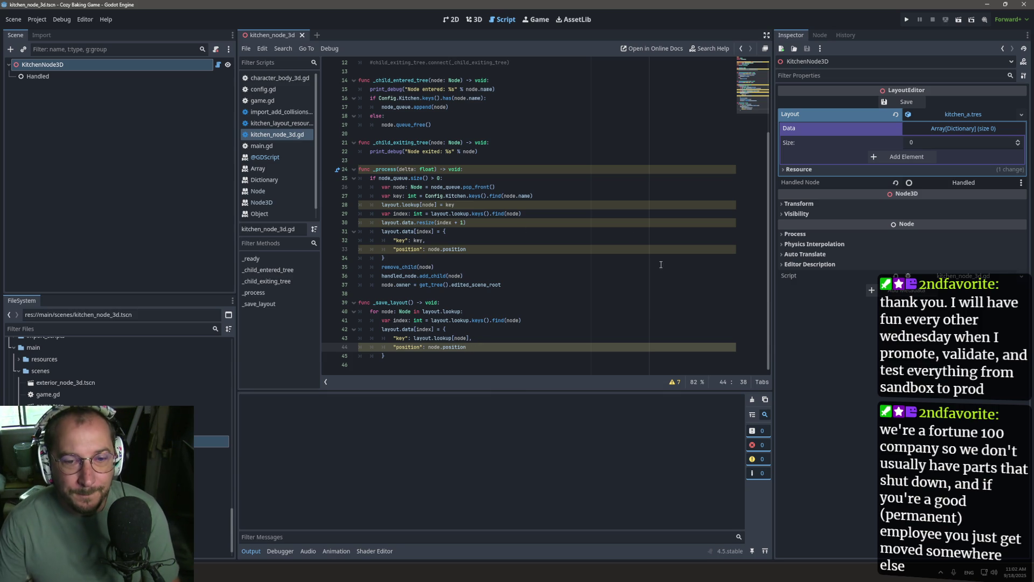
{"action": "left_click", "coordinate": [674, 382]}
{"action": "scroll", "coordinate": [509, 378], "scroll_direction": "down", "scroll_amount": 1}
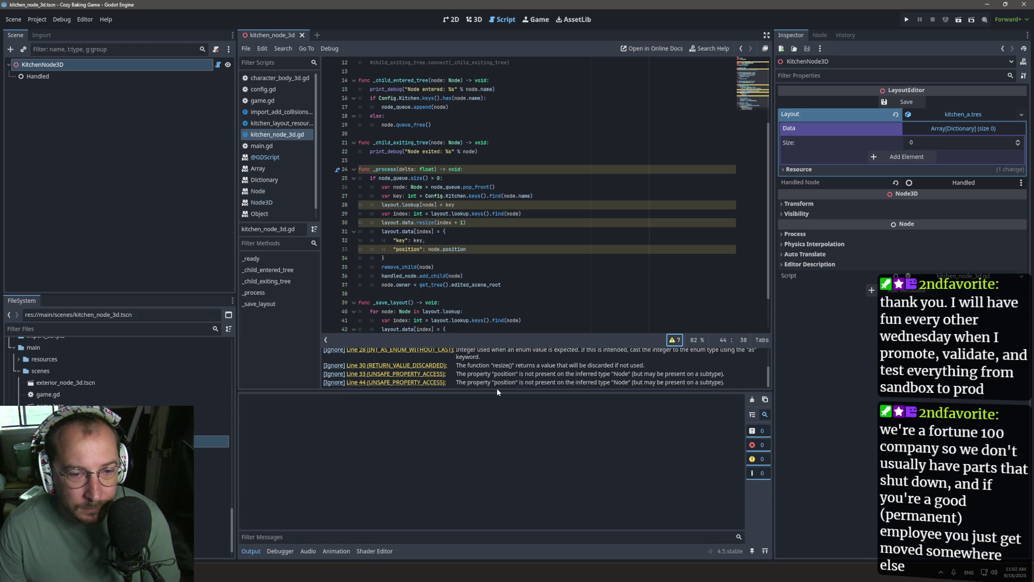
{"action": "left_click_drag", "start_coordinate": [507, 390], "coordinate": [504, 453]}
{"action": "left_click", "coordinate": [464, 370]}
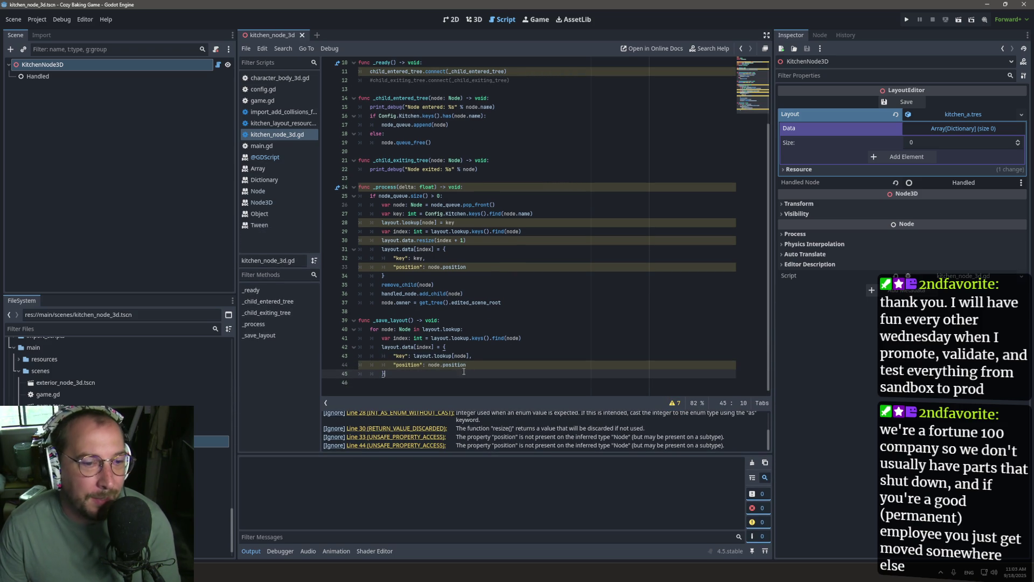
{"action": "double_click", "coordinate": [405, 329]}
{"action": "type", "text": "Node3D"}
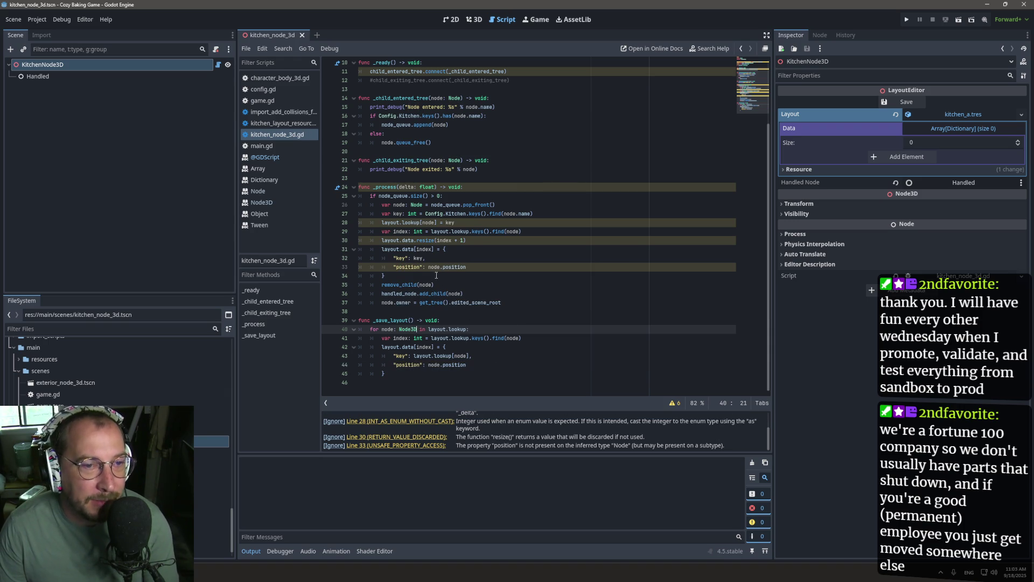
{"action": "left_click", "coordinate": [422, 204]}
{"action": "type", "text": "3D"}
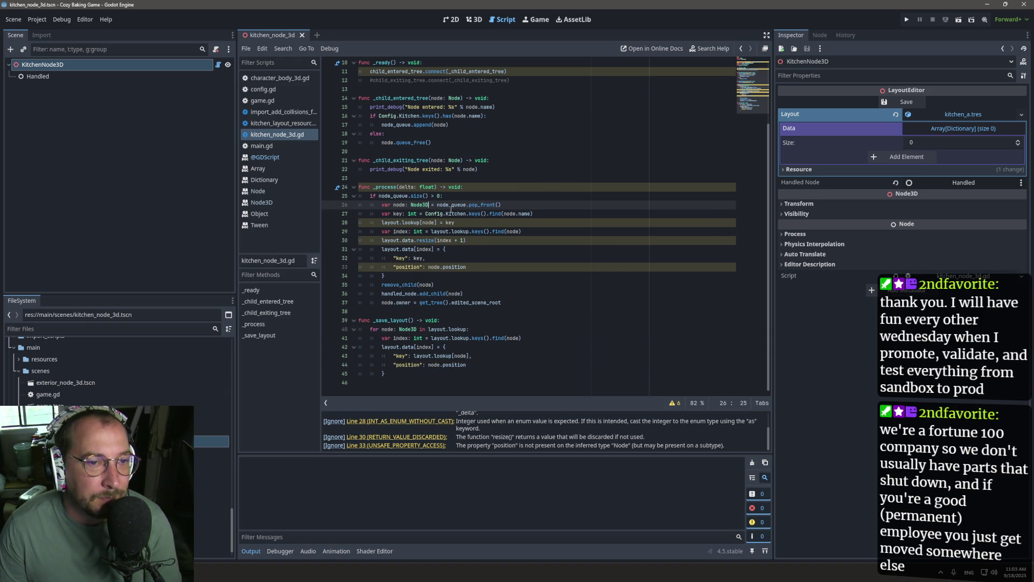
{"action": "key", "text": "ctrl+s"}
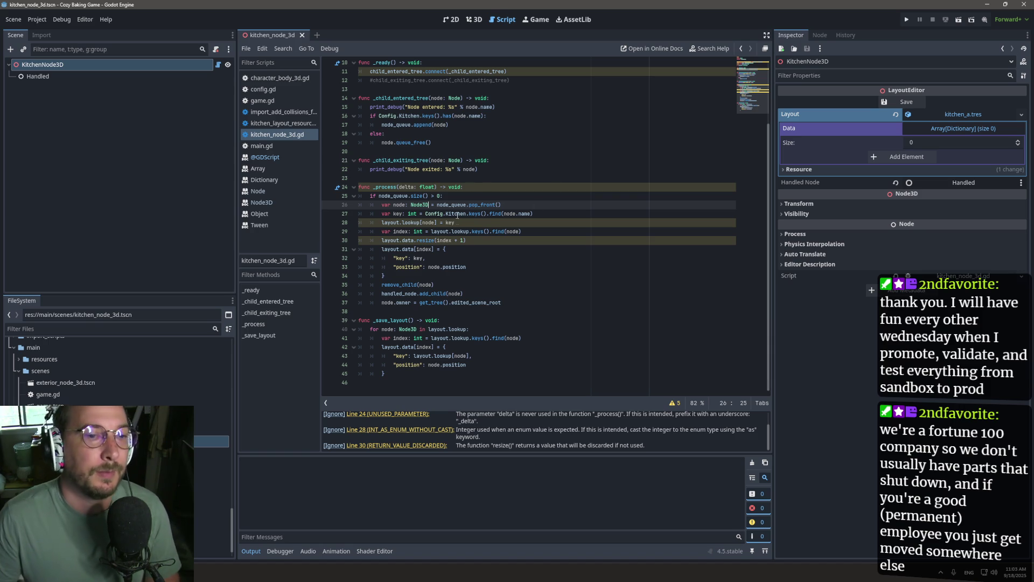
{"action": "scroll", "coordinate": [471, 174], "scroll_direction": "up", "scroll_amount": 2}
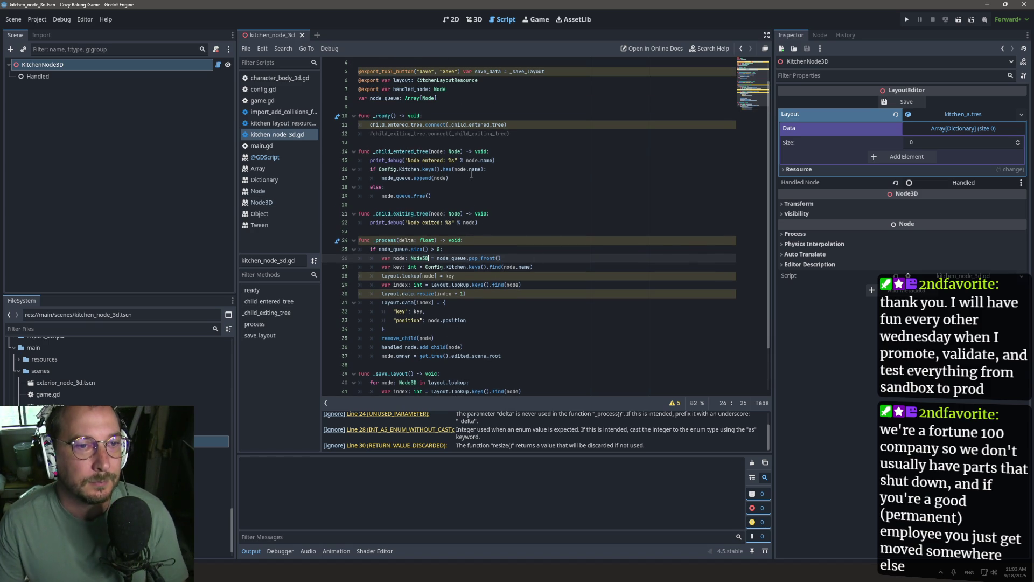
{"action": "scroll", "coordinate": [464, 198], "scroll_direction": "up", "scroll_amount": 1}
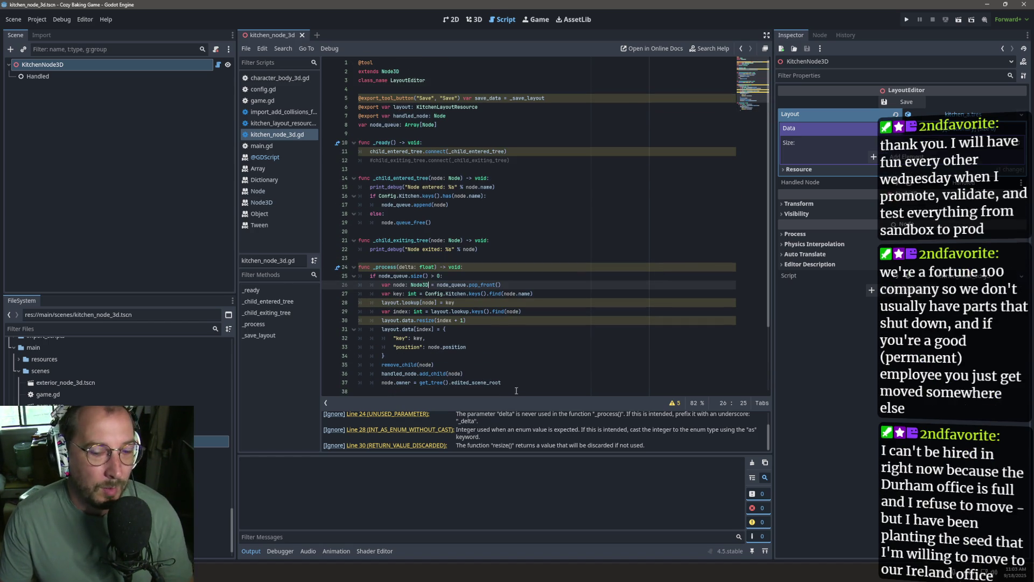
{"action": "scroll", "coordinate": [527, 428], "scroll_direction": "up", "scroll_amount": 2}
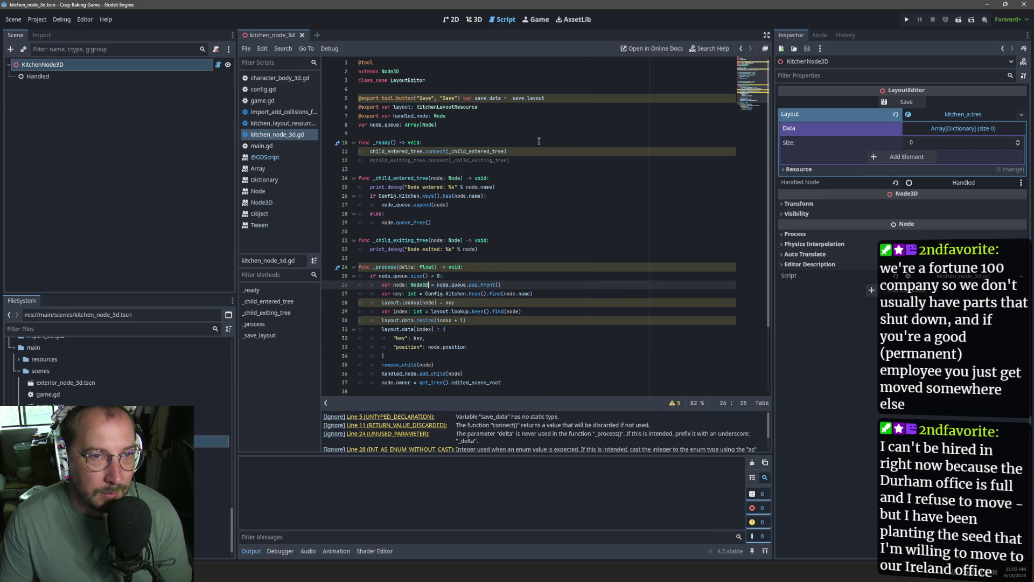
{"action": "left_click", "coordinate": [501, 98]}
{"action": "scroll", "coordinate": [581, 142], "scroll_direction": "down", "scroll_amount": 1}
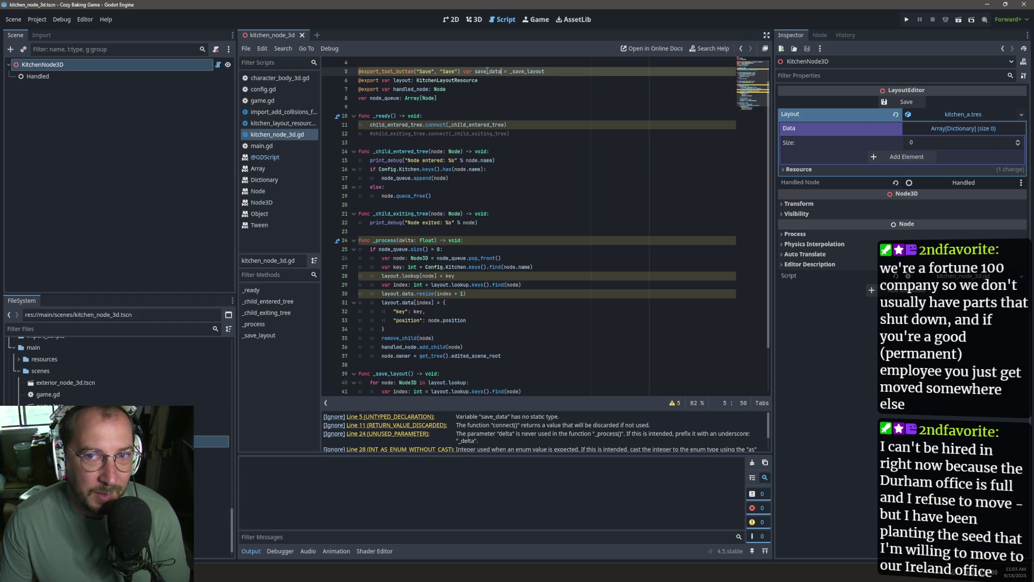
Annotate save_data with the Callable type and save the script.
{"action": "type", "text": ": Button"}
{"action": "key", "text": "Return"}
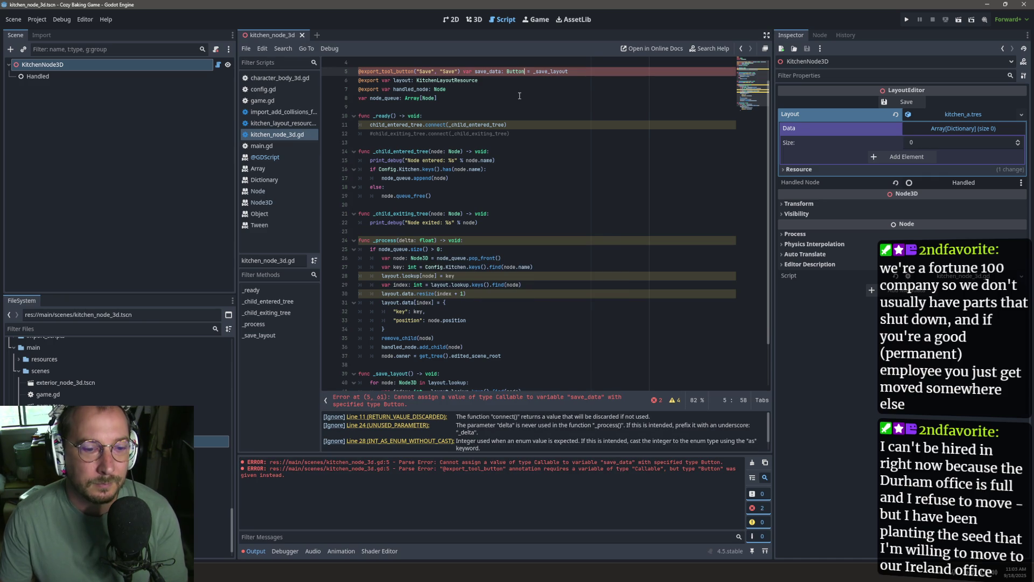
{"action": "key", "text": "ctrl+z"}
{"action": "type", "text": ": Callable"}
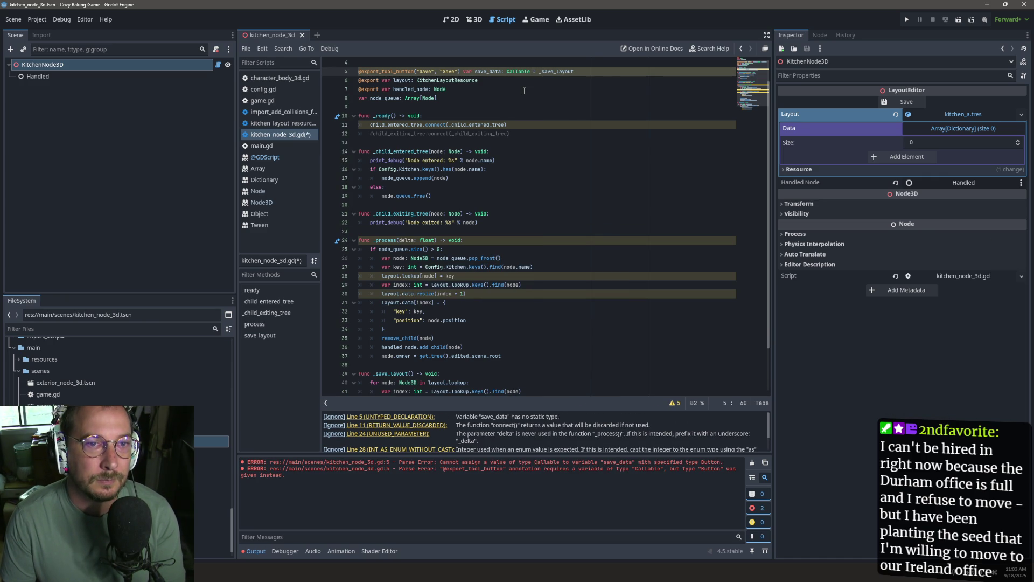
{"action": "key", "text": "ctrl+s"}
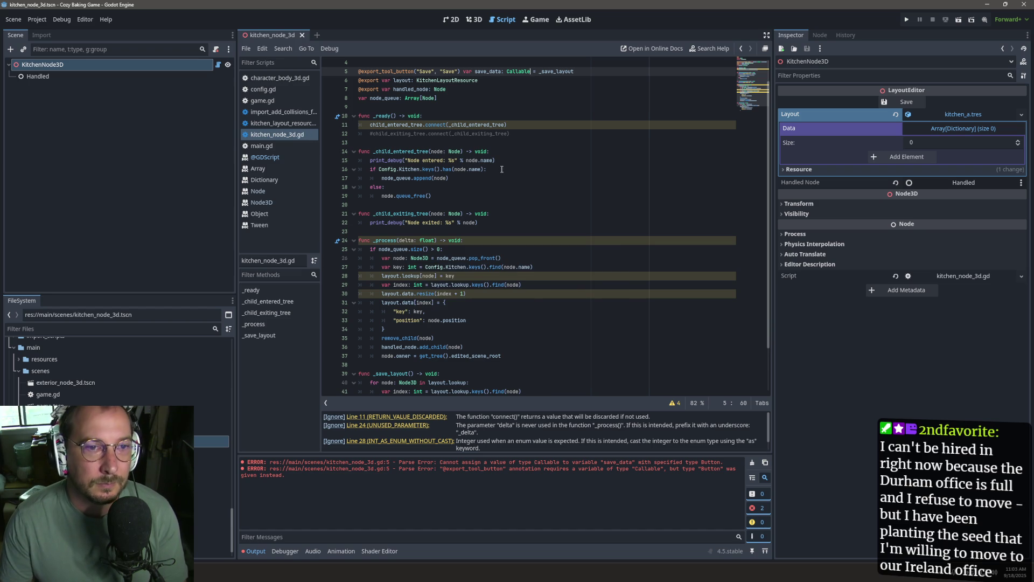
Add print("save!") to _save_layout, clear the Output, and run the Inspector's Save action.
{"action": "scroll", "coordinate": [527, 157], "scroll_direction": "down", "scroll_amount": 2}
{"action": "left_click", "coordinate": [472, 323]}
{"action": "key", "text": "Return"}
{"action": "type", "text": "print(\""}
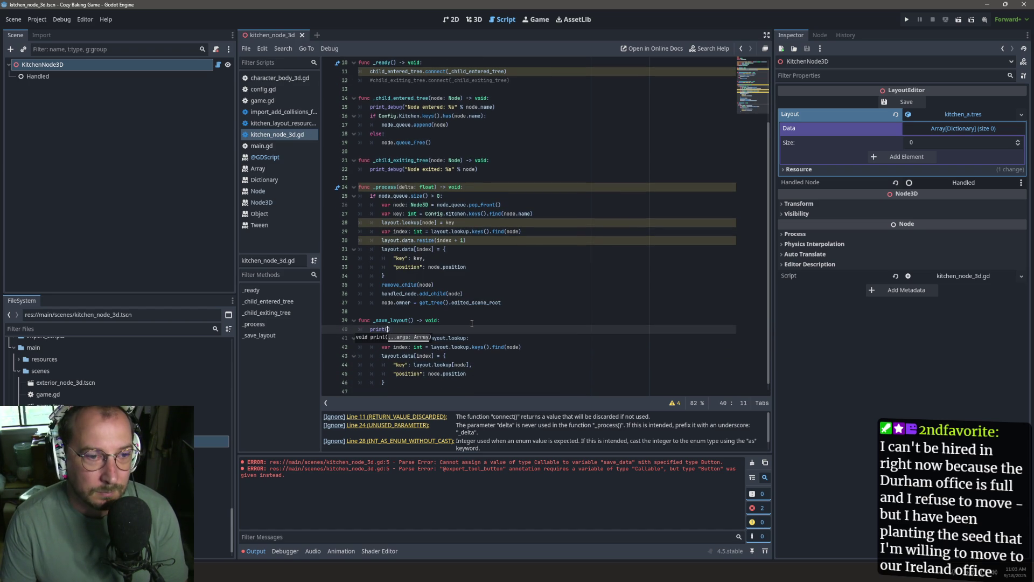
{"action": "type", "text": "save!"}
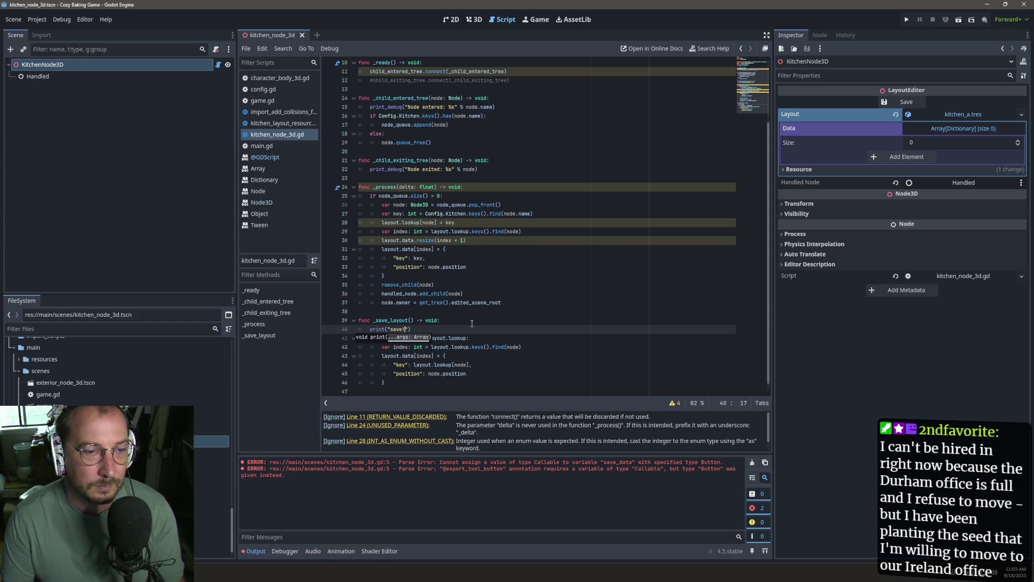
{"action": "left_click", "coordinate": [251, 552]}
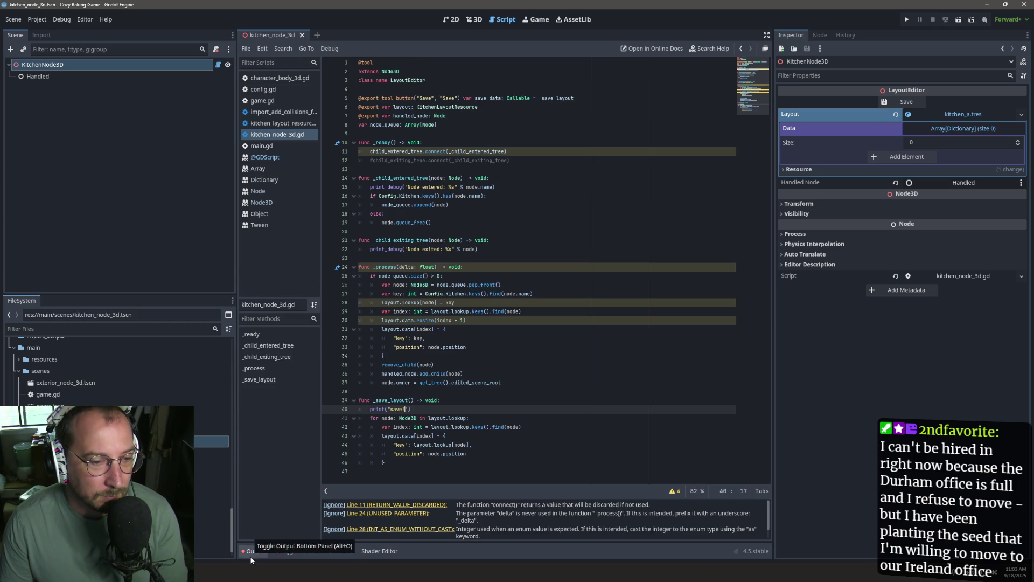
{"action": "left_click", "coordinate": [251, 558]}
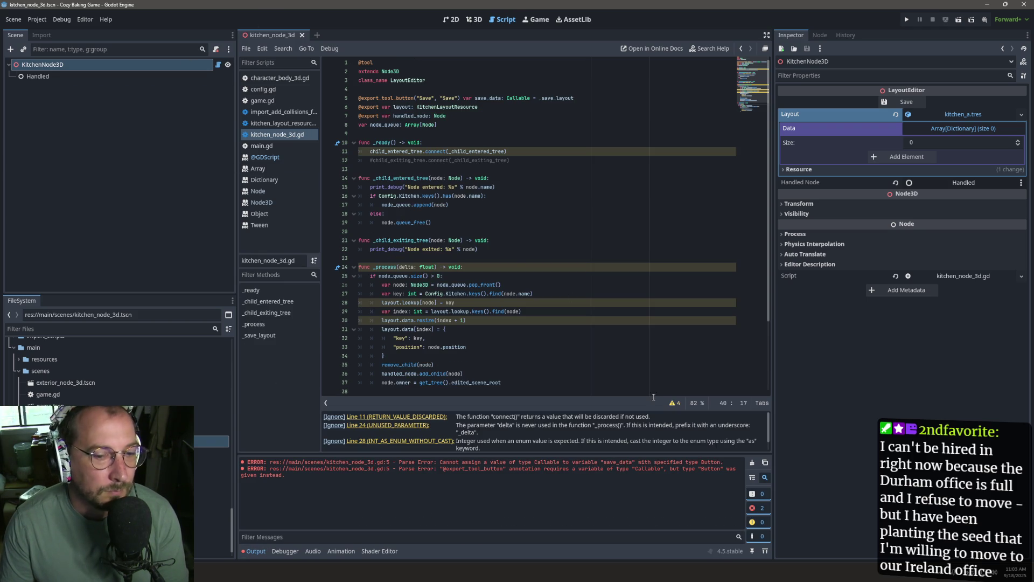
{"action": "left_click", "coordinate": [752, 462]}
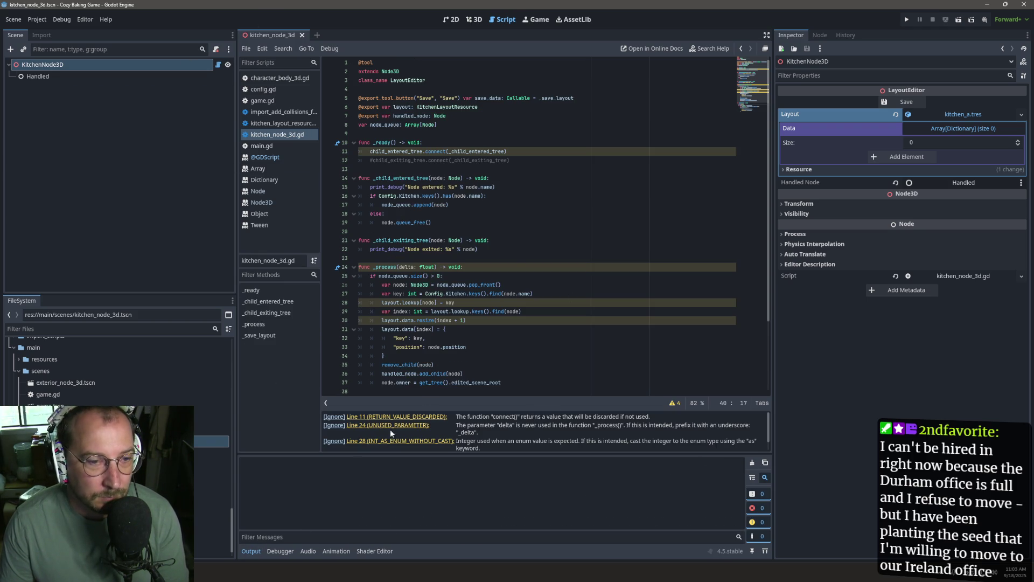
{"action": "left_click", "coordinate": [897, 103]}
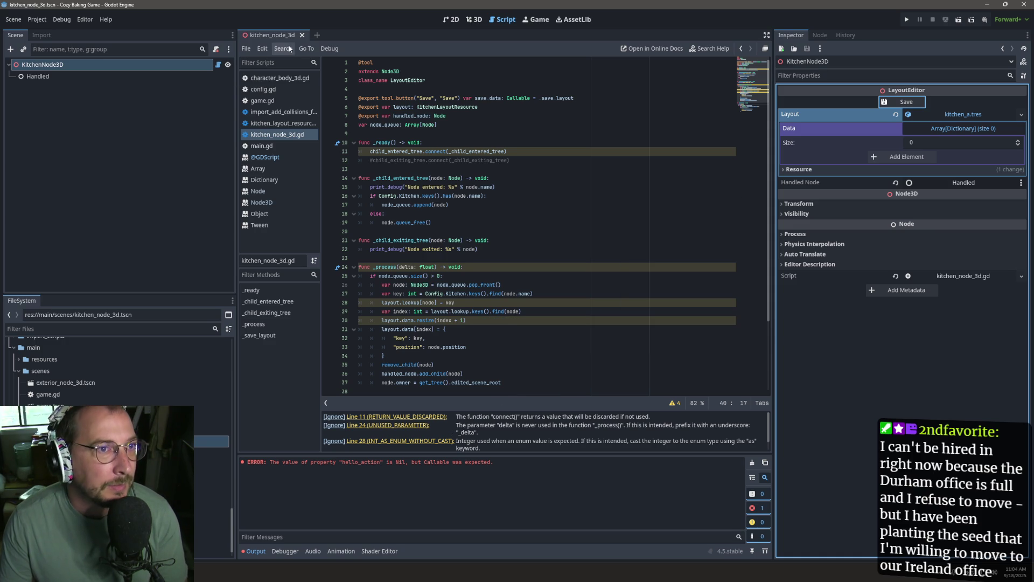
Reopen kitchen_node_3d.tscn through the FileSystem 'node' filter and run the Save action.
{"action": "left_click", "coordinate": [302, 35]}
{"action": "left_click", "coordinate": [78, 328]}
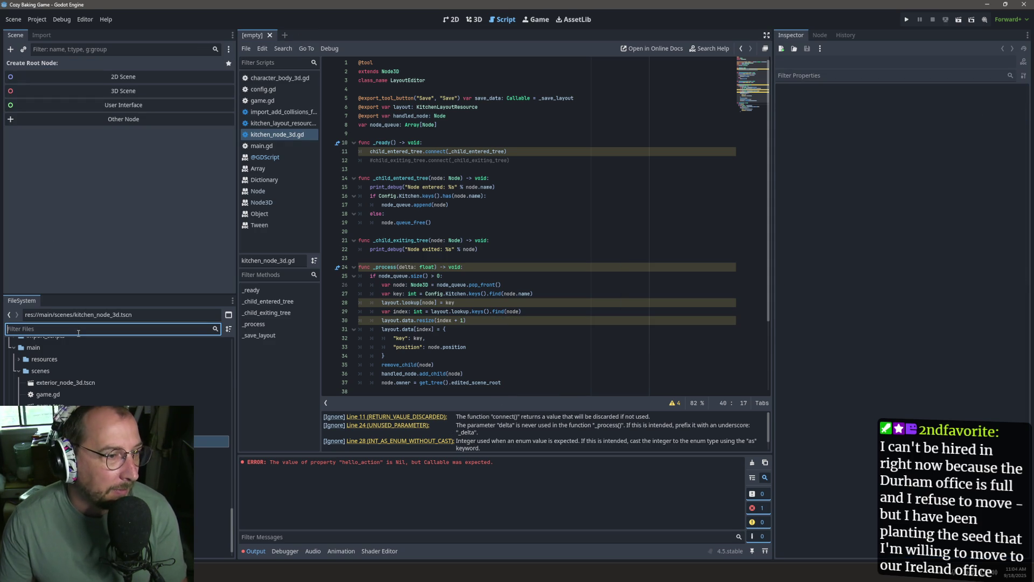
{"action": "type", "text": "node"}
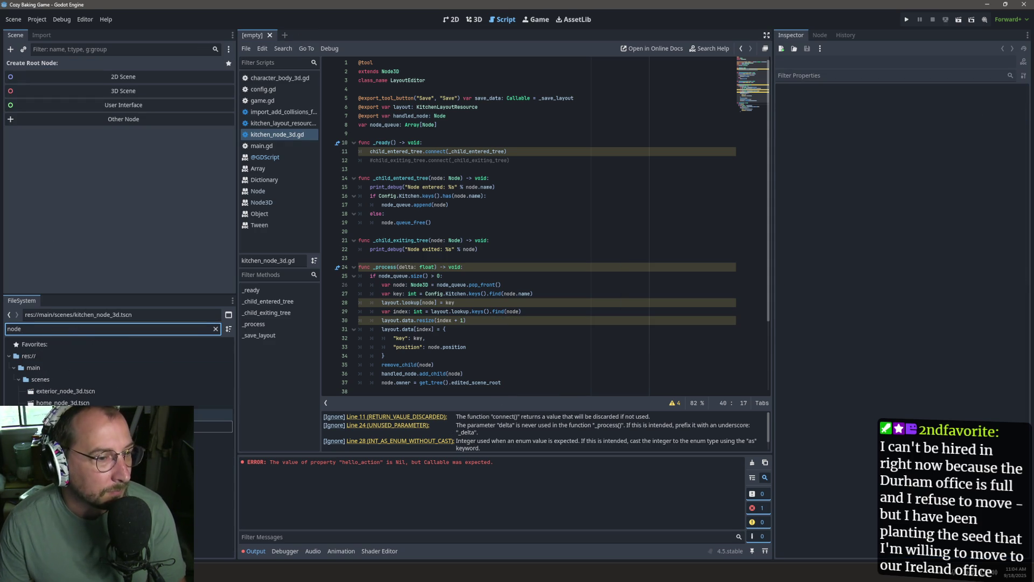
{"action": "double_click", "coordinate": [81, 426]}
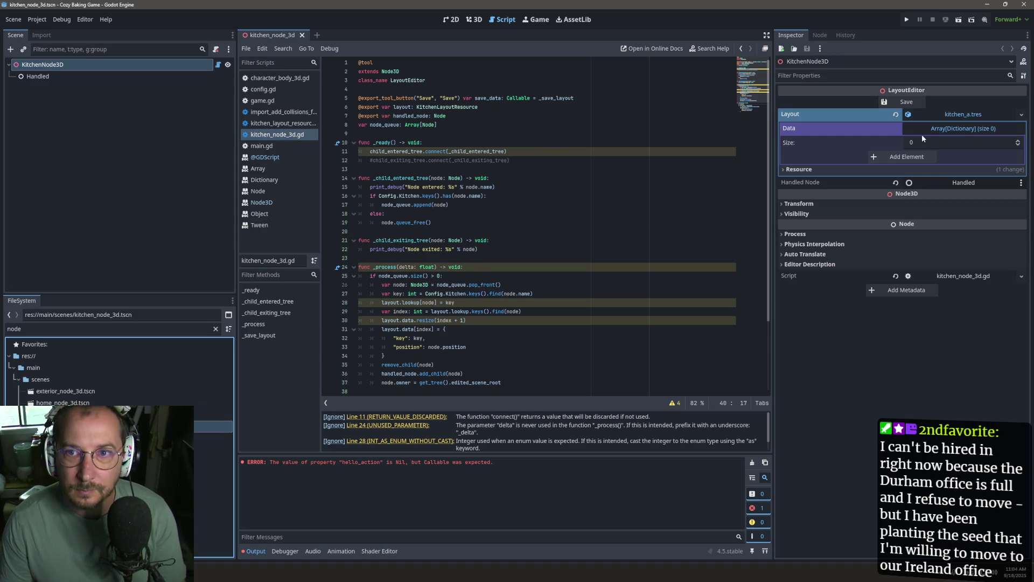
{"action": "left_click", "coordinate": [906, 102]}
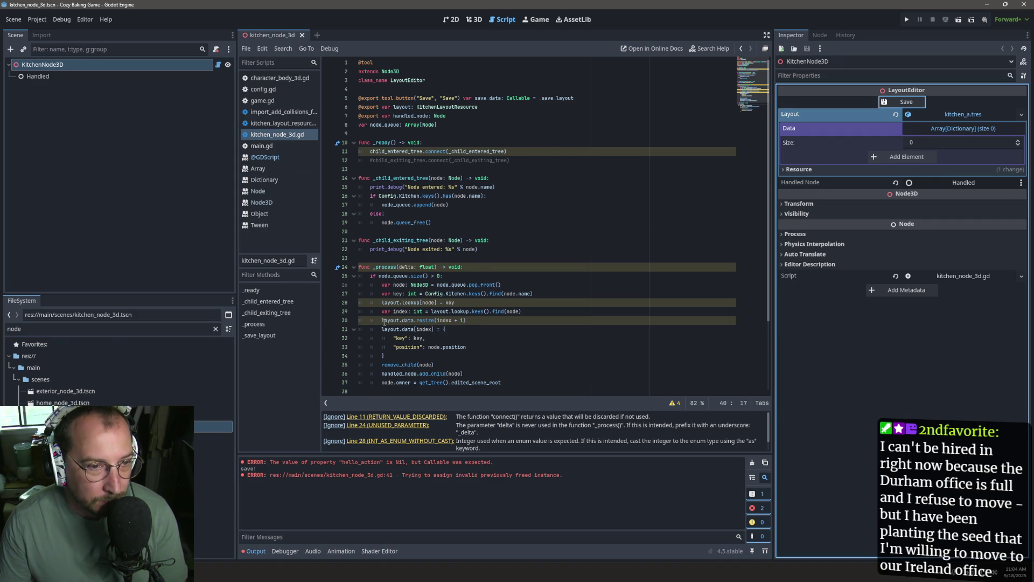
Change the print to "save! %s" % layout.lookup.size() and rerun Save, getting save! 3.
{"action": "scroll", "coordinate": [394, 359], "scroll_direction": "down", "scroll_amount": 1}
{"action": "scroll", "coordinate": [366, 317], "scroll_direction": "down", "scroll_amount": 2}
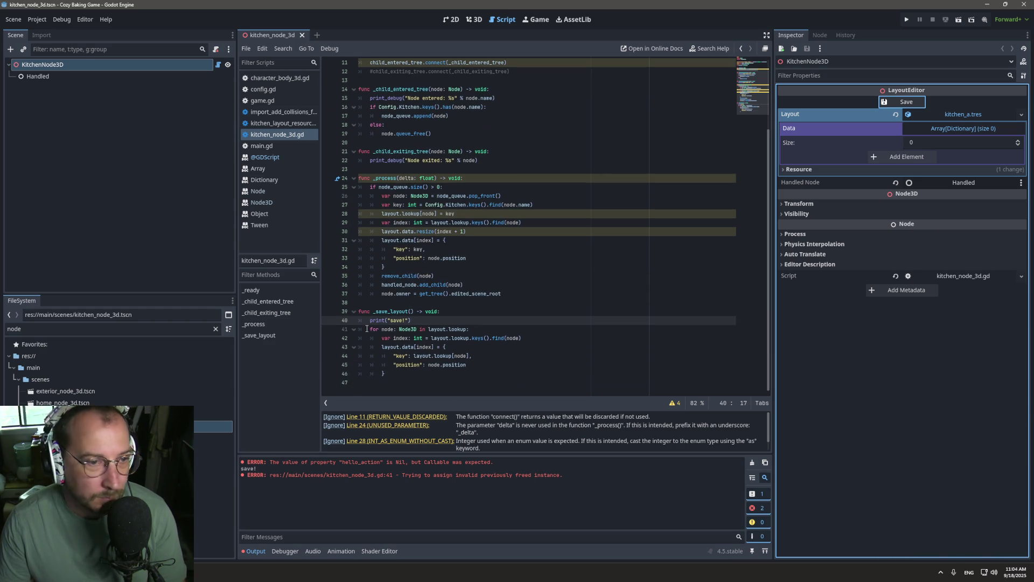
{"action": "triple_click", "coordinate": [397, 321]}
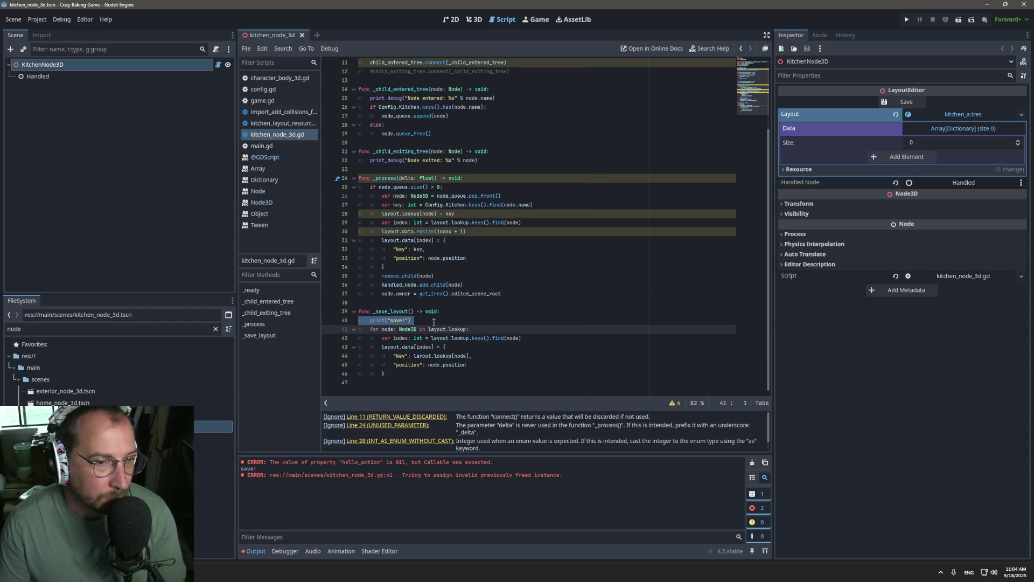
{"action": "mouse_move", "coordinate": [452, 327]}
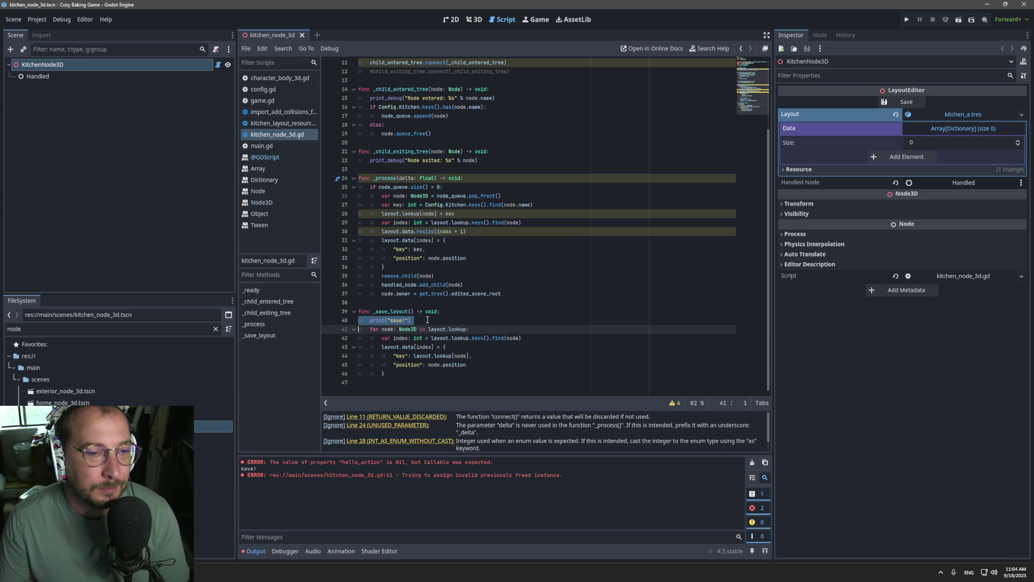
{"action": "left_click", "coordinate": [427, 320]}
{"action": "left_click_drag", "start_coordinate": [429, 328], "coordinate": [468, 329]}
{"action": "left_click", "coordinate": [446, 319]}
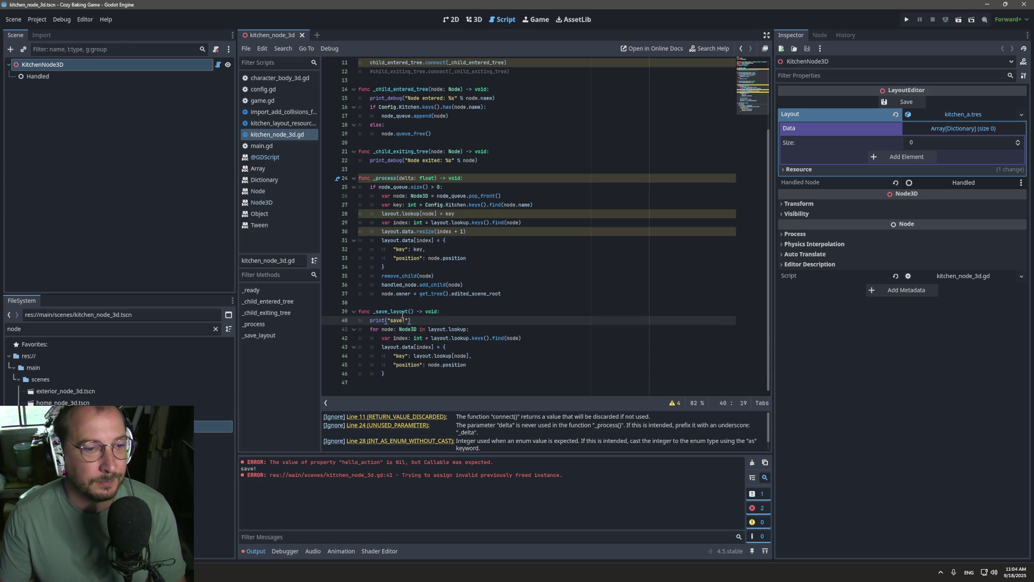
{"action": "type", "text": "%s\""}
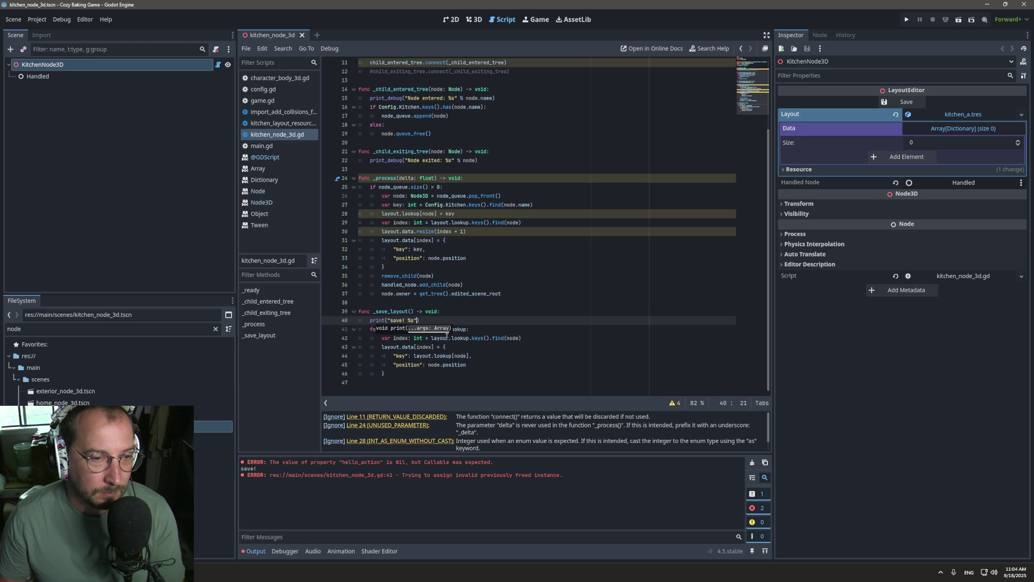
{"action": "type", "text": " % layout.lookup.siz"}
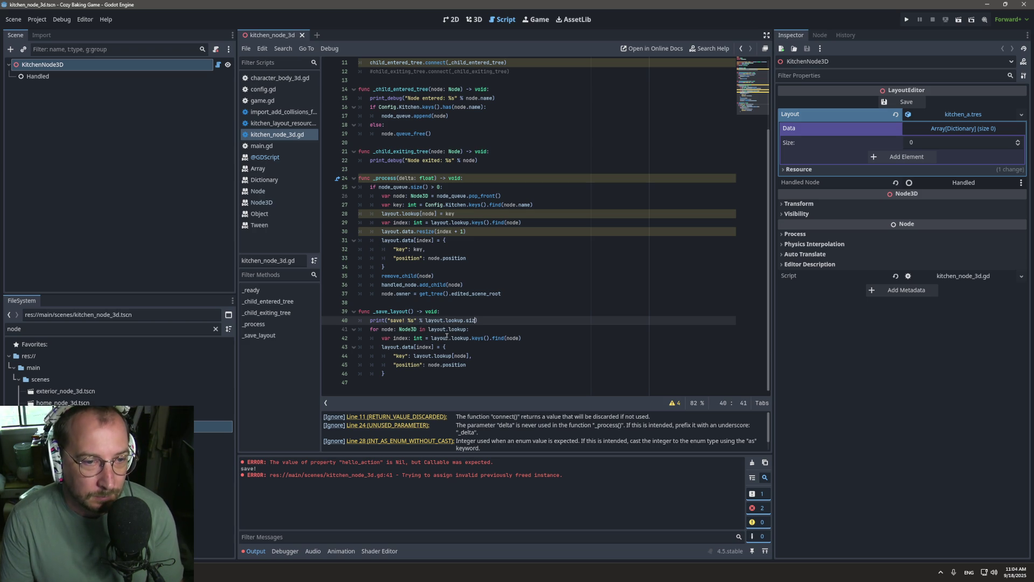
{"action": "type", "text": "e("}
{"action": "left_click", "coordinate": [890, 102]}
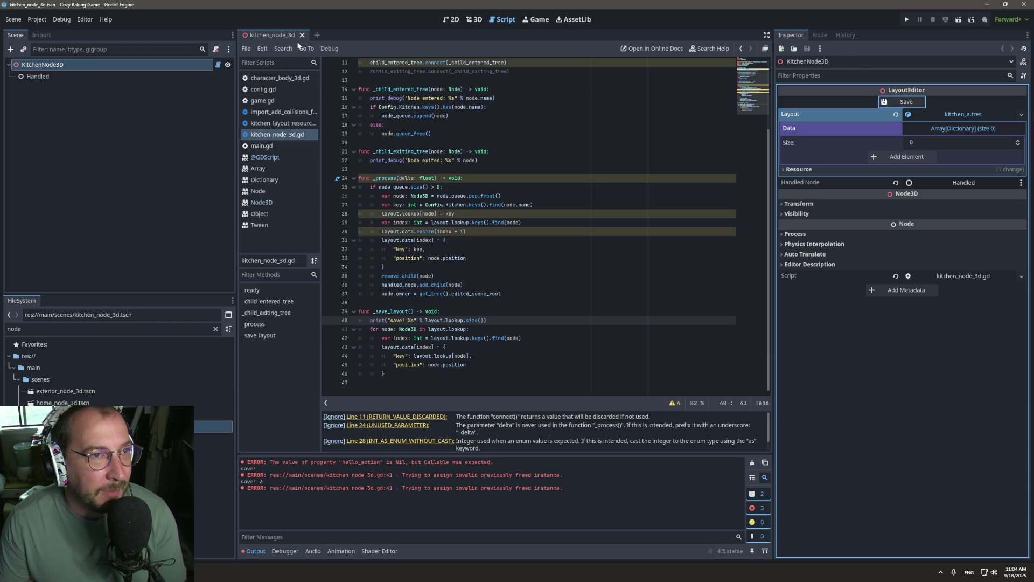
{"action": "left_click", "coordinate": [993, 128]}
{"action": "left_click", "coordinate": [992, 129]}
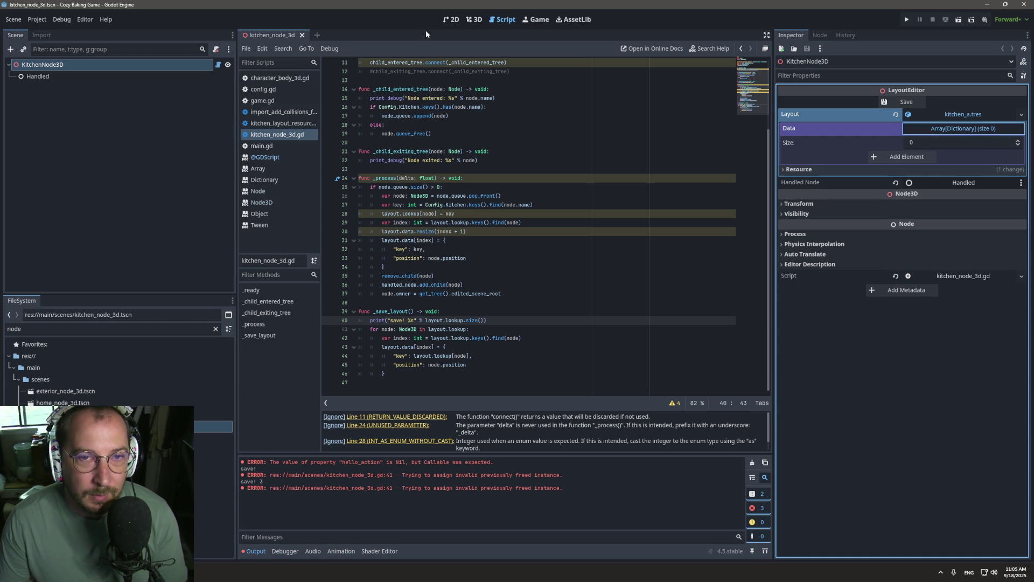
Close kitchen_node_3d, open kitchen_a.tres, and reload the current project from the Project menu.
{"action": "left_click", "coordinate": [301, 34]}
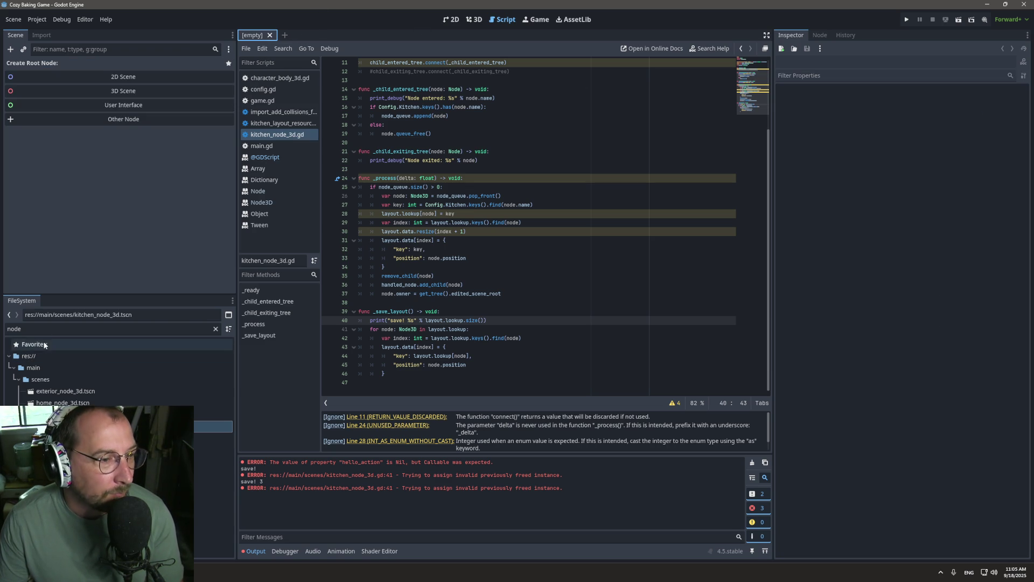
{"action": "left_click", "coordinate": [216, 329]}
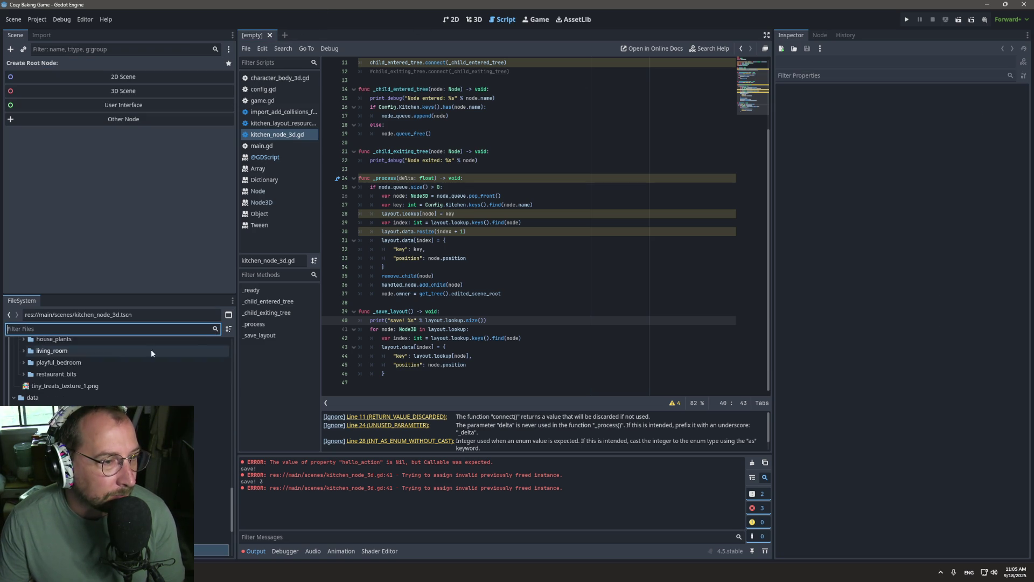
{"action": "double_click", "coordinate": [81, 432]}
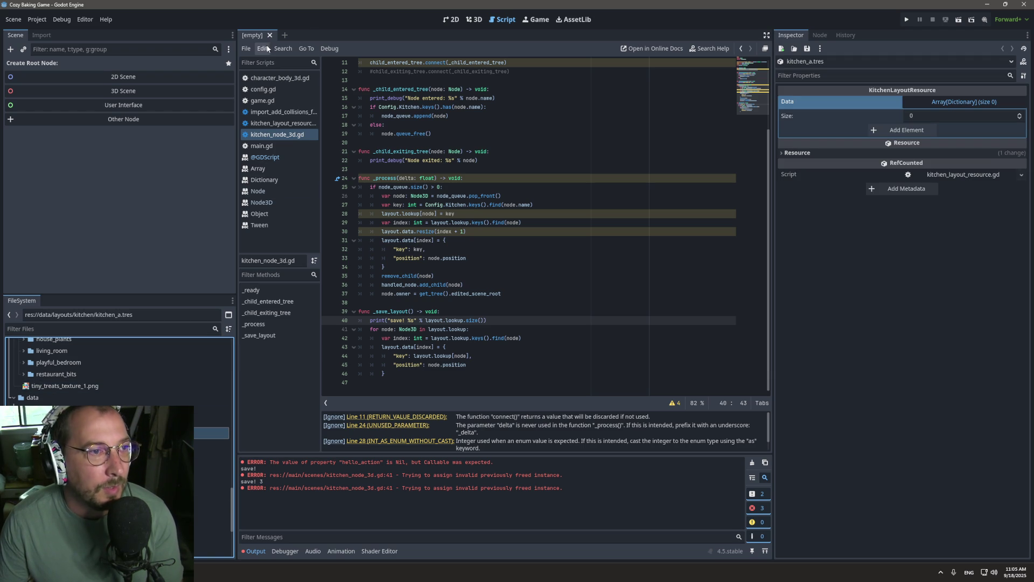
{"action": "left_click", "coordinate": [38, 19]}
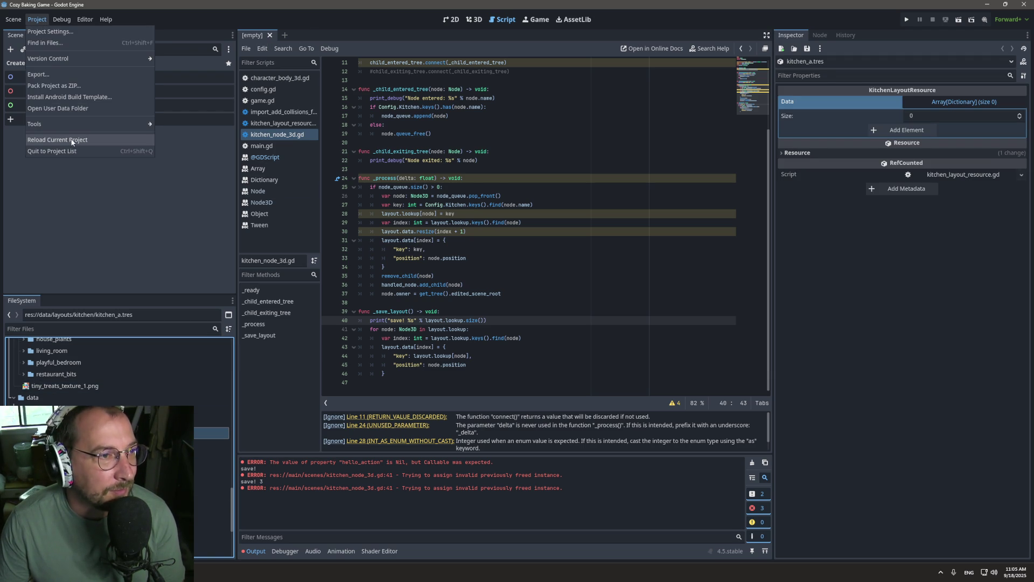
{"action": "left_click", "coordinate": [72, 141]}
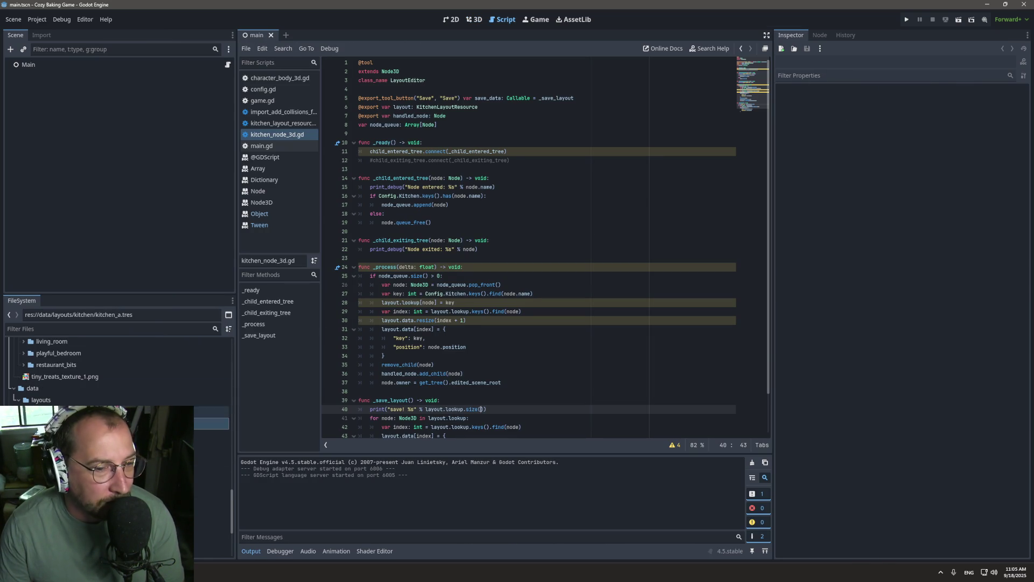
Reopen kitchen_node_3d.tscn via the 'node' filter and run the Save tool, which prints save! 0.
{"action": "scroll", "coordinate": [358, 324], "scroll_direction": "down", "scroll_amount": 2}
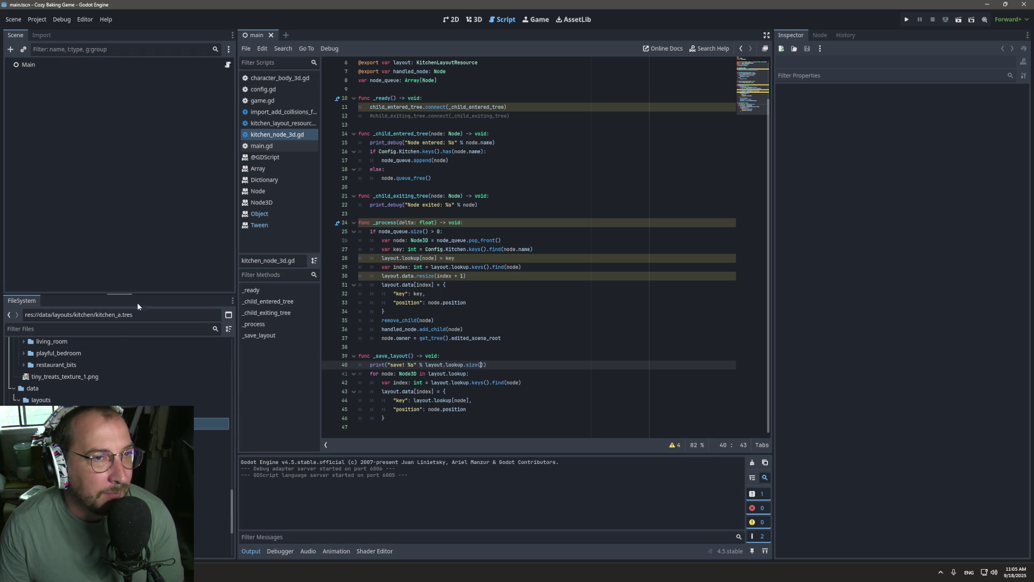
{"action": "left_click", "coordinate": [93, 326]}
{"action": "type", "text": "node"}
{"action": "double_click", "coordinate": [81, 426]}
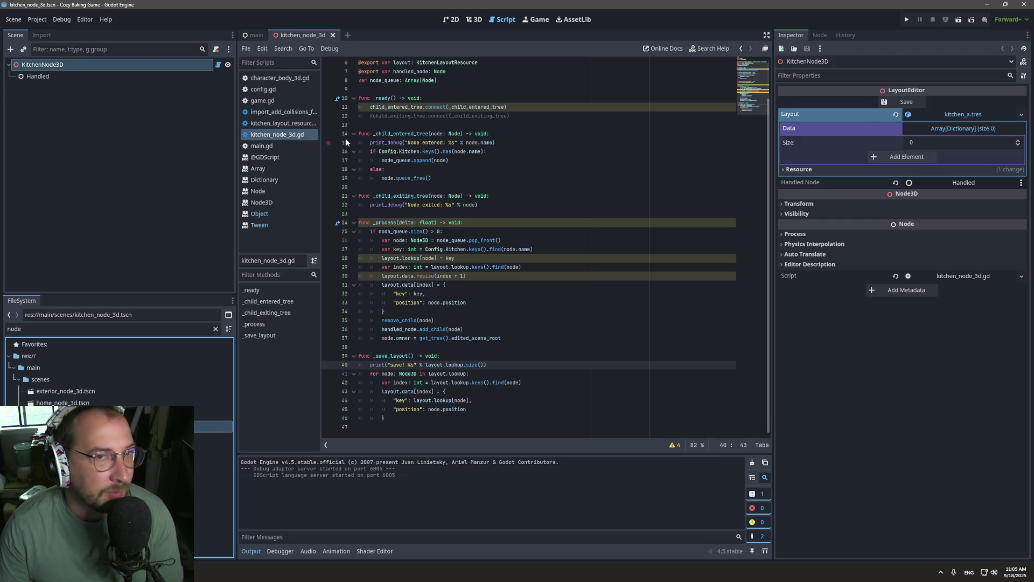
{"action": "left_click", "coordinate": [898, 101]}
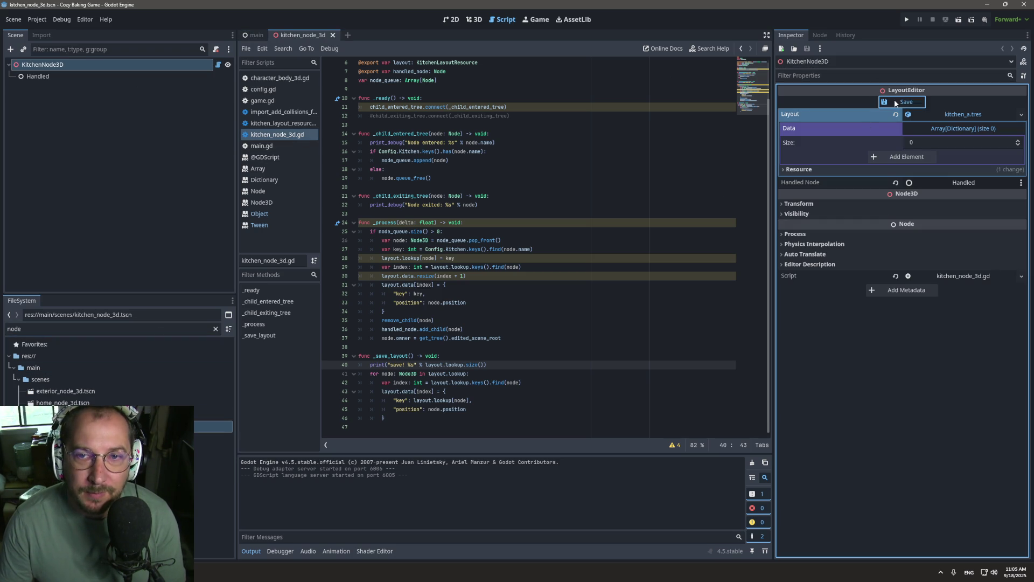
Delete the save debug print on line 40 of _save_layout.
{"action": "triple_click", "coordinate": [414, 364]}
{"action": "key", "text": "Delete"}
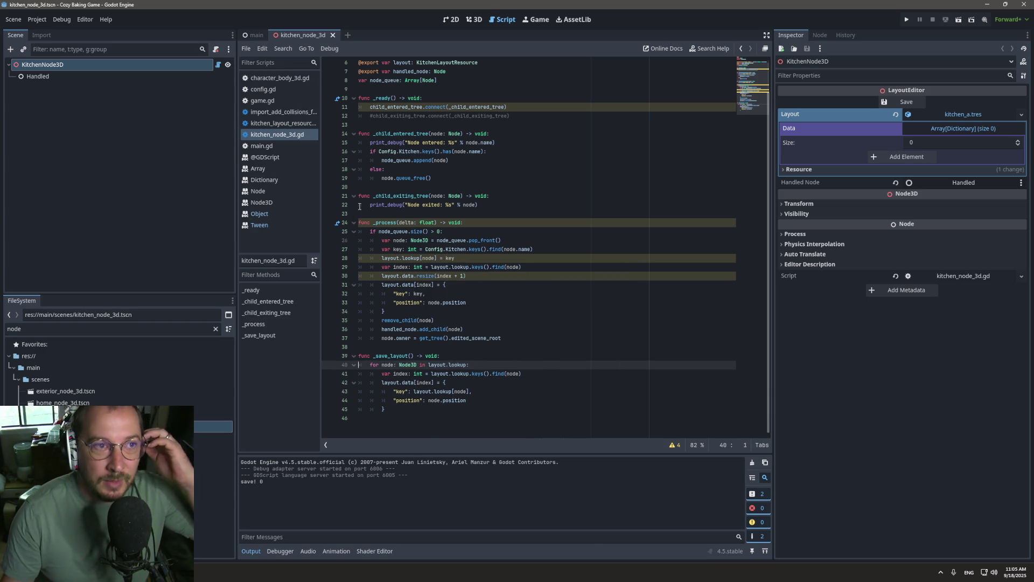
{"action": "left_click", "coordinate": [481, 21]}
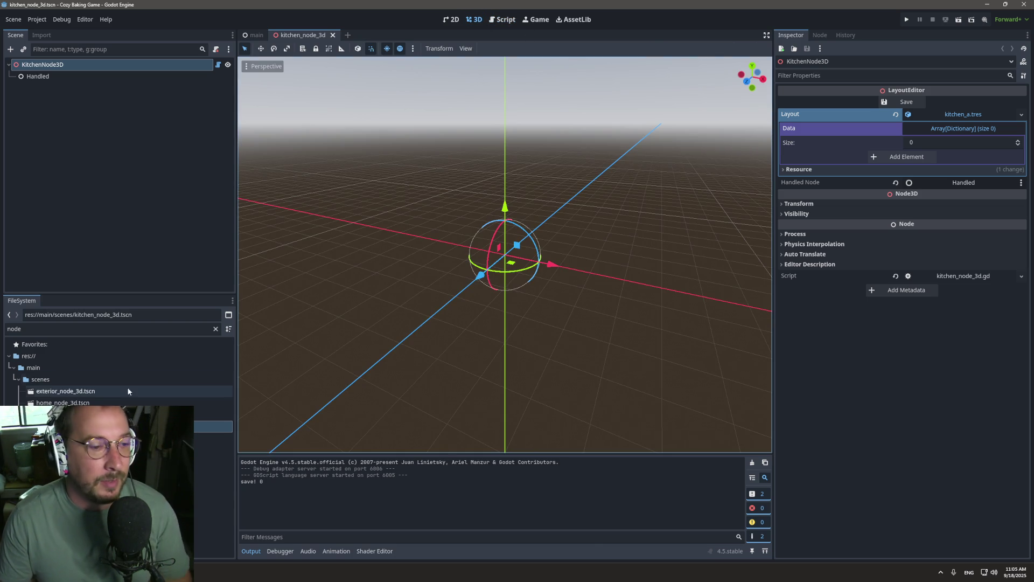
Drag blinds_kitchen.gltf into the 3D viewport and save the layout from KitchenNode3D's Inspector.
{"action": "left_click", "coordinate": [215, 328]}
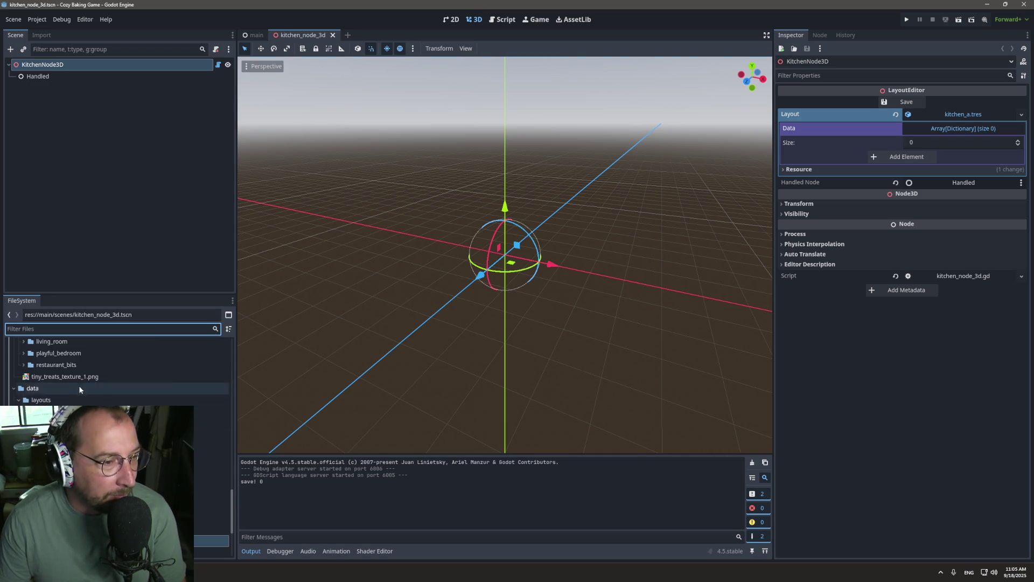
{"action": "scroll", "coordinate": [78, 387], "scroll_direction": "up", "scroll_amount": 15}
{"action": "mouse_move", "coordinate": [65, 380]}
{"action": "left_mouse_down"}
{"action": "mouse_move", "coordinate": [213, 442]}
{"action": "mouse_move", "coordinate": [215, 408]}
{"action": "mouse_move", "coordinate": [539, 248]}
{"action": "mouse_move", "coordinate": [524, 238]}
{"action": "left_mouse_up"}
{"action": "left_click", "coordinate": [104, 88]}
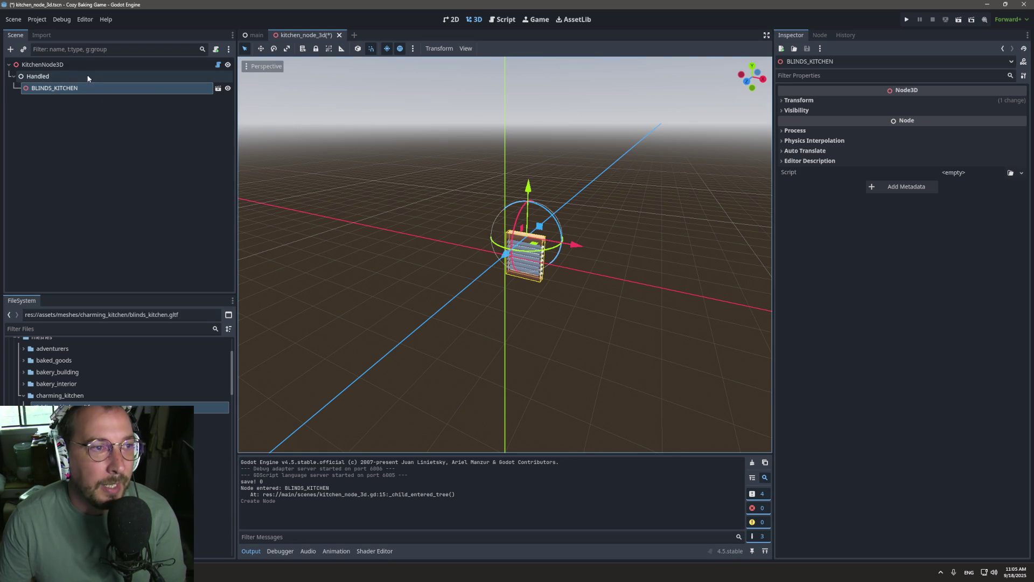
{"action": "left_click", "coordinate": [64, 65]}
{"action": "left_click", "coordinate": [903, 102]}
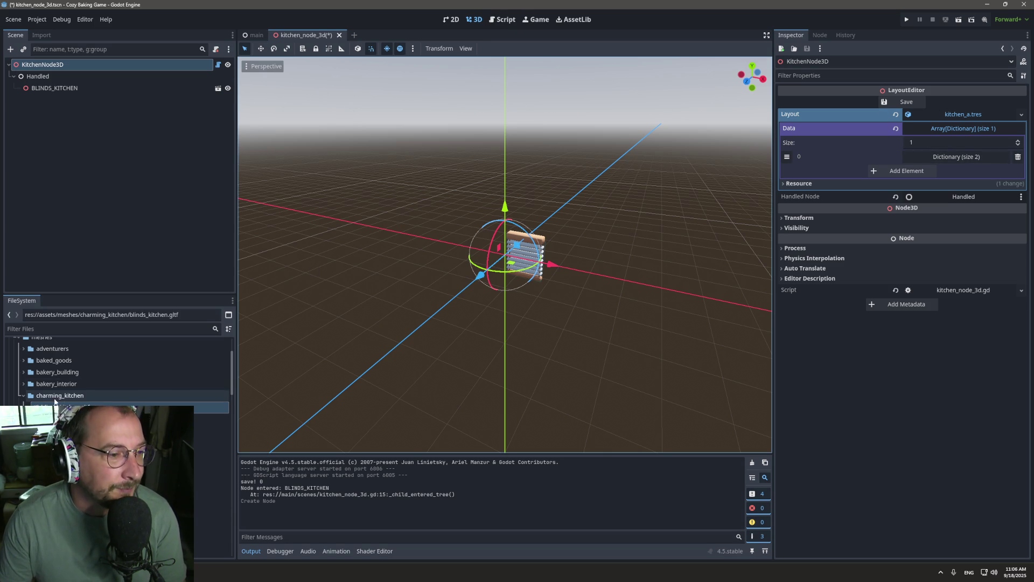
Inspect the saved entry's key and position in kitchen_a.tres.
{"action": "left_click", "coordinate": [208, 395]}
{"action": "left_click", "coordinate": [213, 501]}
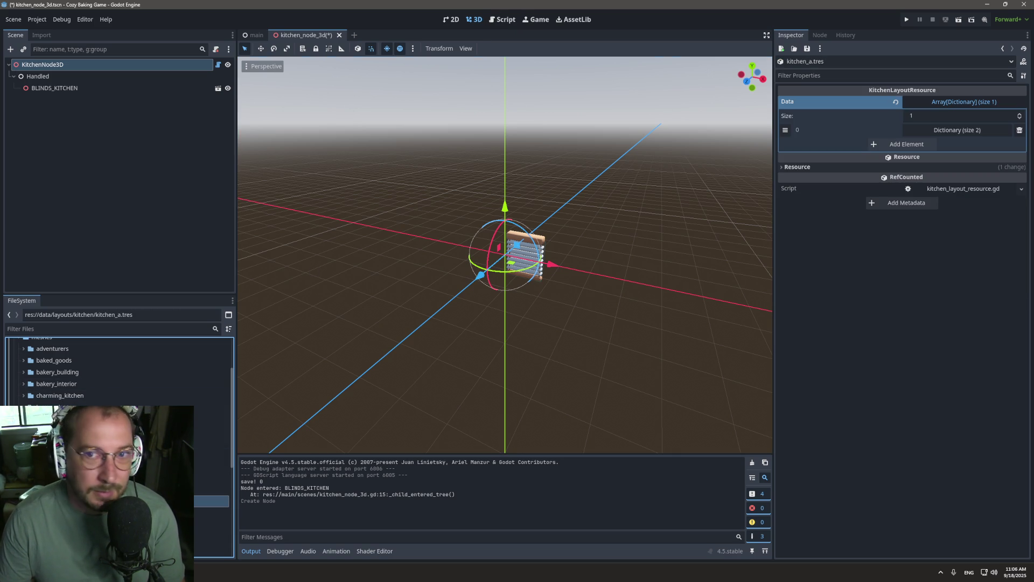
{"action": "left_click", "coordinate": [981, 130]}
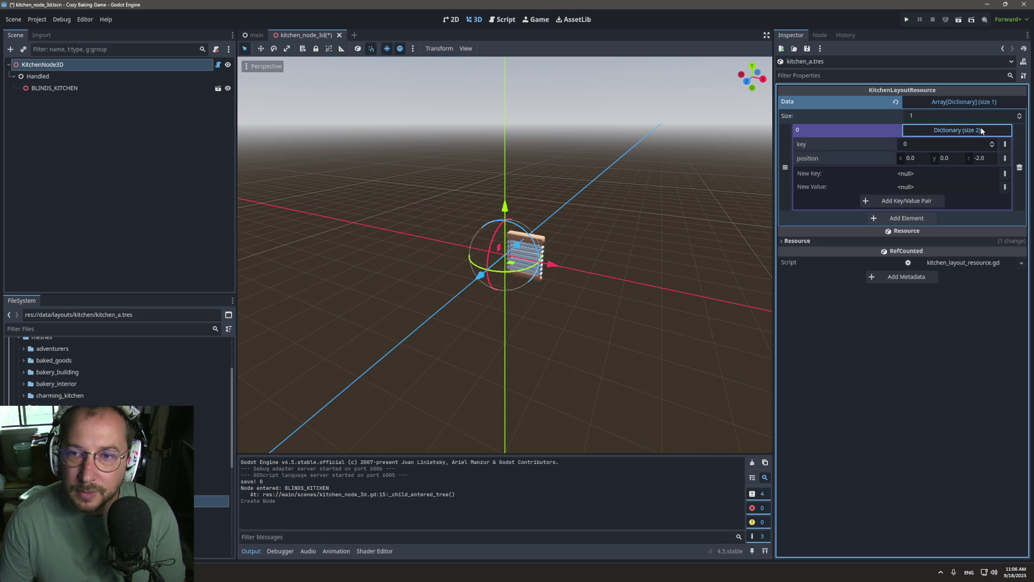
{"action": "key", "text": "Return"}
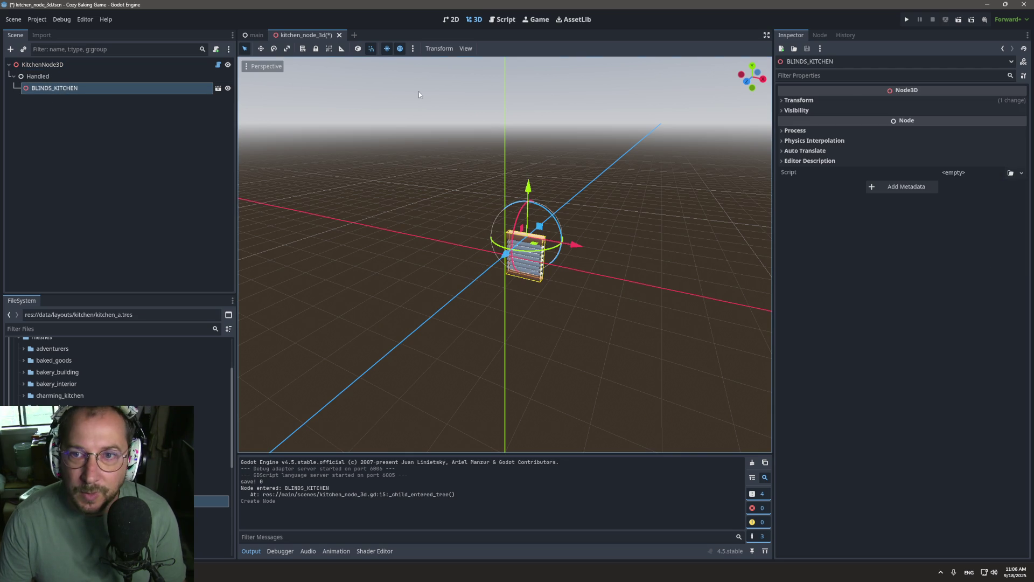
Move BLINDS_KITCHEN back along Z and re-save the layout, recording position (0, 0, -4).
{"action": "left_click", "coordinate": [831, 99]}
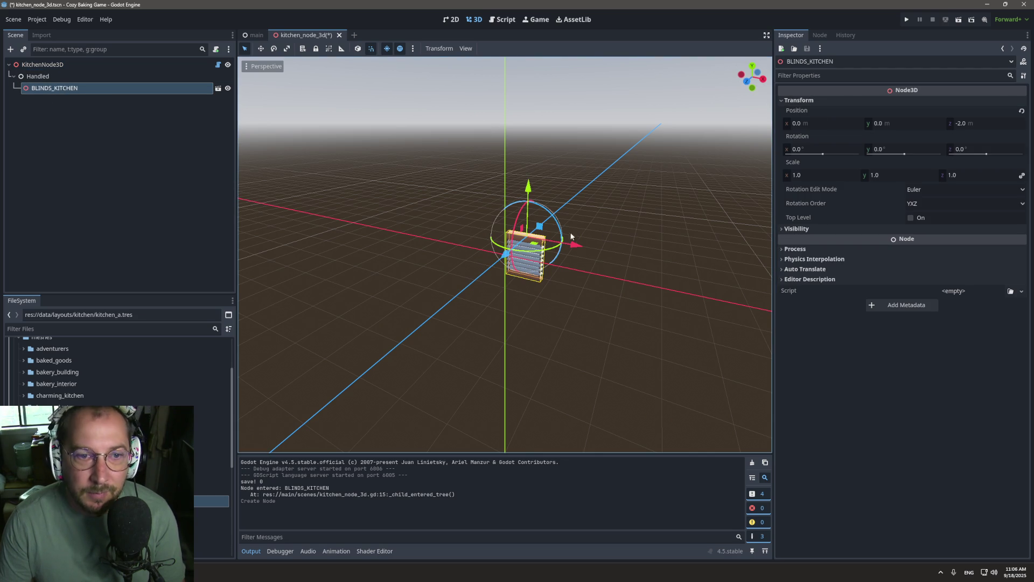
{"action": "left_click_drag", "start_coordinate": [502, 261], "coordinate": [526, 241]}
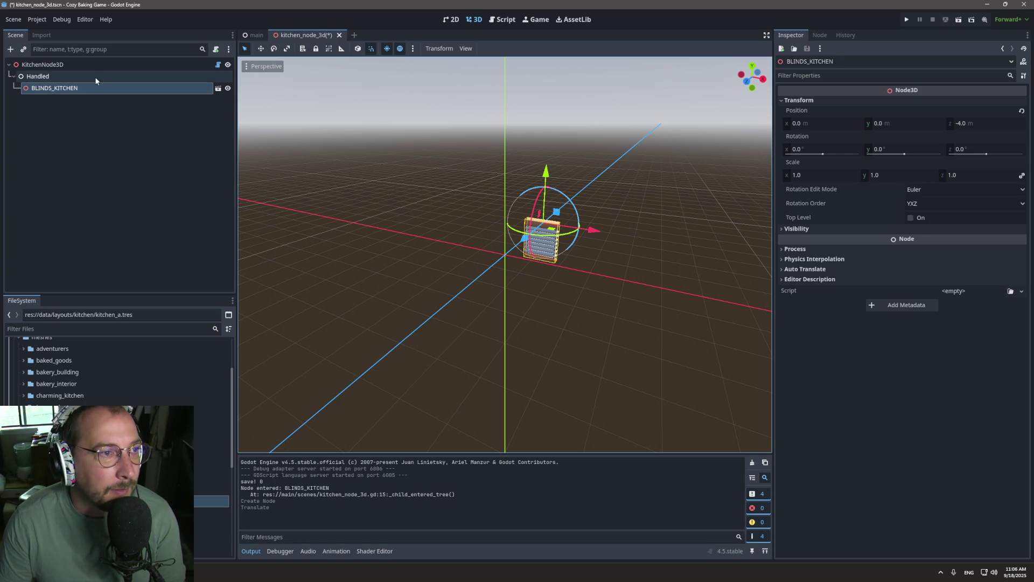
{"action": "left_click", "coordinate": [43, 64]}
{"action": "left_click", "coordinate": [906, 102]}
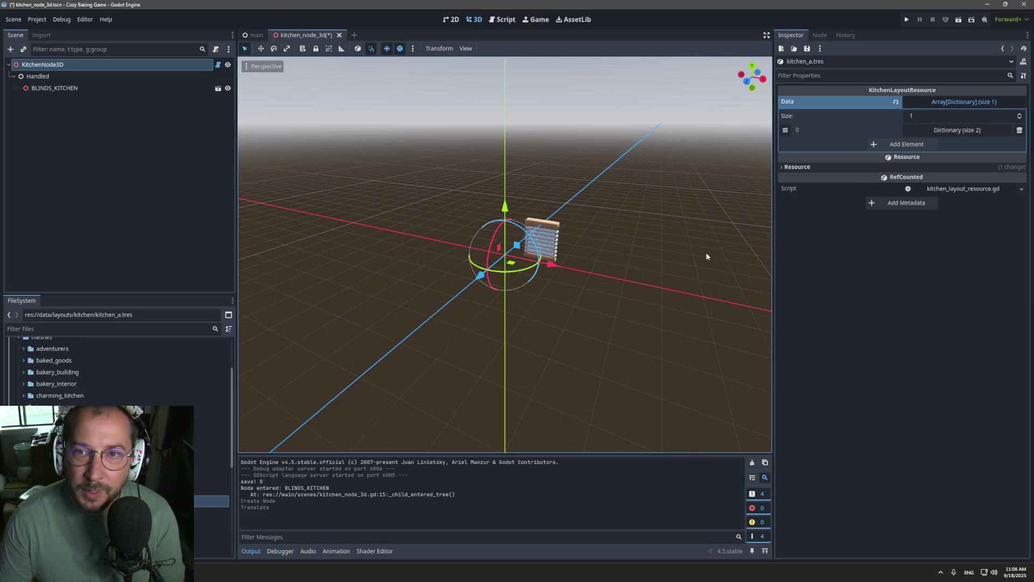
{"action": "left_click", "coordinate": [969, 130]}
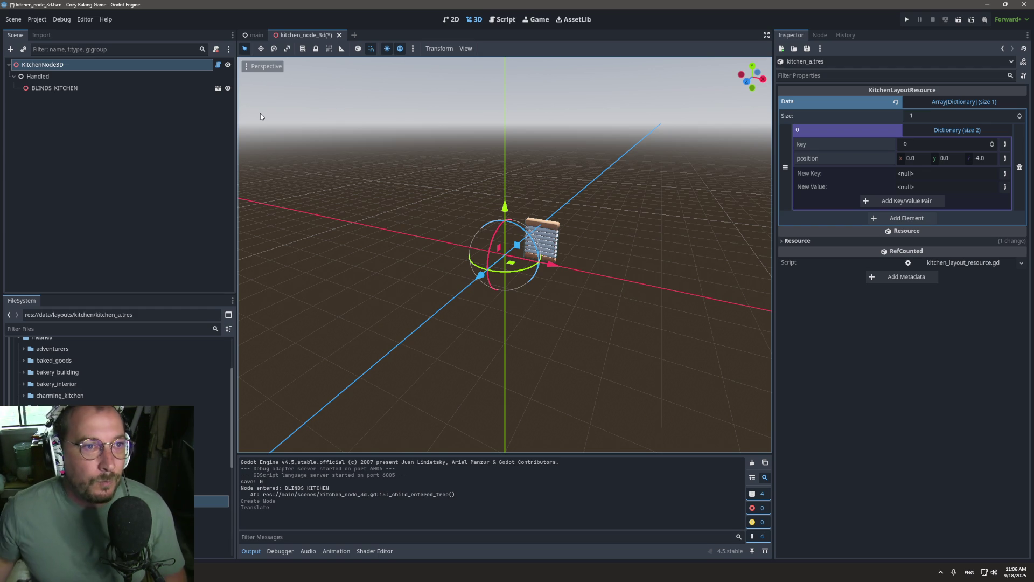
{"action": "left_click", "coordinate": [256, 35]}
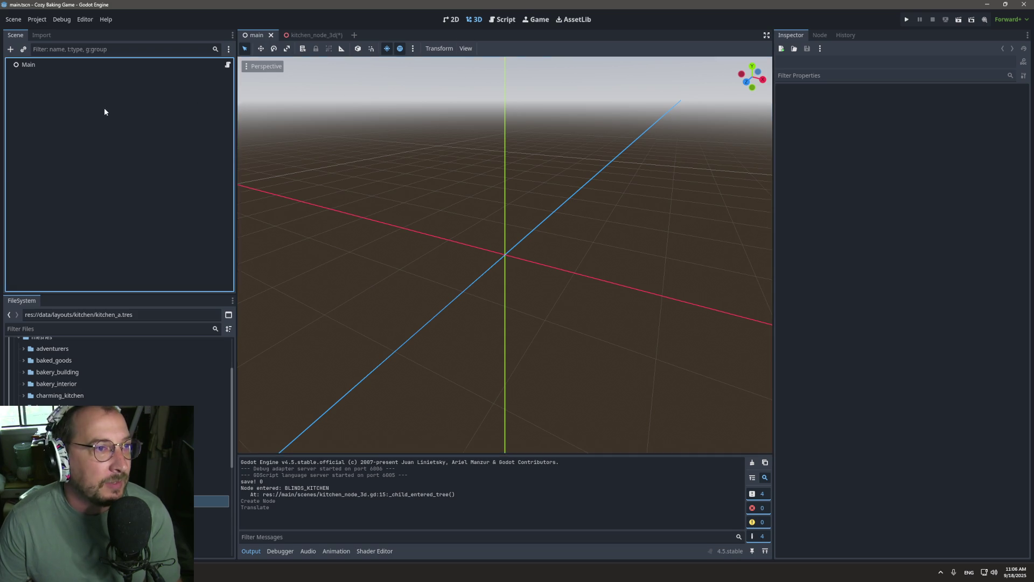
In the Script workspace, open main.gd and delete the "loading finished" print on line 18.
{"action": "left_click", "coordinate": [503, 19]}
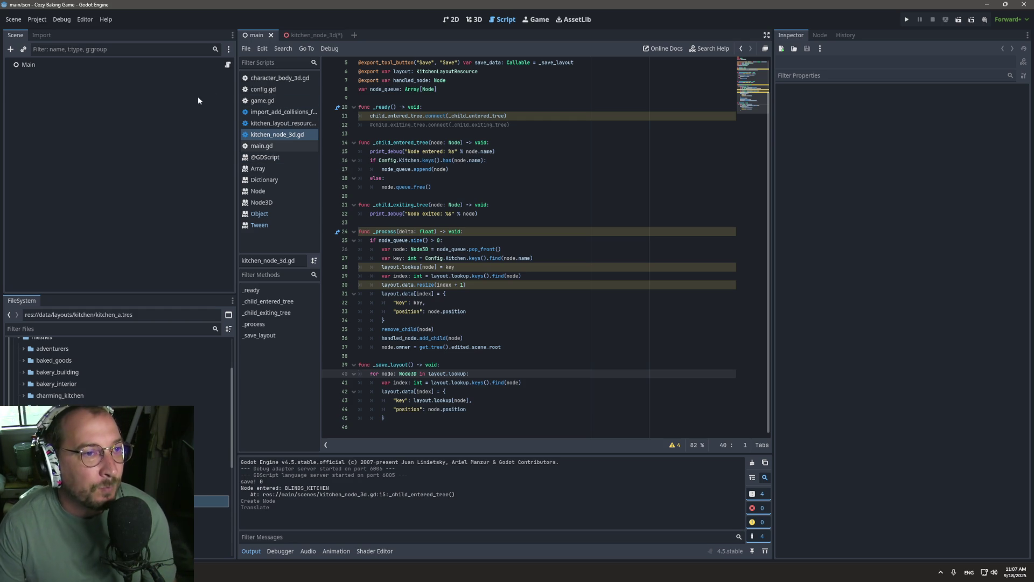
{"action": "left_click", "coordinate": [261, 101]}
{"action": "left_click", "coordinate": [532, 208]}
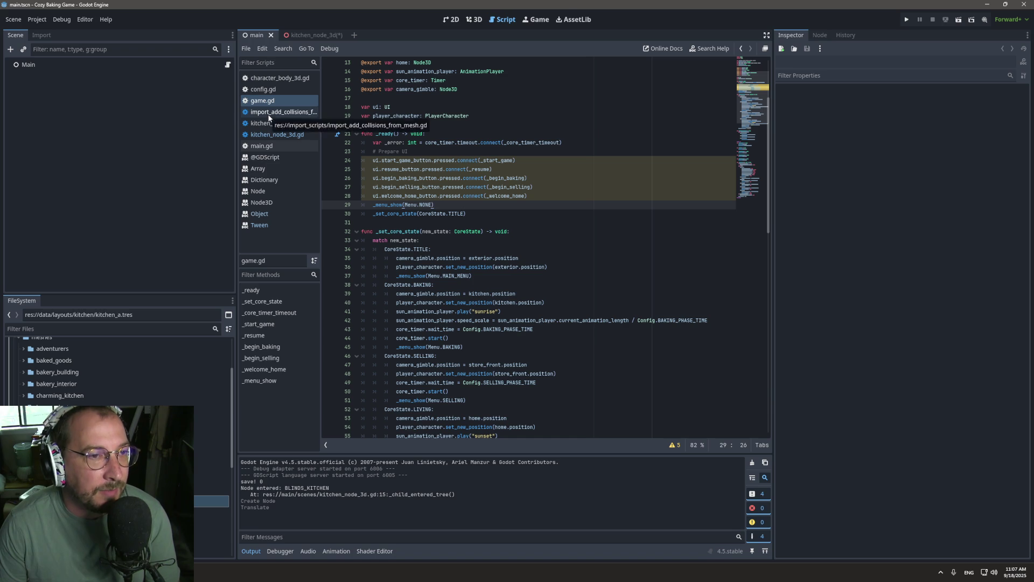
{"action": "left_click", "coordinate": [261, 146]}
{"action": "left_click", "coordinate": [392, 214]}
{"action": "triple_click", "coordinate": [392, 214]}
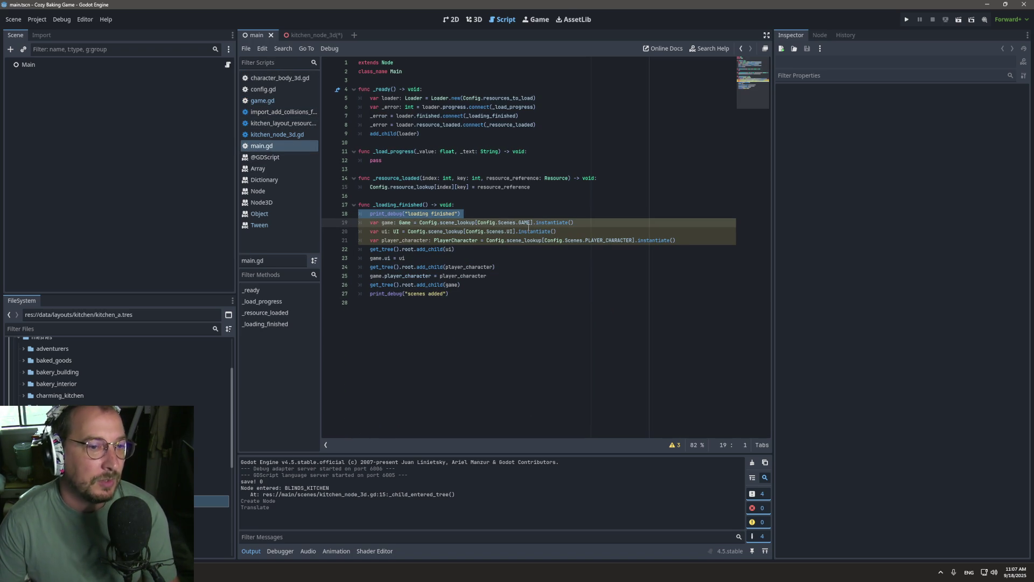
{"action": "key", "text": "Escape"}
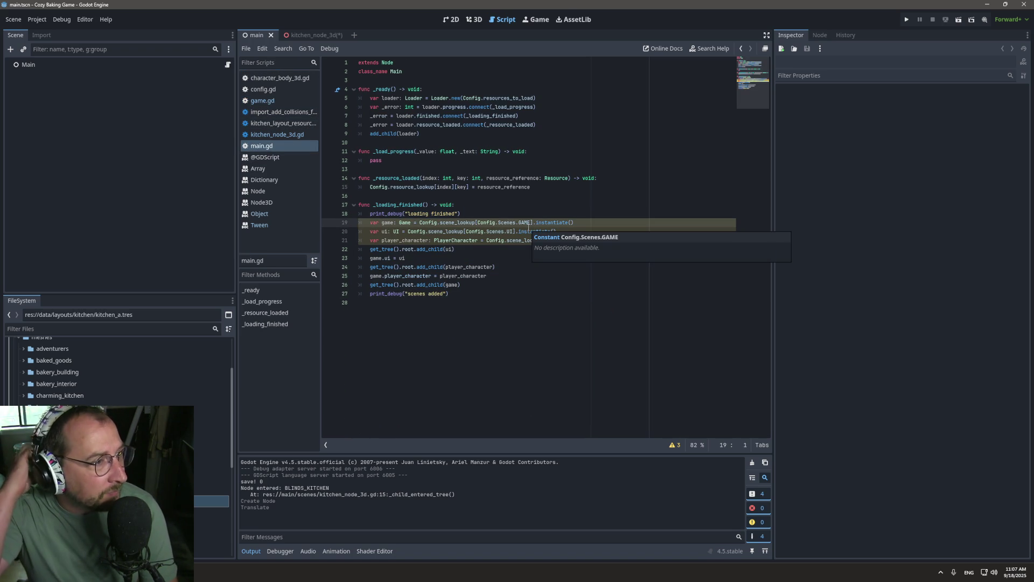
{"action": "triple_click", "coordinate": [437, 214]}
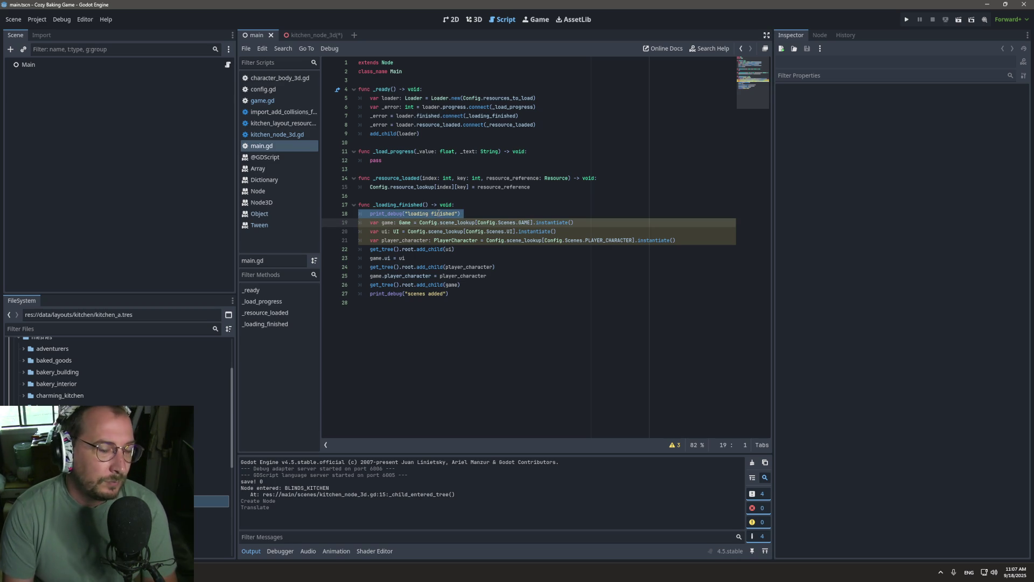
{"action": "key", "text": "BackSpace"}
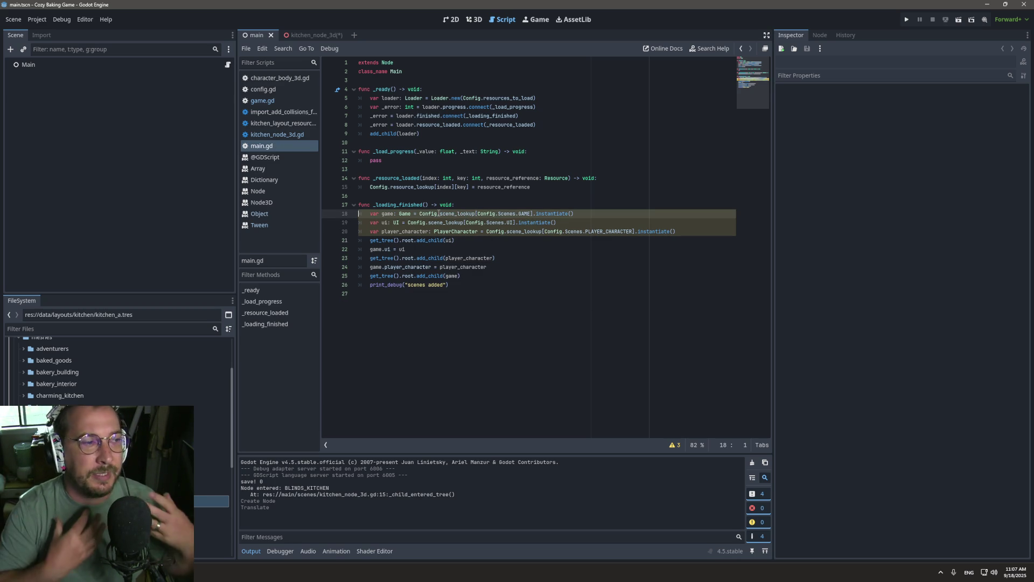
{"action": "mouse_move", "coordinate": [438, 214]}
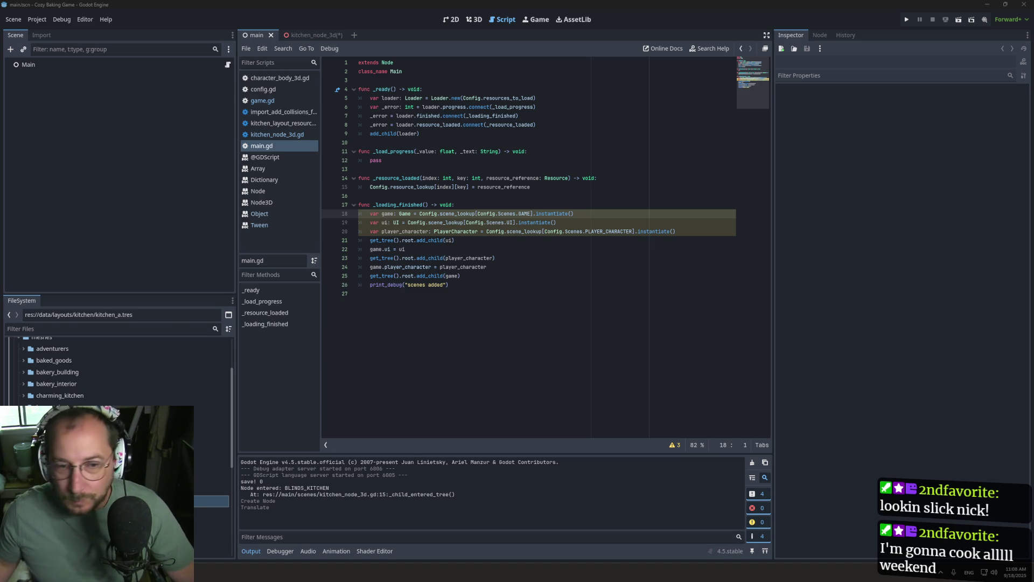
{"action": "triple_click", "coordinate": [418, 284]}
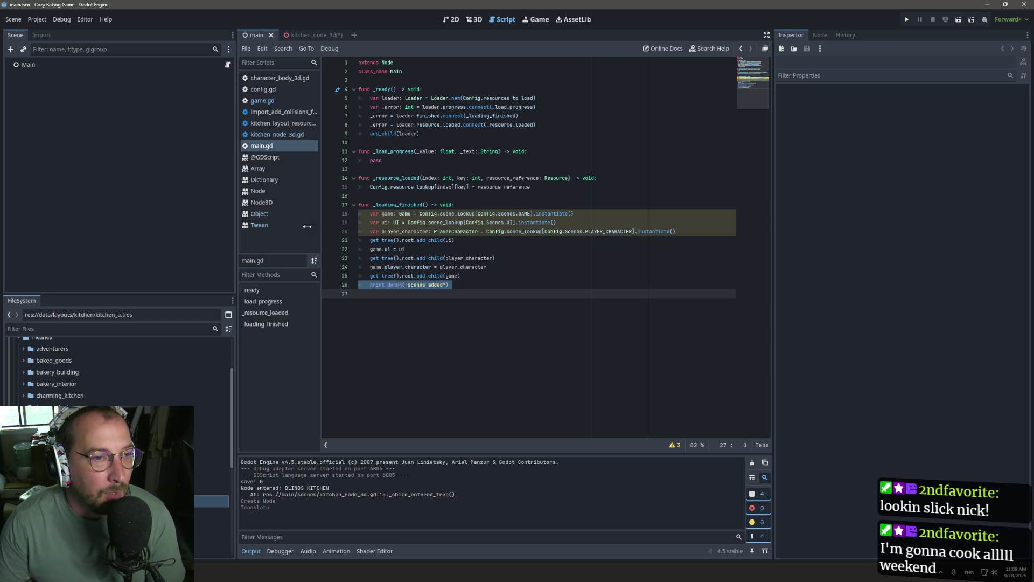
{"action": "scroll", "coordinate": [108, 355], "scroll_direction": "down", "scroll_amount": 10}
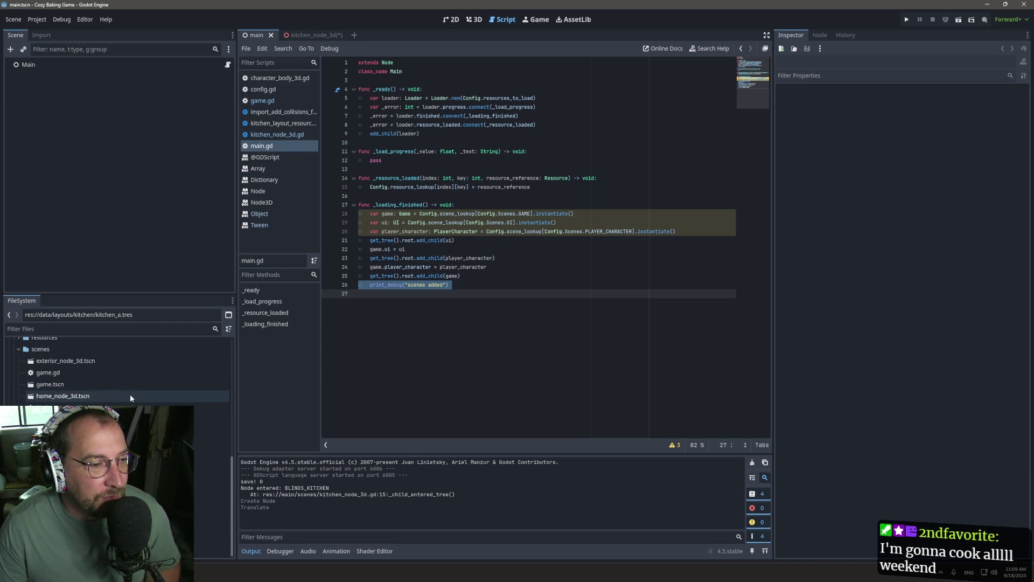
Open kitchen_node_3d in the 3D view, save it, and select the KitchenNode3D root.
{"action": "double_click", "coordinate": [129, 419]}
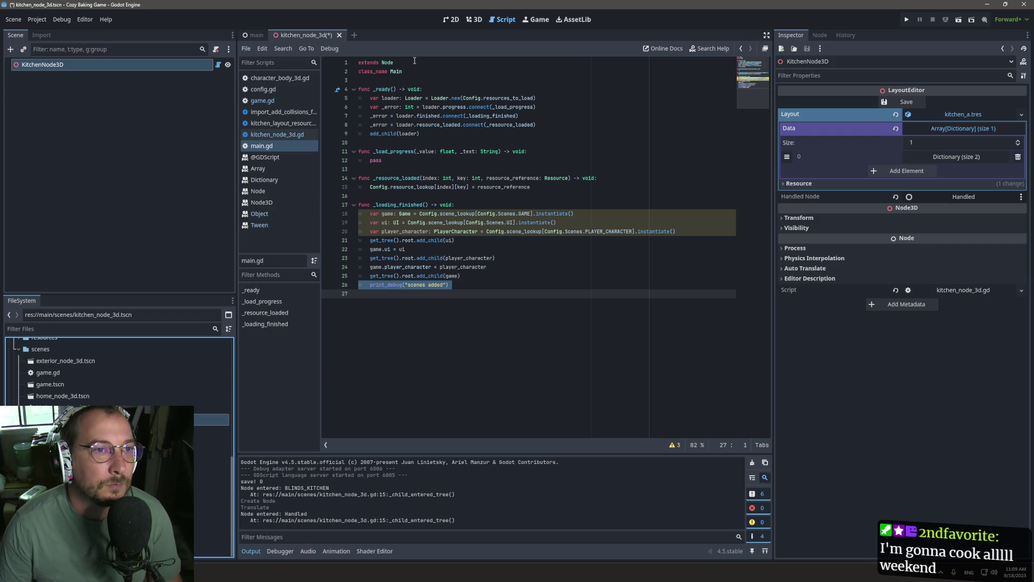
{"action": "left_click", "coordinate": [474, 20]}
{"action": "key", "text": "ctrl+s"}
{"action": "left_click", "coordinate": [85, 98]}
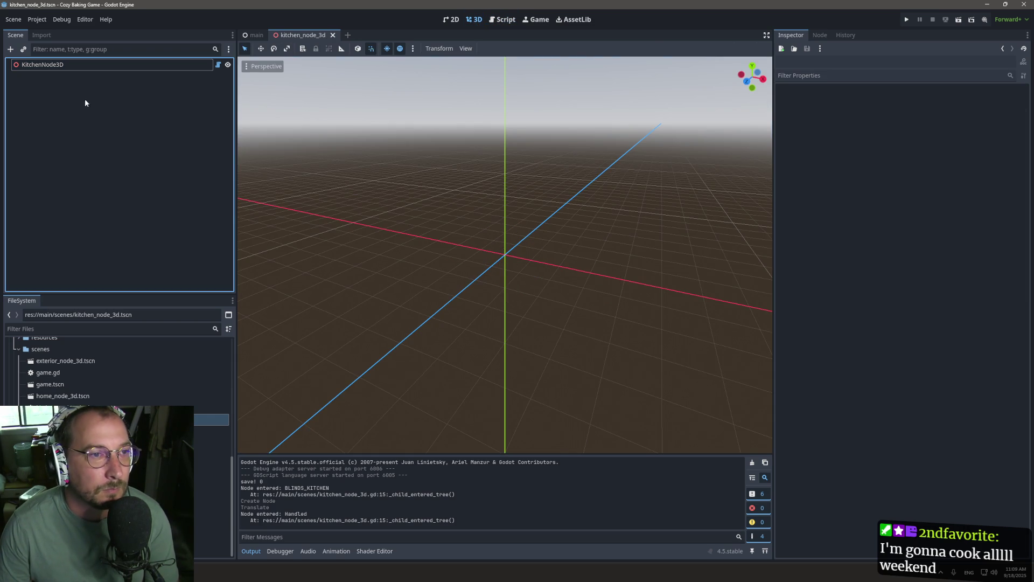
{"action": "left_click", "coordinate": [104, 66]}
{"action": "left_click", "coordinate": [107, 414]}
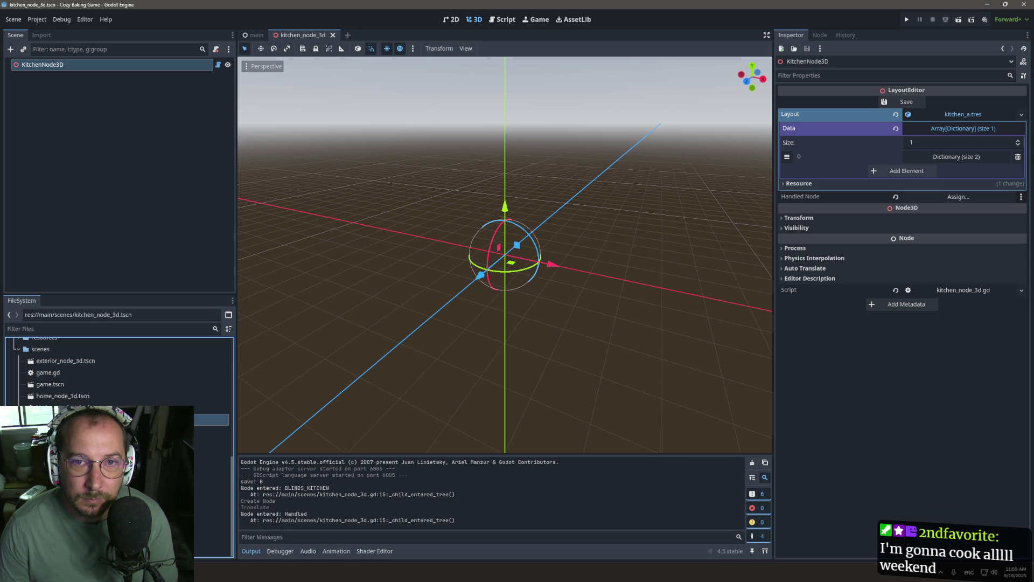
Dismiss KitchenNode3D's context menu, orbit and zoom the viewport, then go to the script editor.
{"action": "right_click", "coordinate": [47, 68]}
{"action": "left_click", "coordinate": [5, 178]}
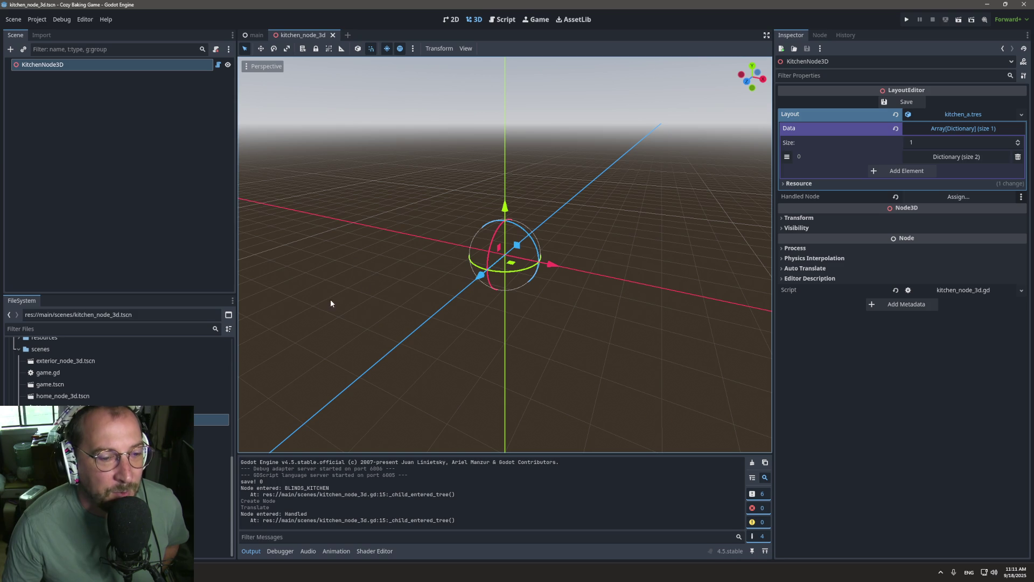
{"action": "mouse_move", "coordinate": [369, 196]}
{"action": "left_mouse_down"}
{"action": "mouse_move", "coordinate": [390, 198]}
{"action": "mouse_move", "coordinate": [408, 270]}
{"action": "mouse_move", "coordinate": [364, 256]}
{"action": "mouse_move", "coordinate": [357, 200]}
{"action": "left_mouse_up"}
{"action": "scroll", "coordinate": [358, 194], "scroll_direction": "down", "scroll_amount": 2}
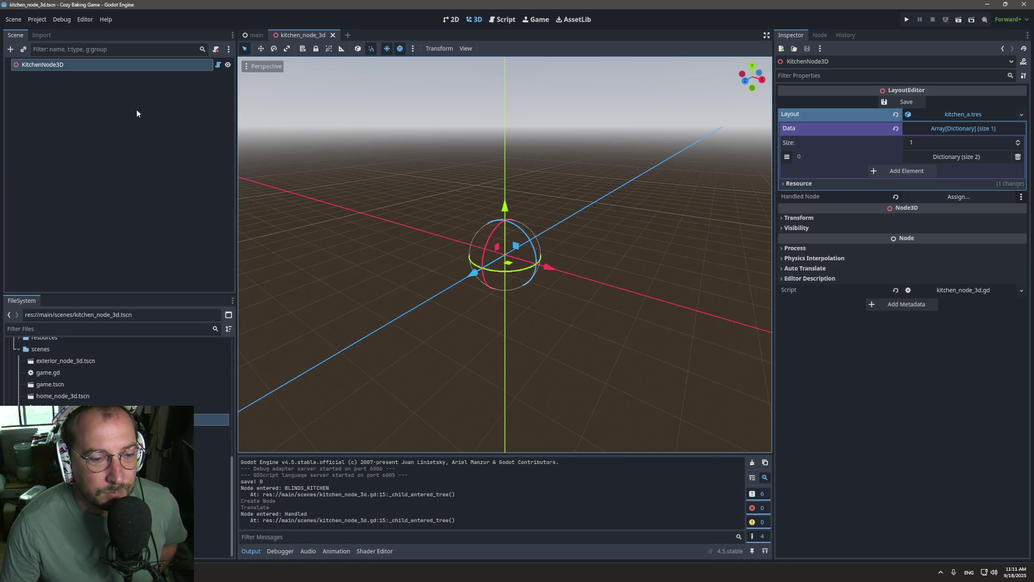
{"action": "left_click", "coordinate": [506, 19]}
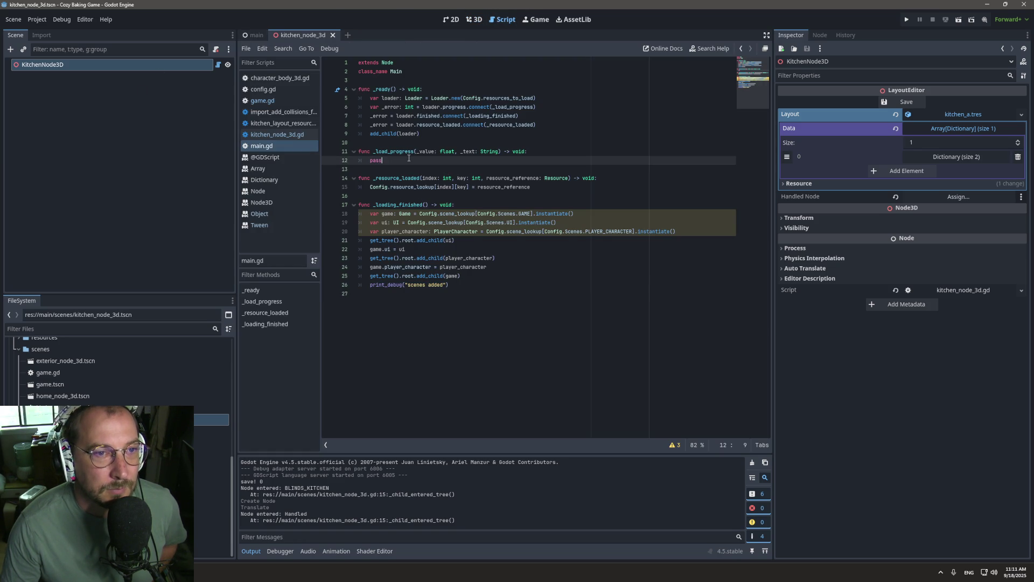
Open kitchen_node_3d.gd, find where handled_node is used, and retype the else keyword in _child_entered_tree.
{"action": "left_click", "coordinate": [266, 135]}
{"action": "left_click", "coordinate": [437, 169]}
{"action": "scroll", "coordinate": [474, 195], "scroll_direction": "up", "scroll_amount": 2}
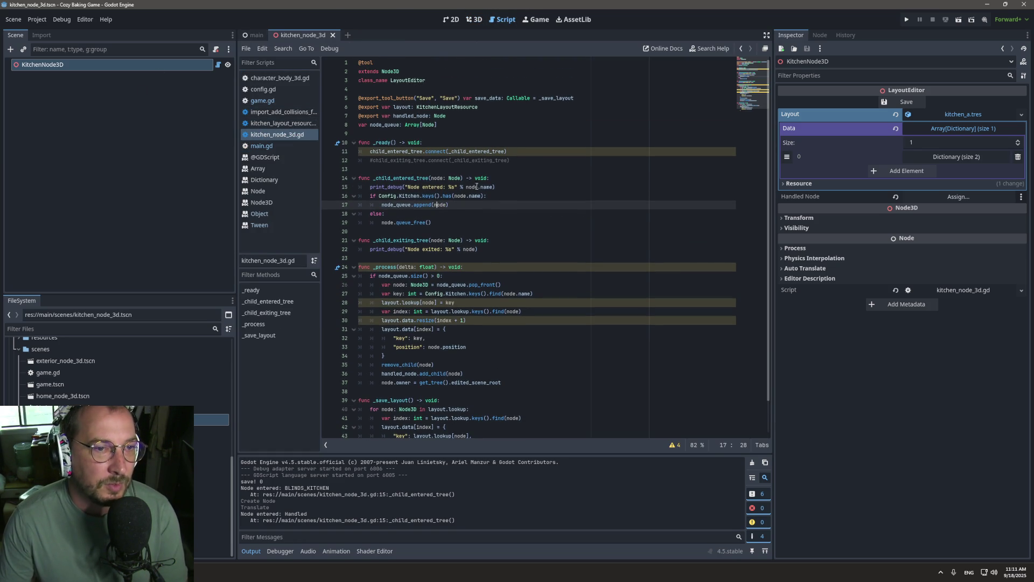
{"action": "double_click", "coordinate": [410, 116]}
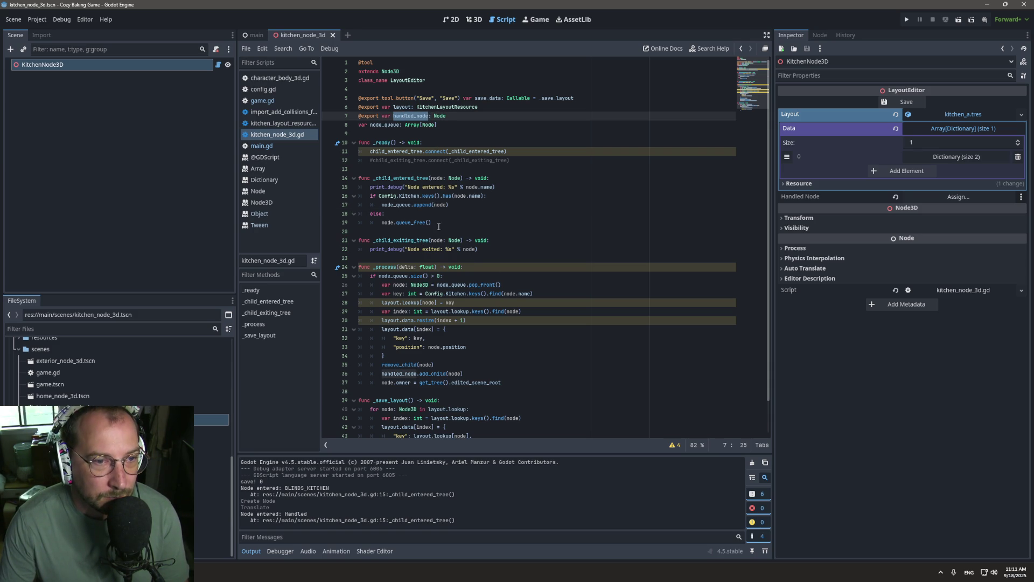
{"action": "left_click", "coordinate": [382, 214]}
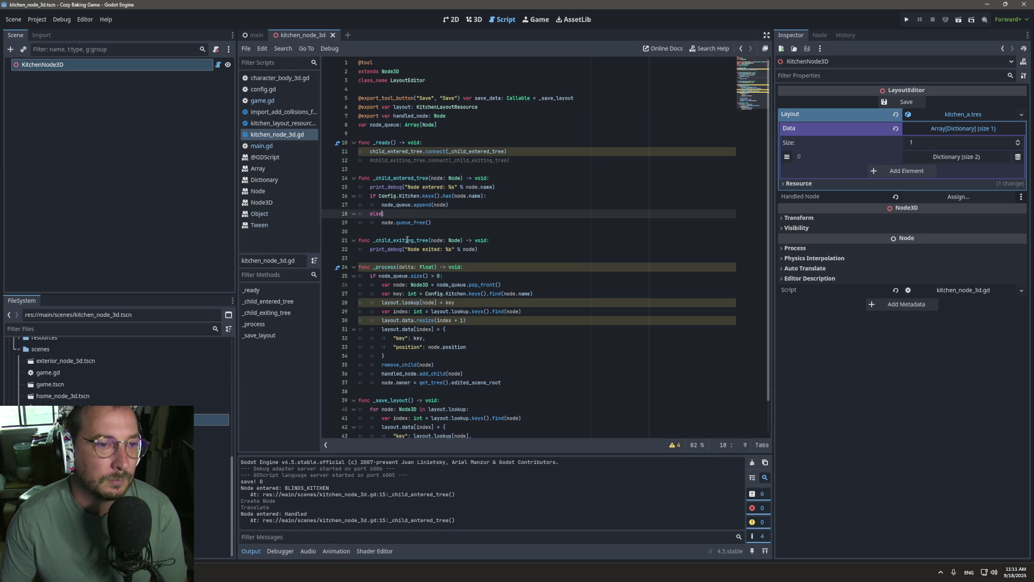
{"action": "key", "text": "BackSpace"}
{"action": "key", "text": "BackSpace"}
{"action": "type", "text": "i"}
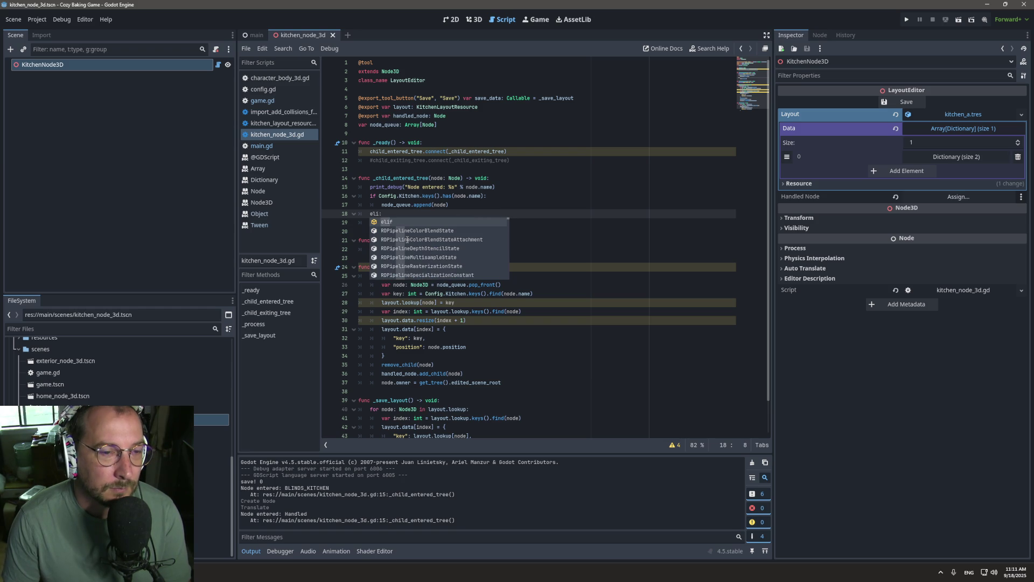
{"action": "key", "text": "BackSpace"}
{"action": "type", "text": "se"}
{"action": "key", "text": "Return"}
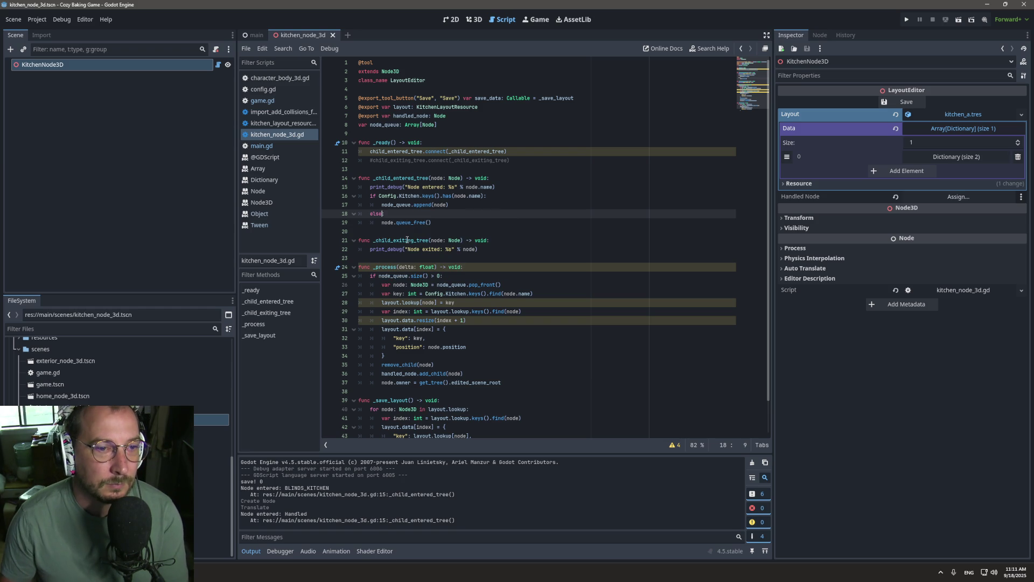
Draft a 'match node:' block under else, then undo it.
{"action": "key", "text": "Return"}
{"action": "type", "text": "mathc"}
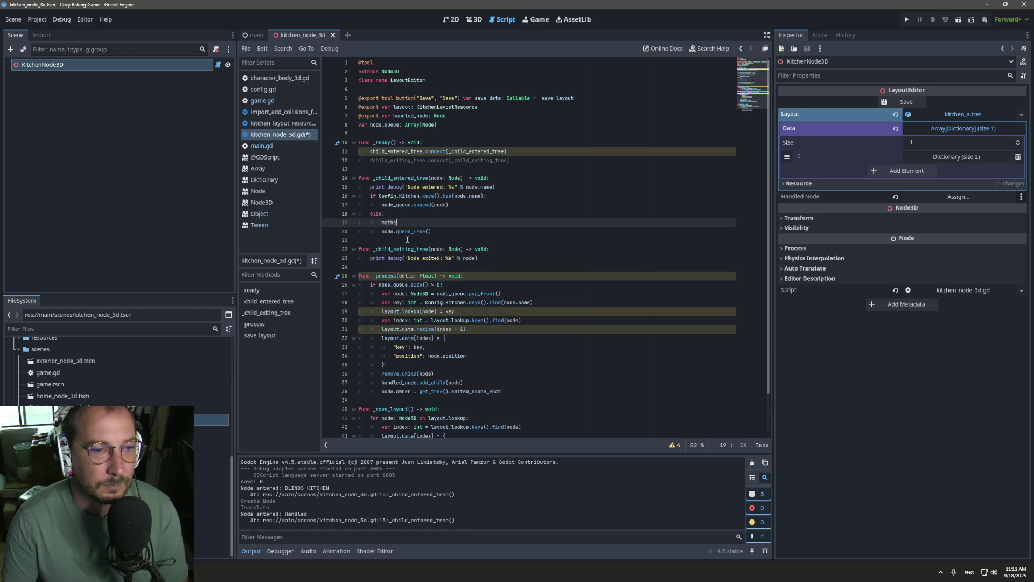
{"action": "key", "text": "BackSpace"}
{"action": "key", "text": "BackSpace"}
{"action": "type", "text": "ch:"}
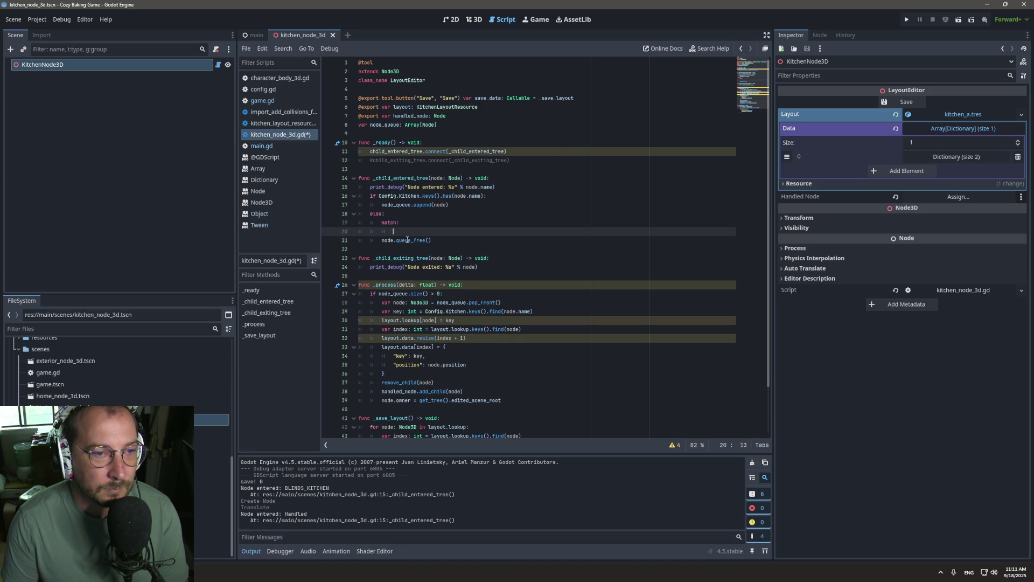
{"action": "key", "text": "BackSpace"}
{"action": "type", "text": "ode:"}
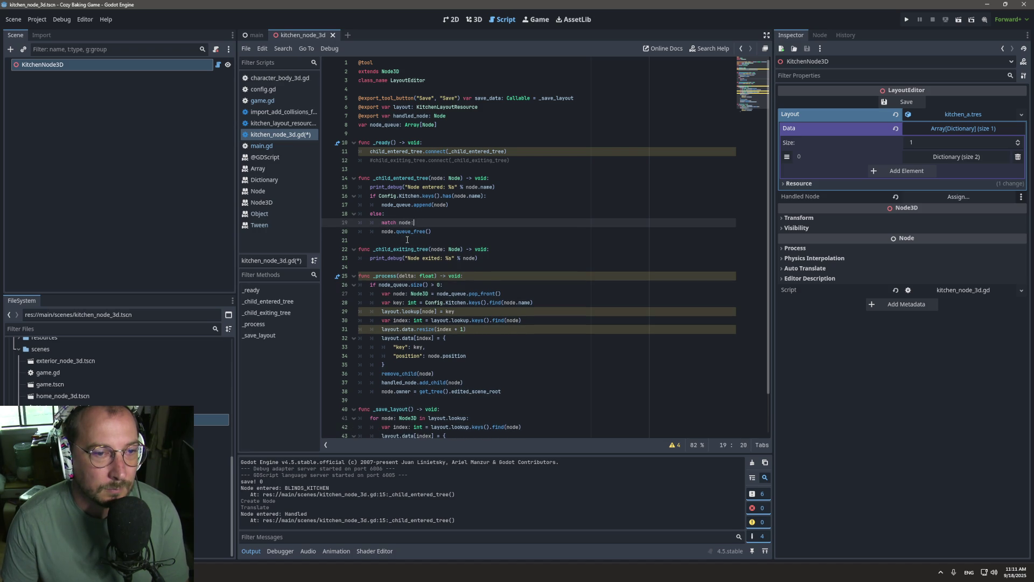
{"action": "key", "text": "Return"}
{"action": "type", "text": "handled_node"}
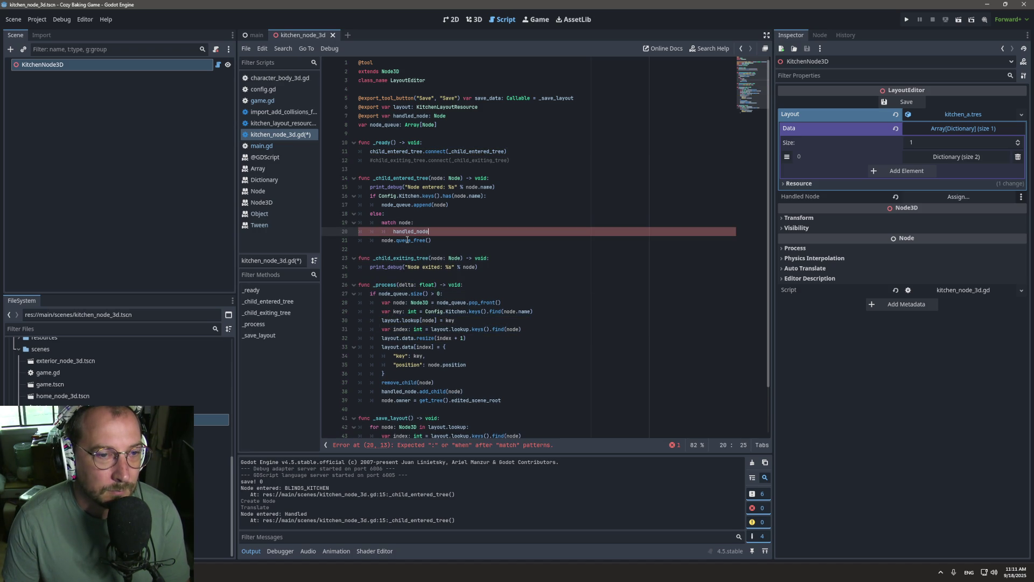
{"action": "key", "text": "ctrl+z"}
{"action": "key", "text": "ctrl+z"}
{"action": "key", "text": "ctrl+z"}
{"action": "key", "text": "ctrl+z"}
{"action": "key", "text": "ctrl+z"}
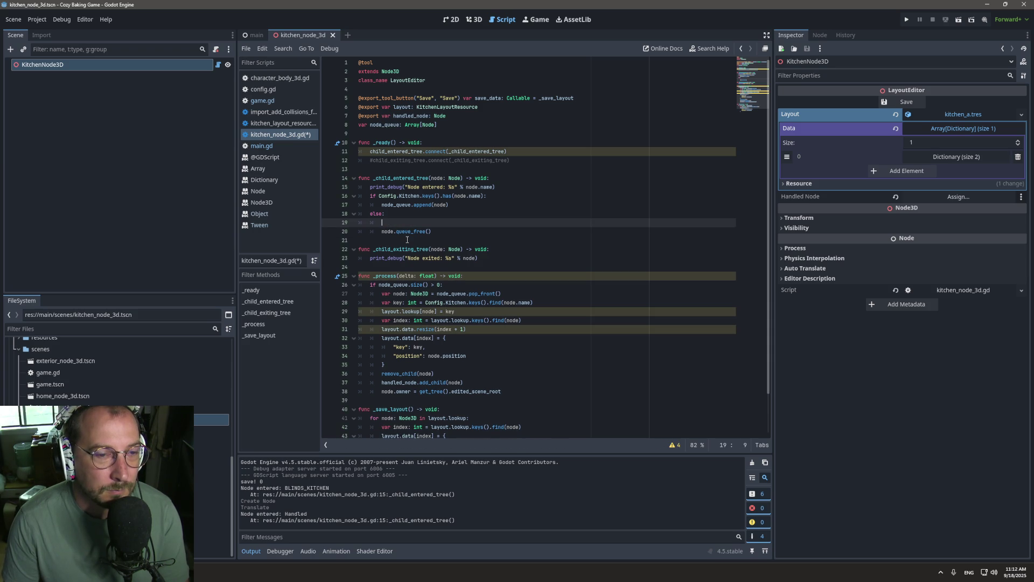
Write 'match node' with a 'handled_node' pattern that returns, and save the script.
{"action": "type", "text": "match node:"}
{"action": "key", "text": "Return"}
{"action": "type", "text": "handled_node:"}
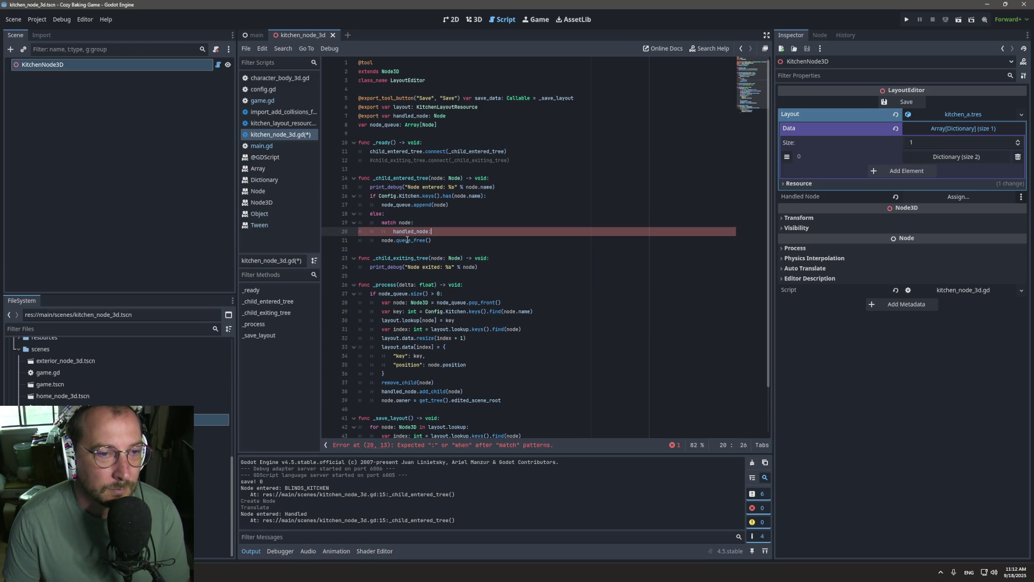
{"action": "key", "text": "Return"}
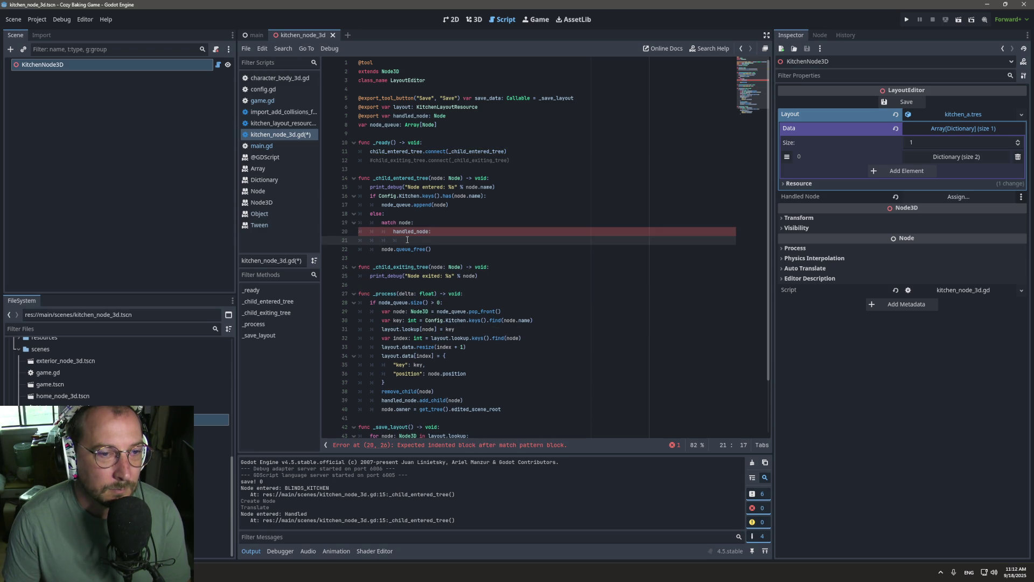
{"action": "type", "text": "return"}
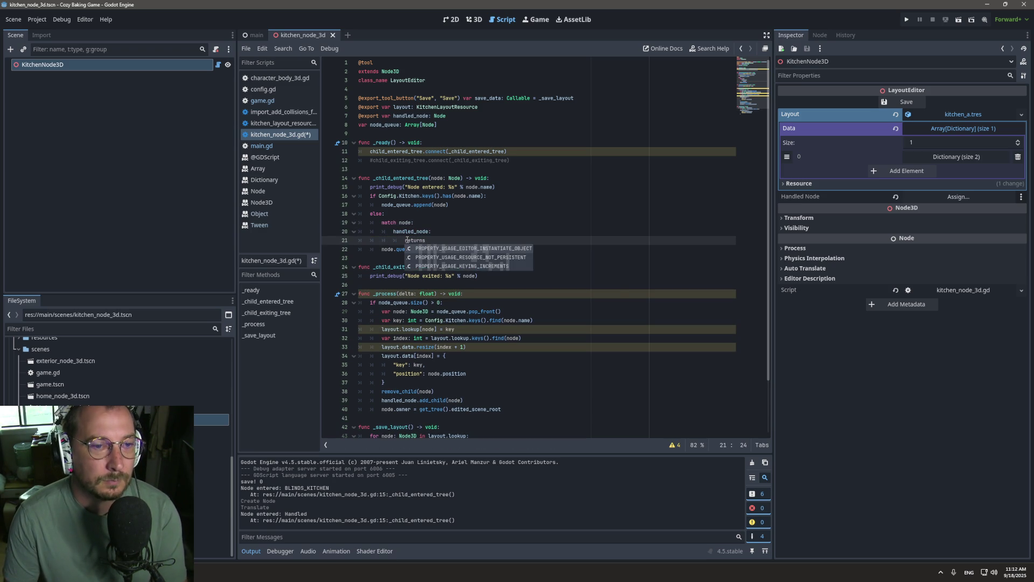
{"action": "key", "text": "ctrl+s"}
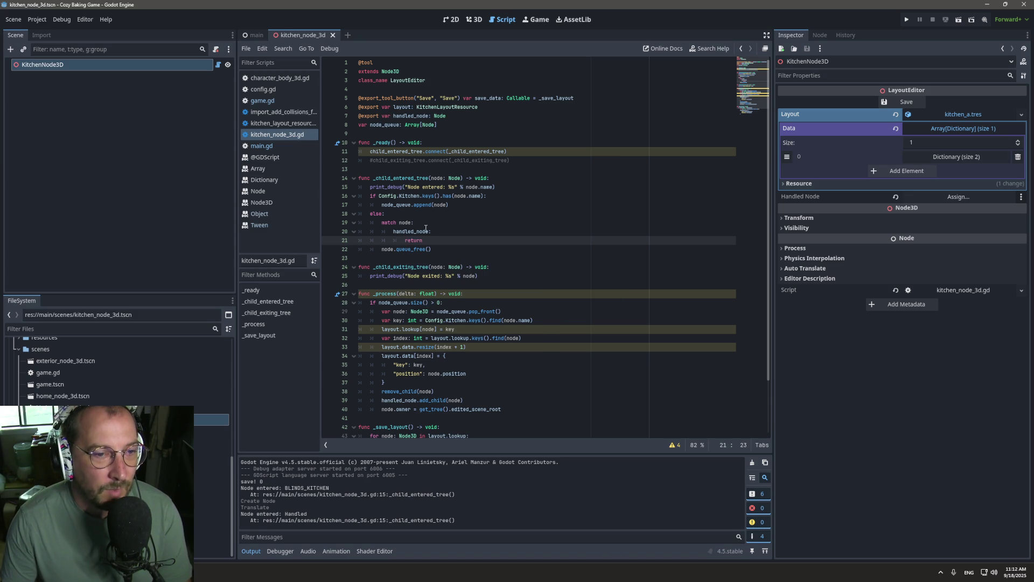
{"action": "right_click", "coordinate": [99, 62]}
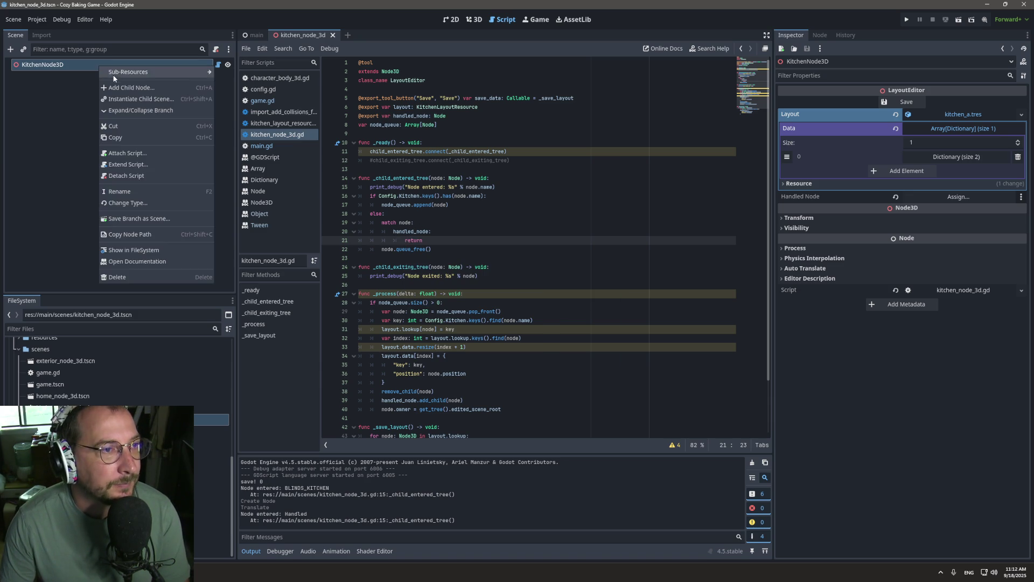
Add two plain Node children to KitchenNode3D to test the script, saving in between.
{"action": "left_click", "coordinate": [121, 83]}
{"action": "double_click", "coordinate": [458, 199]}
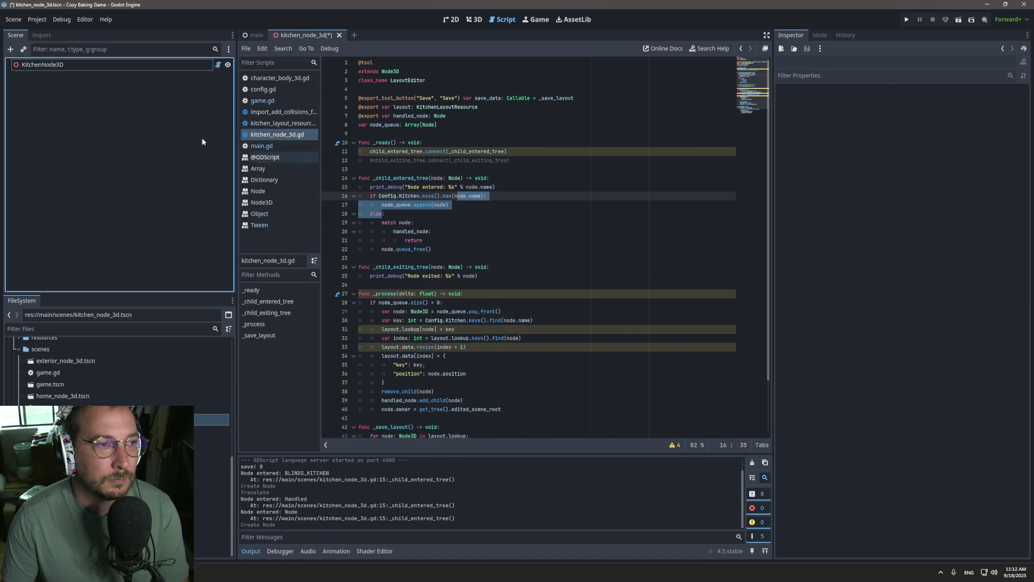
{"action": "left_click", "coordinate": [108, 64]}
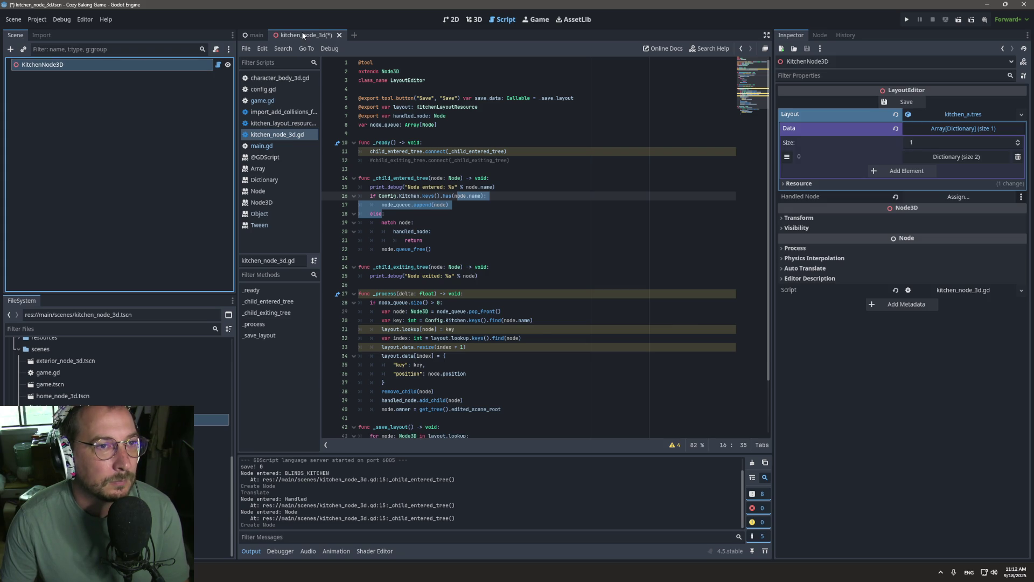
{"action": "left_click", "coordinate": [399, 186]}
{"action": "key", "text": "ctrl+s"}
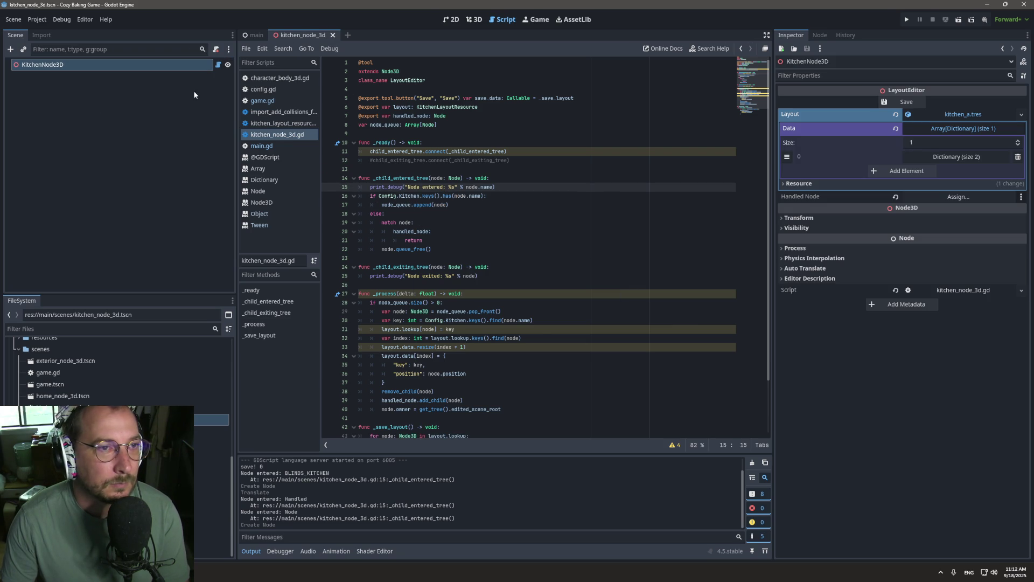
{"action": "right_click", "coordinate": [159, 64]}
{"action": "left_click", "coordinate": [228, 96]}
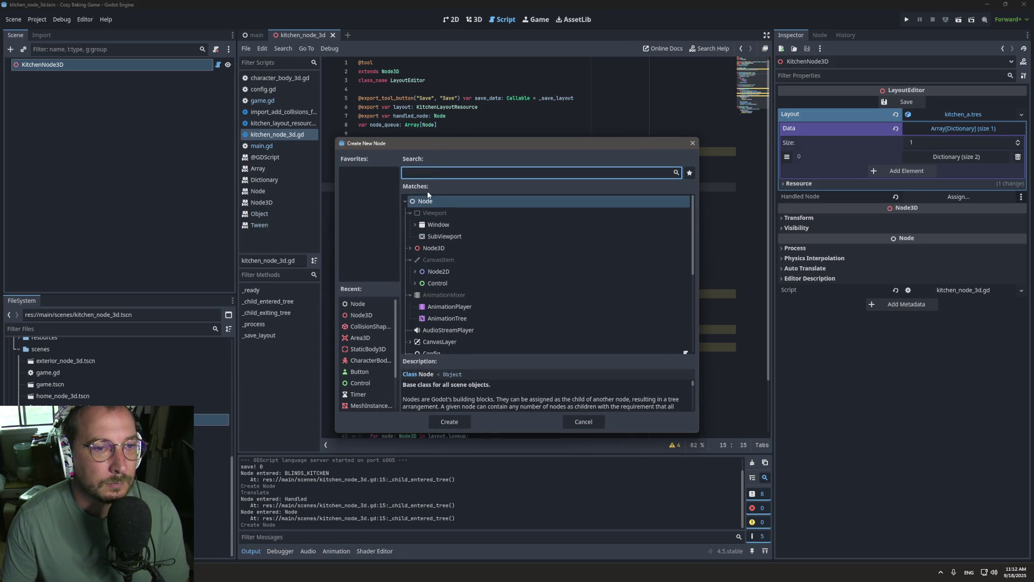
{"action": "double_click", "coordinate": [424, 203]}
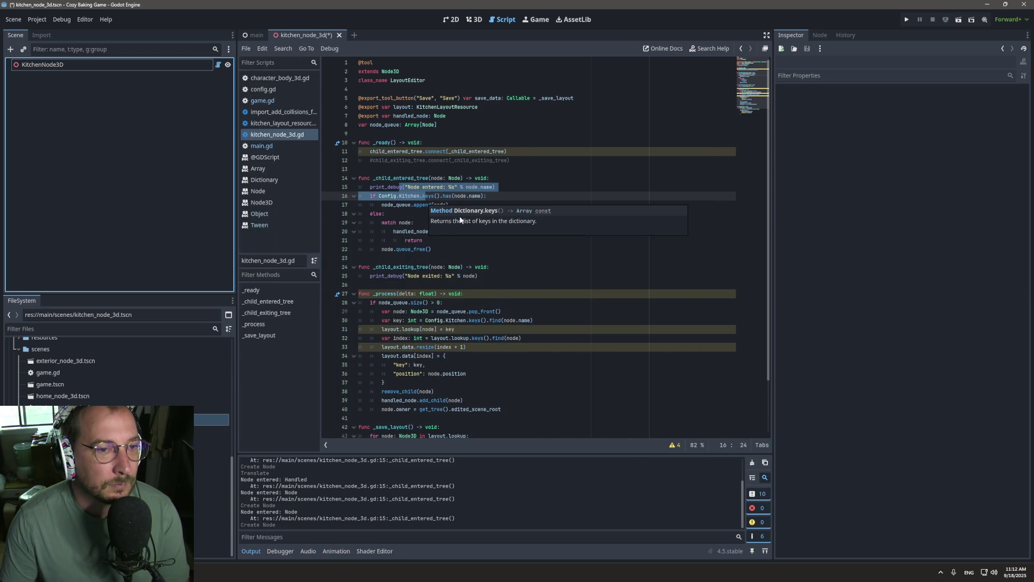
Rewrite line 19 as 'if node is handled_node:' with return unindented, and save.
{"action": "double_click", "coordinate": [410, 231]}
{"action": "double_click", "coordinate": [389, 222]}
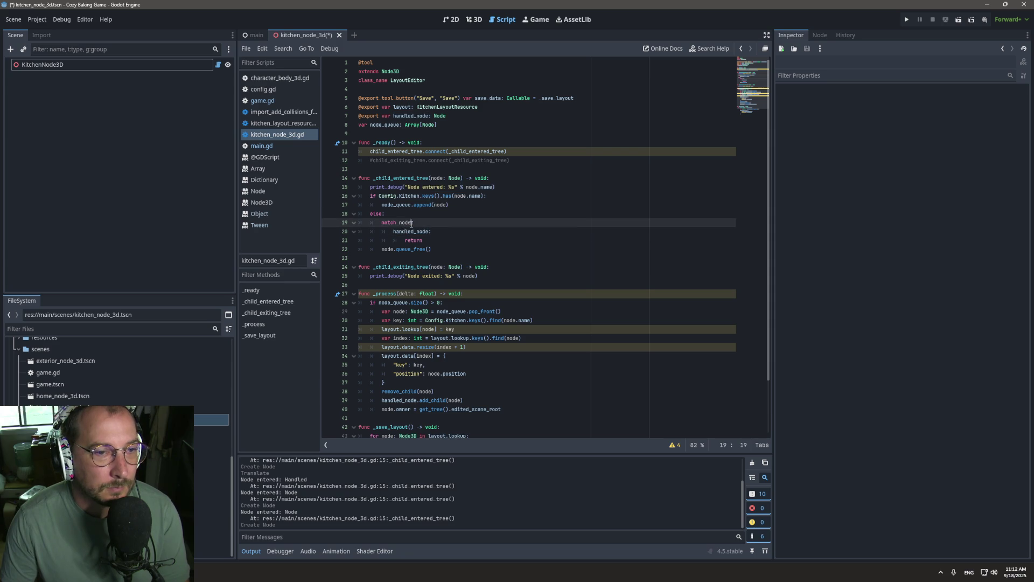
{"action": "type", "text": "if"}
{"action": "key", "text": "Escape"}
{"action": "key", "text": "Down"}
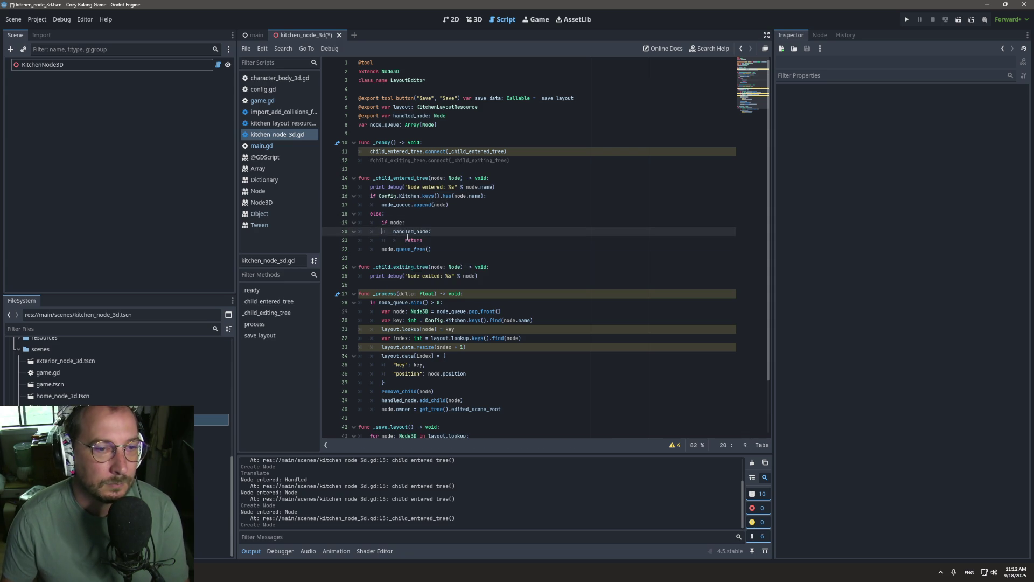
{"action": "key", "text": "Home"}
{"action": "key", "text": "BackSpace"}
{"action": "key", "text": "BackSpace"}
{"action": "key", "text": "BackSpace"}
{"action": "type", "text": "is"}
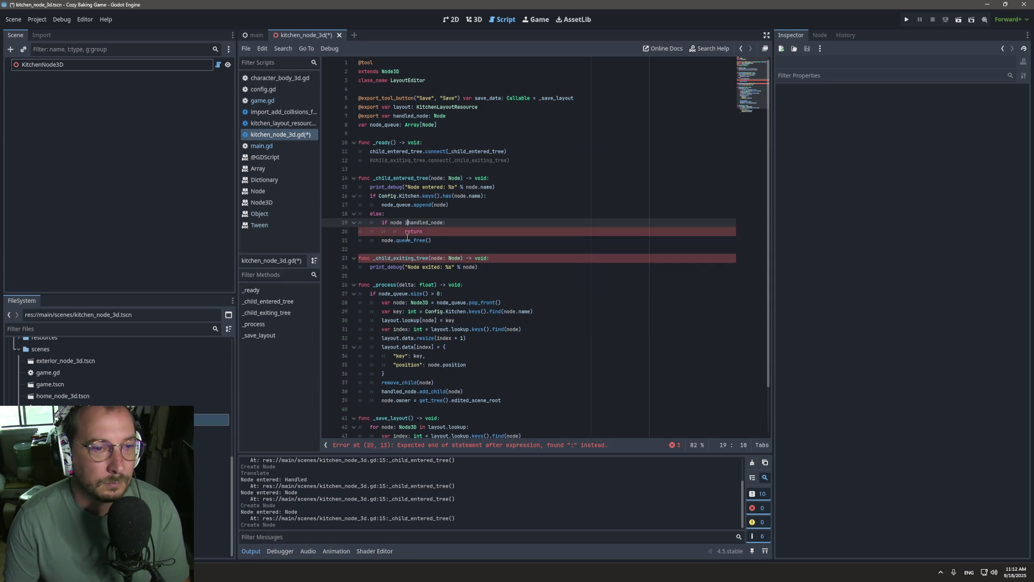
{"action": "left_click", "coordinate": [403, 235]}
{"action": "key", "text": "Up"}
{"action": "key", "text": "shift+Tab"}
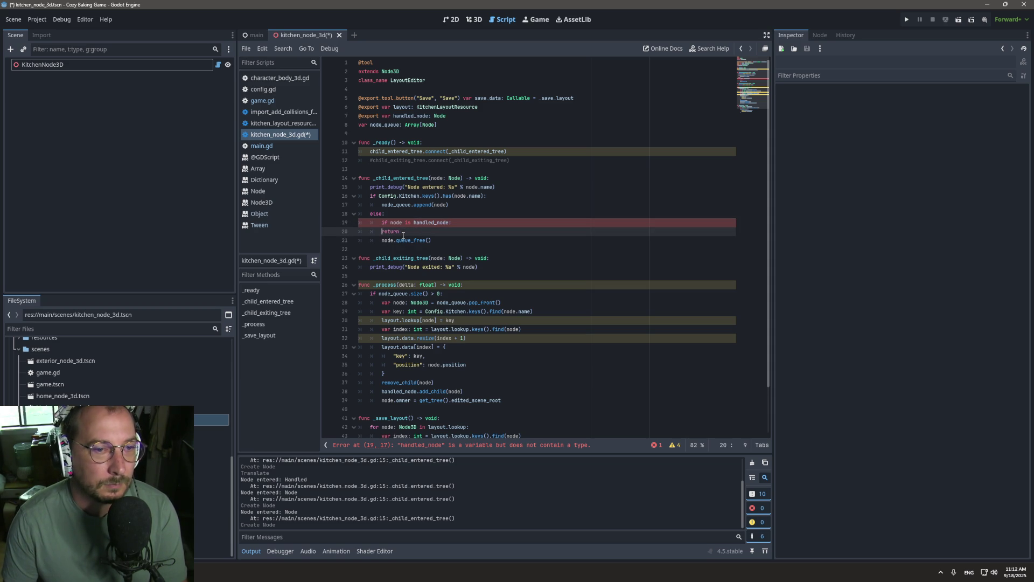
{"action": "key", "text": "ctrl+s"}
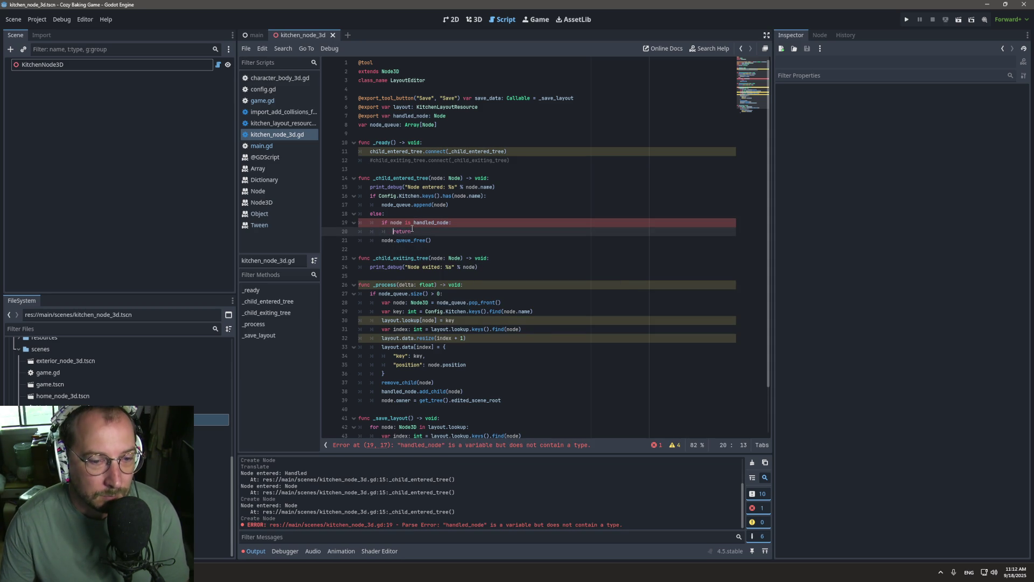
Replace 'is' with '==' in the line 19 check and save the script.
{"action": "double_click", "coordinate": [430, 225]}
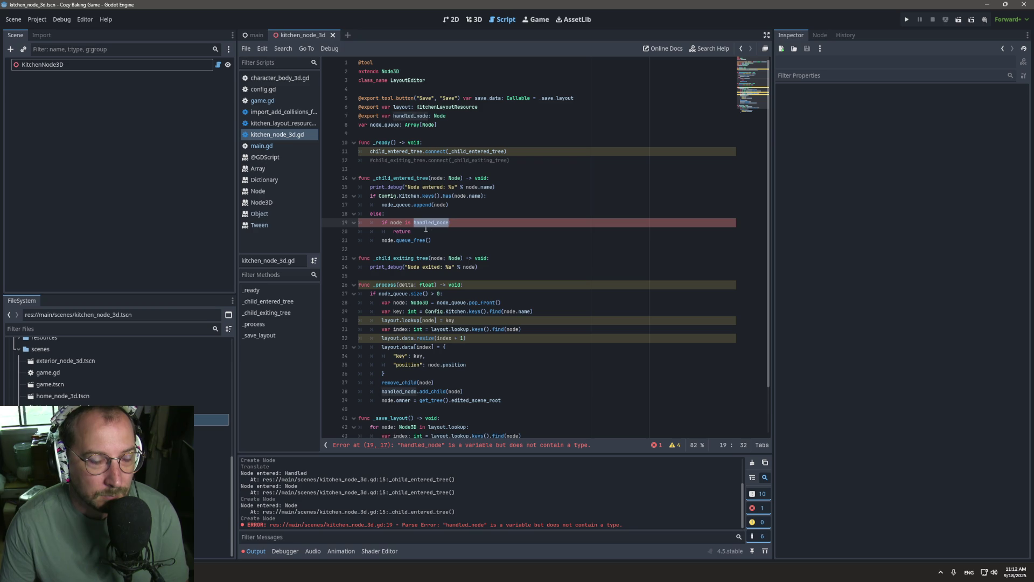
{"action": "double_click", "coordinate": [408, 222]}
{"action": "type", "text": "="}
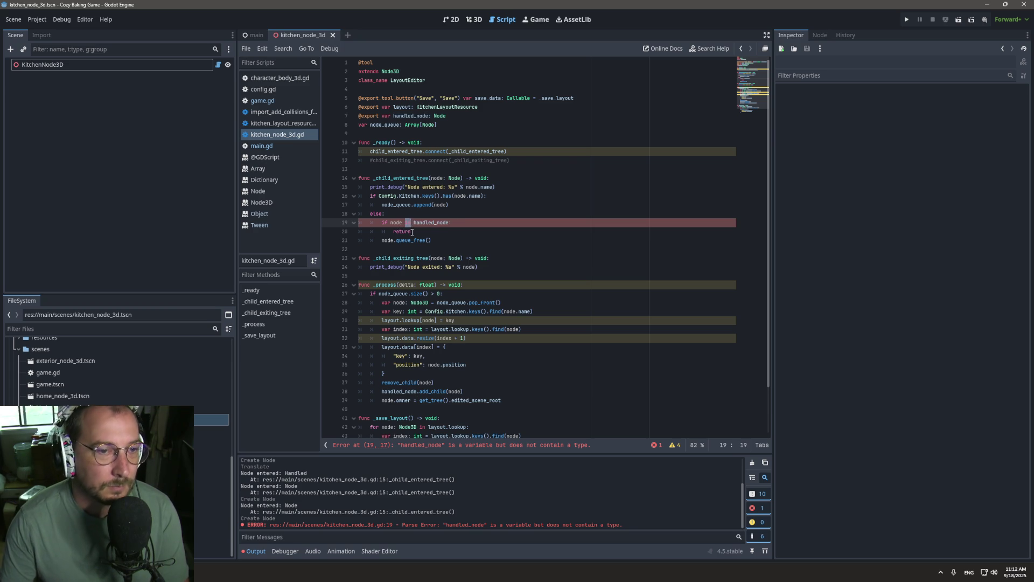
{"action": "type", "text": "="}
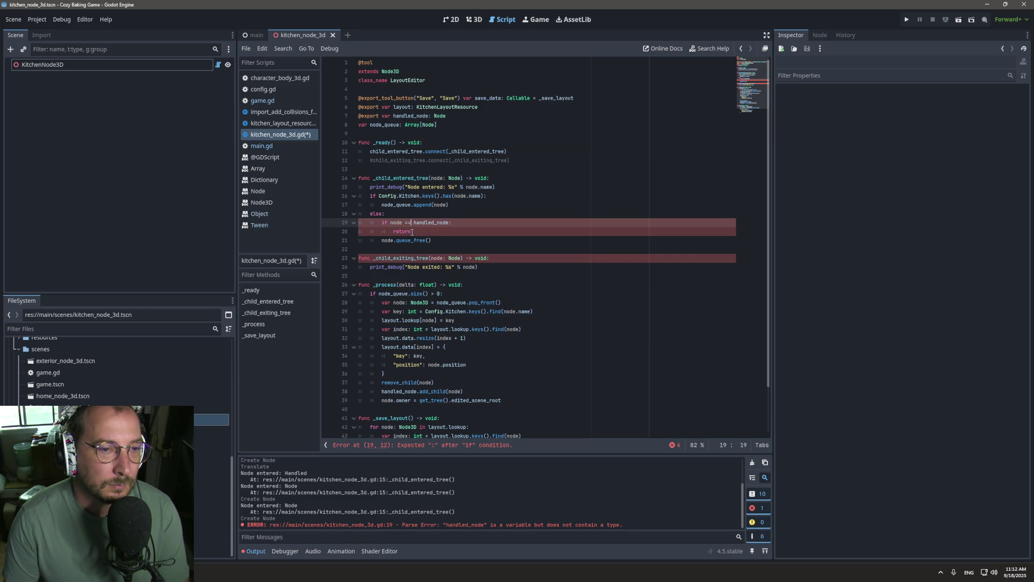
{"action": "key", "text": "Escape"}
{"action": "key", "text": "ctrl+s"}
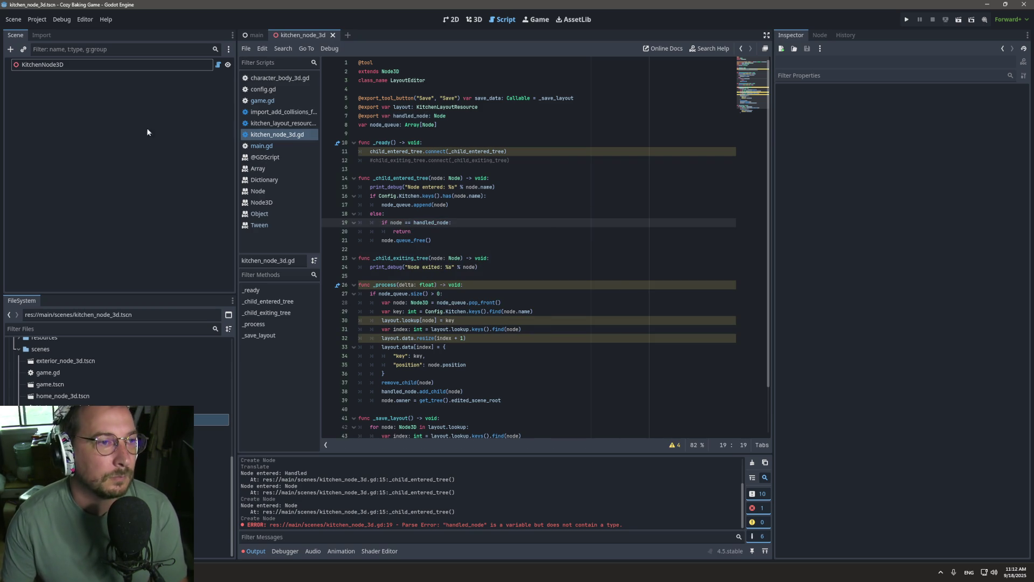
Add another plain Node child to KitchenNode3D, save the scene, and clear the output log.
{"action": "left_click", "coordinate": [159, 65]}
{"action": "right_click", "coordinate": [160, 67]}
{"action": "left_click", "coordinate": [172, 71]}
{"action": "double_click", "coordinate": [435, 201]}
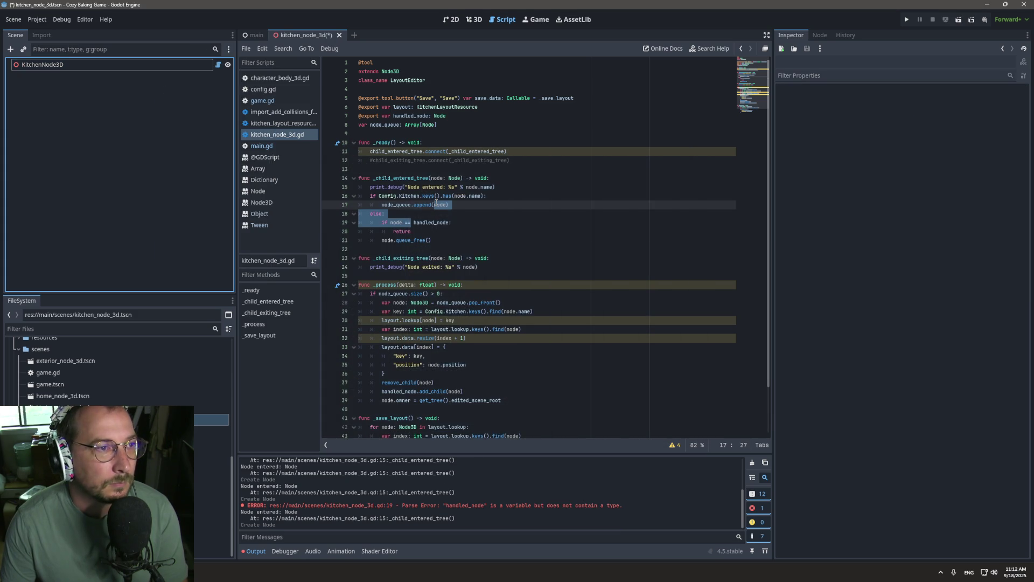
{"action": "key", "text": "ctrl+s"}
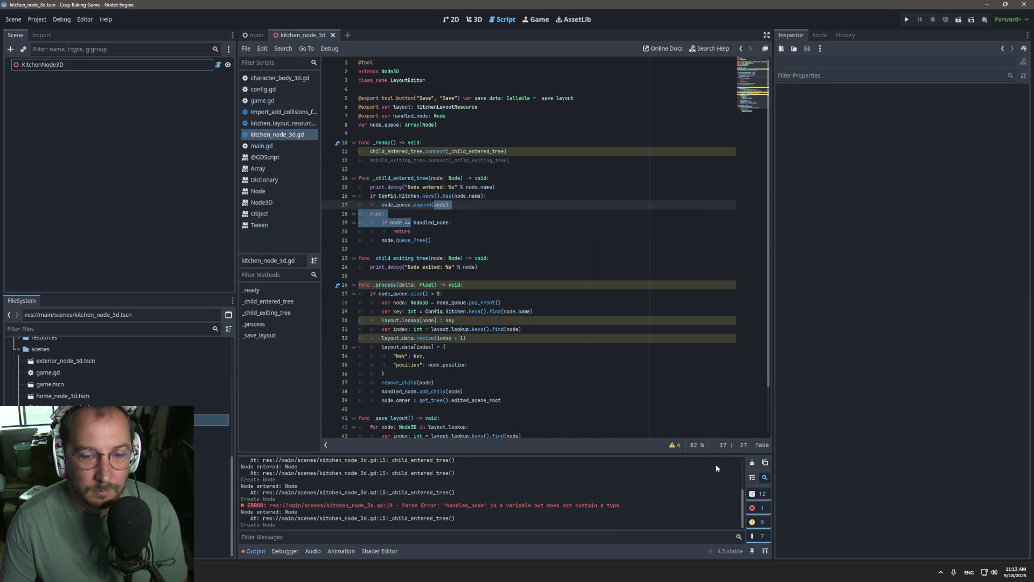
{"action": "left_click", "coordinate": [751, 462]}
{"action": "left_click", "coordinate": [416, 214]}
{"action": "left_click", "coordinate": [416, 228]}
{"action": "left_click", "coordinate": [109, 66]}
{"action": "right_click", "coordinate": [109, 66]}
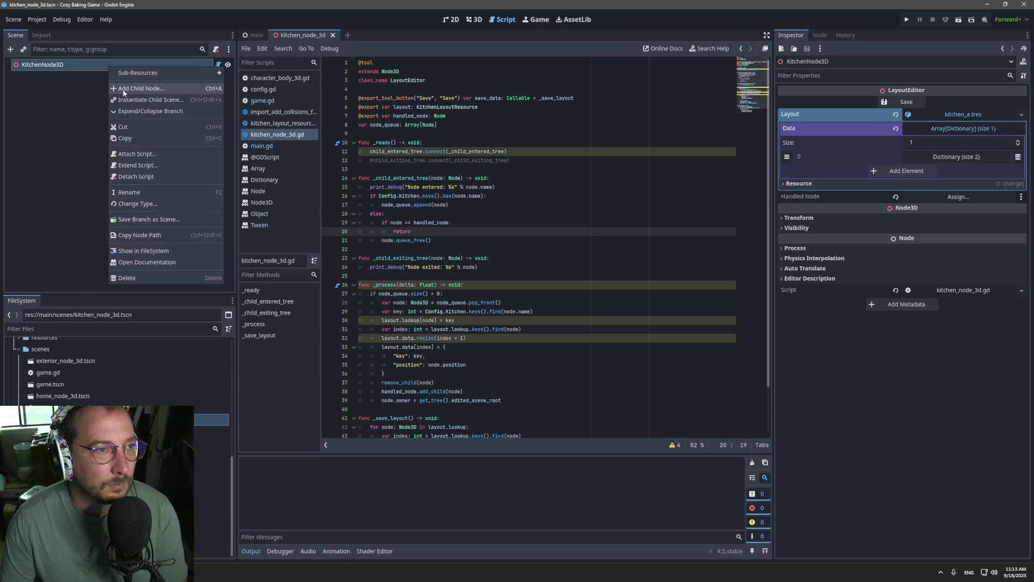
Add another plain Node child to KitchenNode3D to test the handler.
{"action": "left_click", "coordinate": [140, 89]}
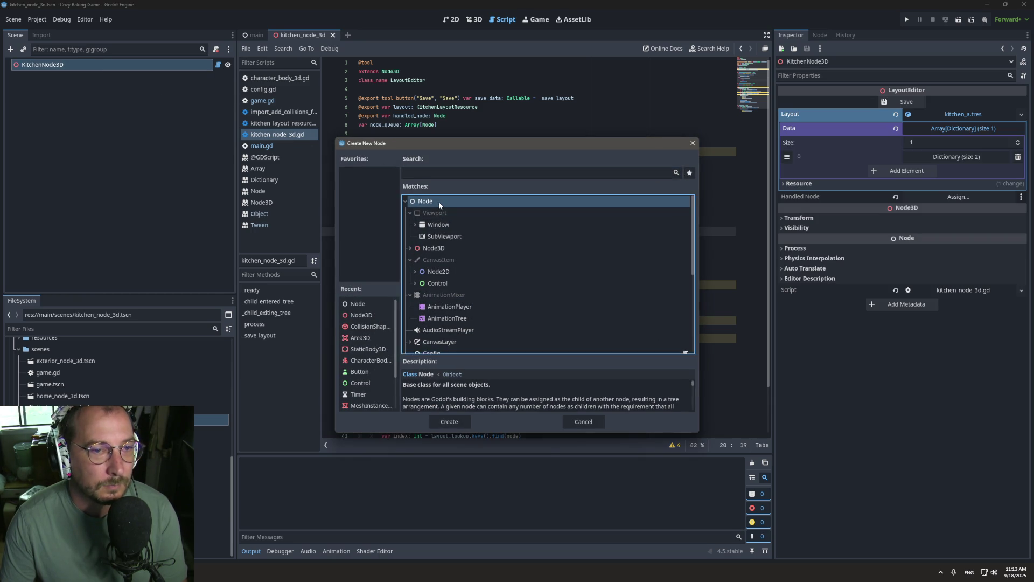
{"action": "double_click", "coordinate": [438, 201]}
{"action": "left_click", "coordinate": [429, 241]}
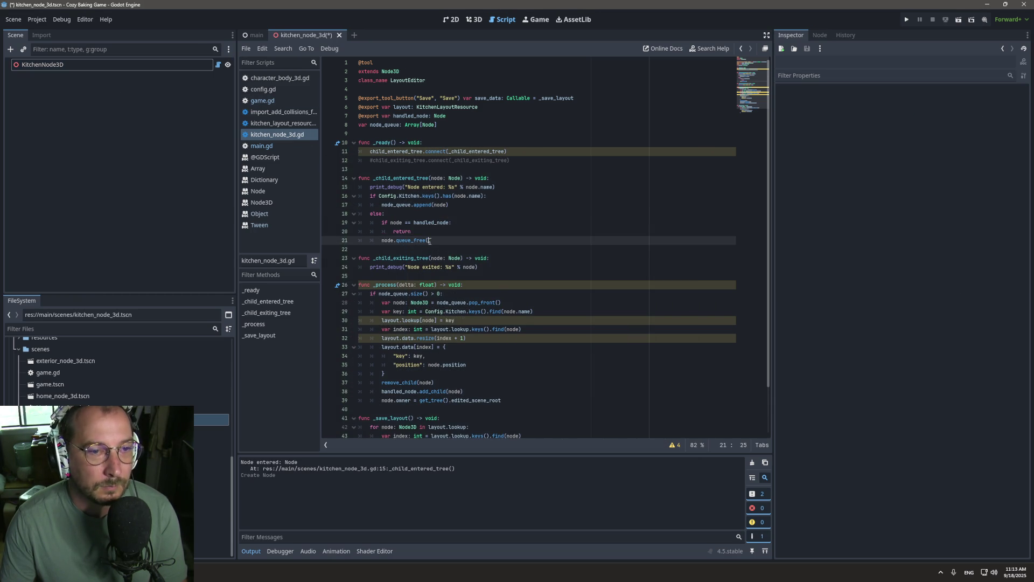
{"action": "left_click", "coordinate": [397, 216]}
Replace '== handled_node' on line 19 with 'is Node'.
{"action": "left_click", "coordinate": [402, 222]}
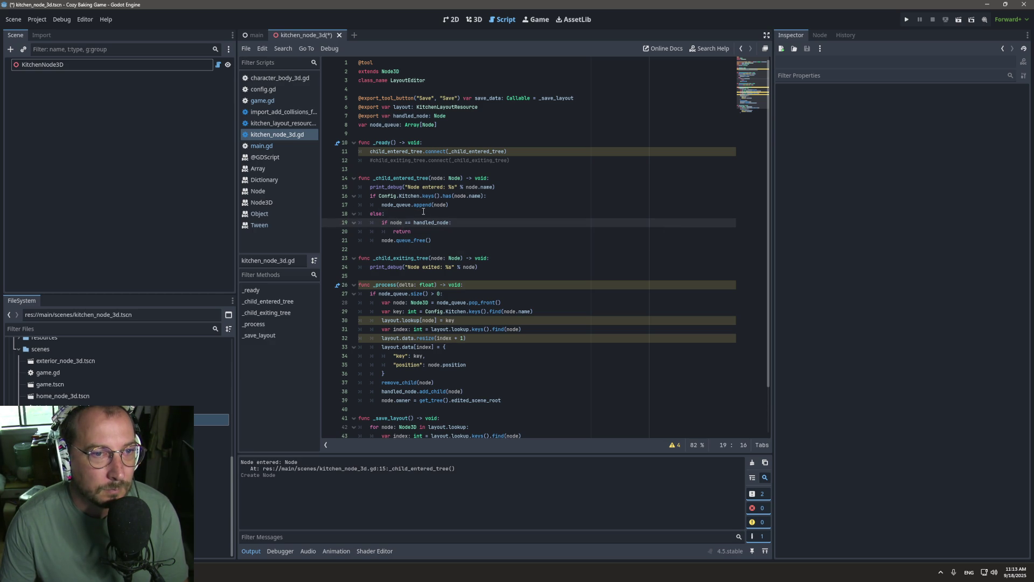
{"action": "key", "text": "Up"}
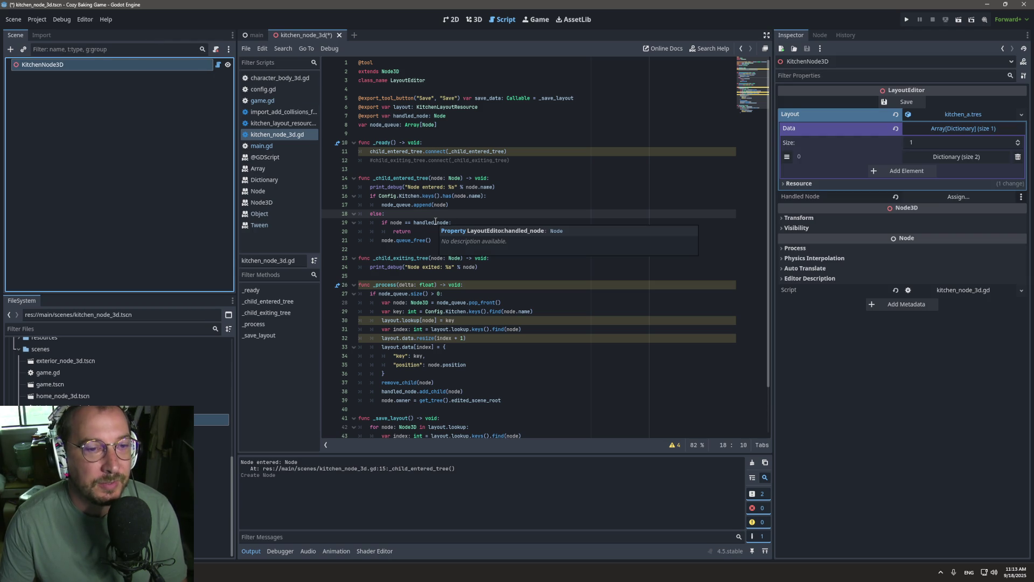
{"action": "double_click", "coordinate": [419, 222]}
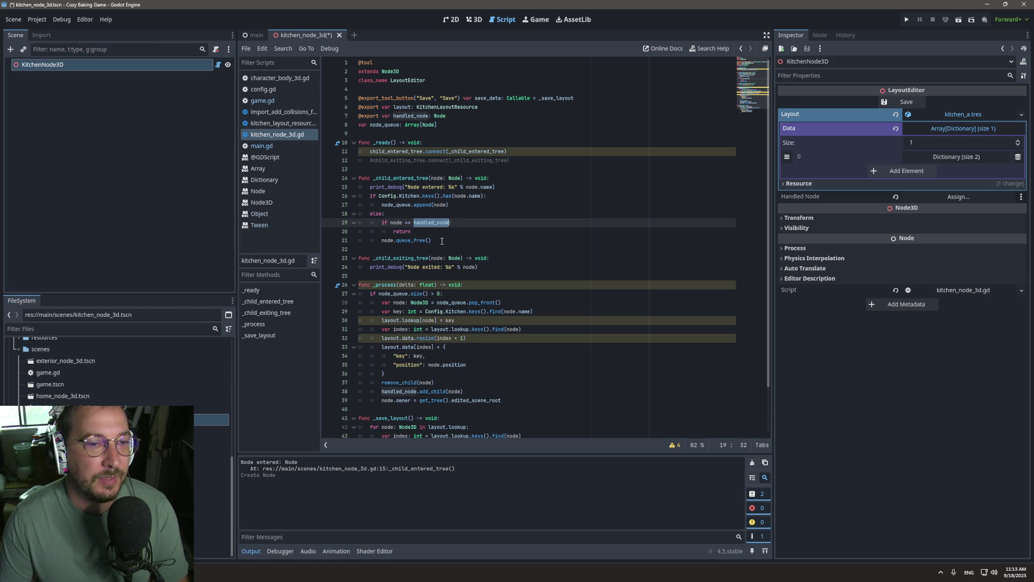
{"action": "key", "text": "BackSpace"}
{"action": "key", "text": "BackSpace"}
{"action": "key", "text": "BackSpace"}
{"action": "type", "text": "is Nodes"}
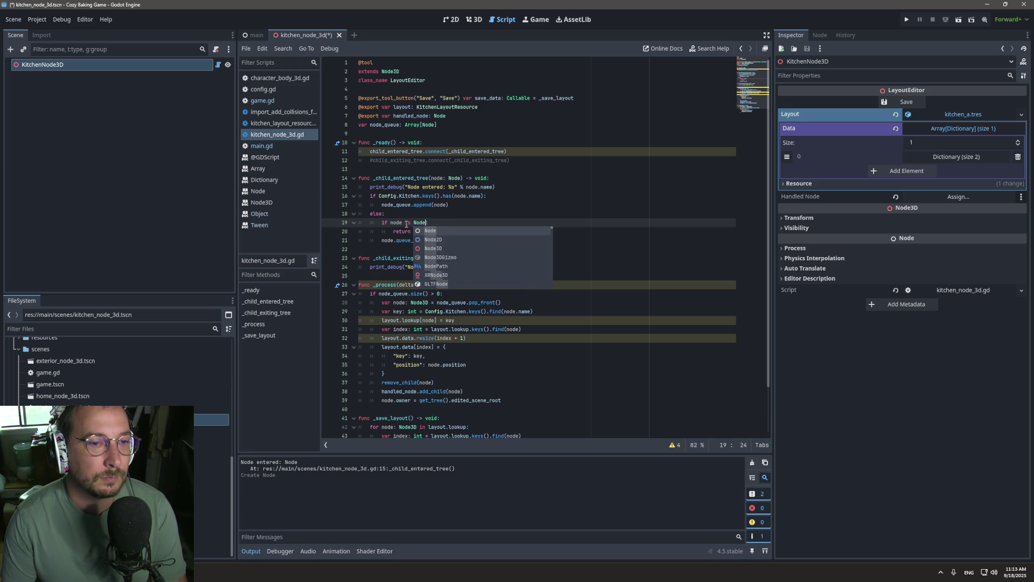
{"action": "key", "text": "BackSpace"}
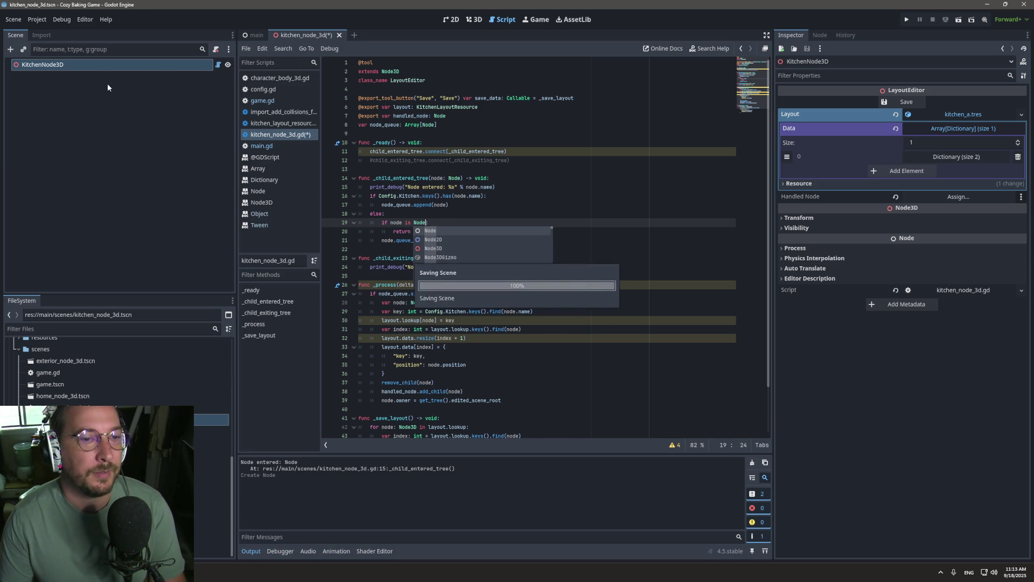
Add a Node child named Handled under KitchenNode3D, save, and assign it as the Handled Node.
{"action": "key", "text": "ctrl+s"}
{"action": "left_click", "coordinate": [120, 92]}
{"action": "key", "text": "ctrl+a"}
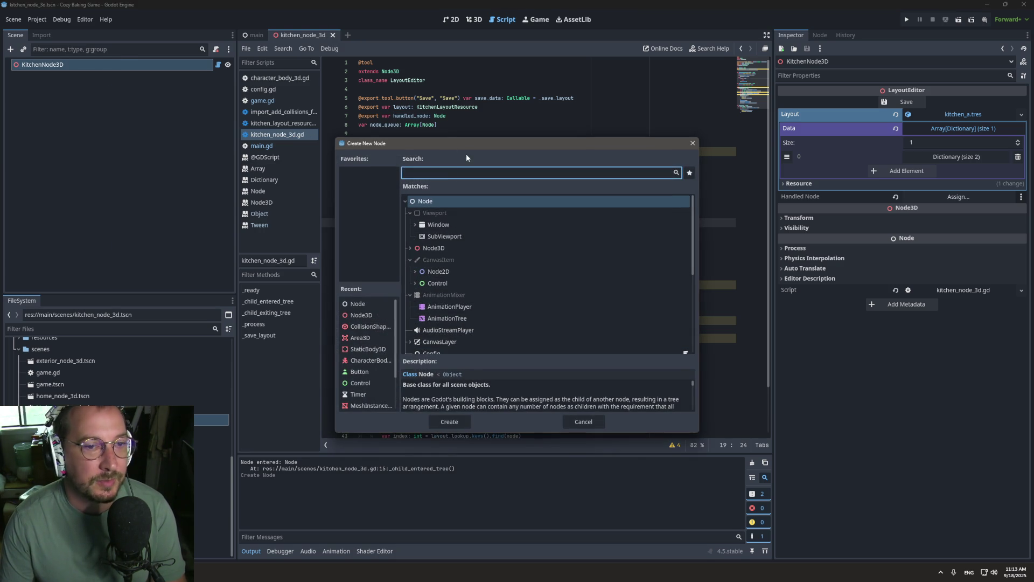
{"action": "double_click", "coordinate": [439, 200]}
{"action": "double_click", "coordinate": [63, 77]}
{"action": "key", "text": "BackSpace"}
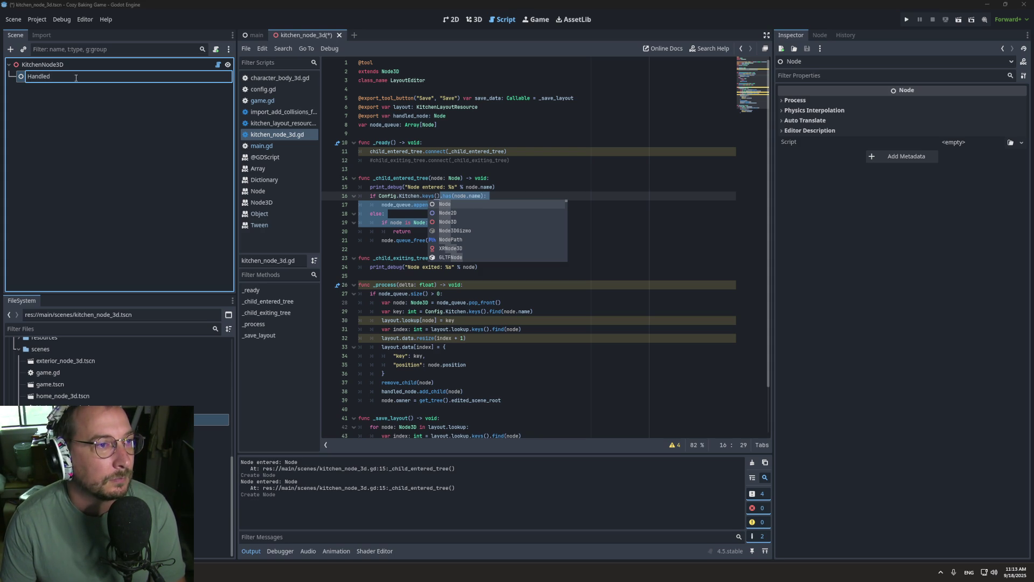
{"action": "key", "text": "Return"}
{"action": "key", "text": "ctrl+s"}
{"action": "left_click", "coordinate": [109, 62]}
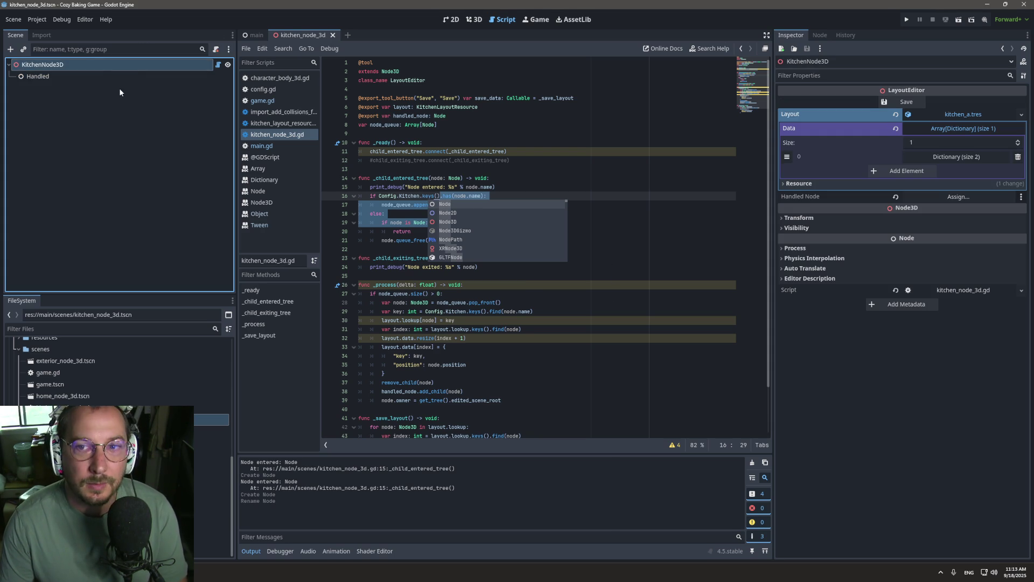
{"action": "mouse_move", "coordinate": [127, 81]}
{"action": "left_mouse_down"}
{"action": "mouse_move", "coordinate": [674, 120]}
{"action": "mouse_move", "coordinate": [948, 195]}
{"action": "left_mouse_up"}
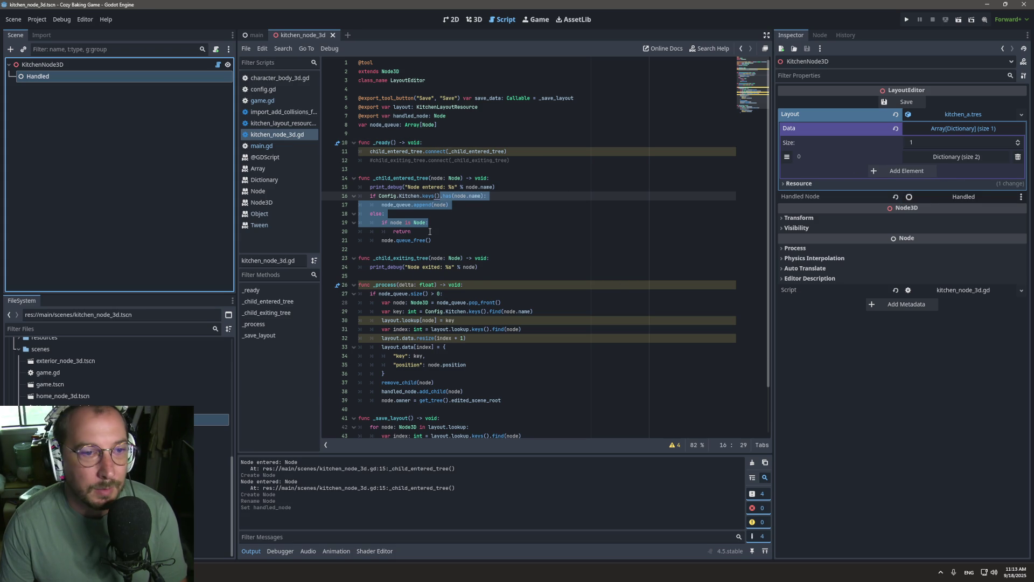
Change line 19's type check from Node to handled_node.
{"action": "left_click", "coordinate": [411, 222]}
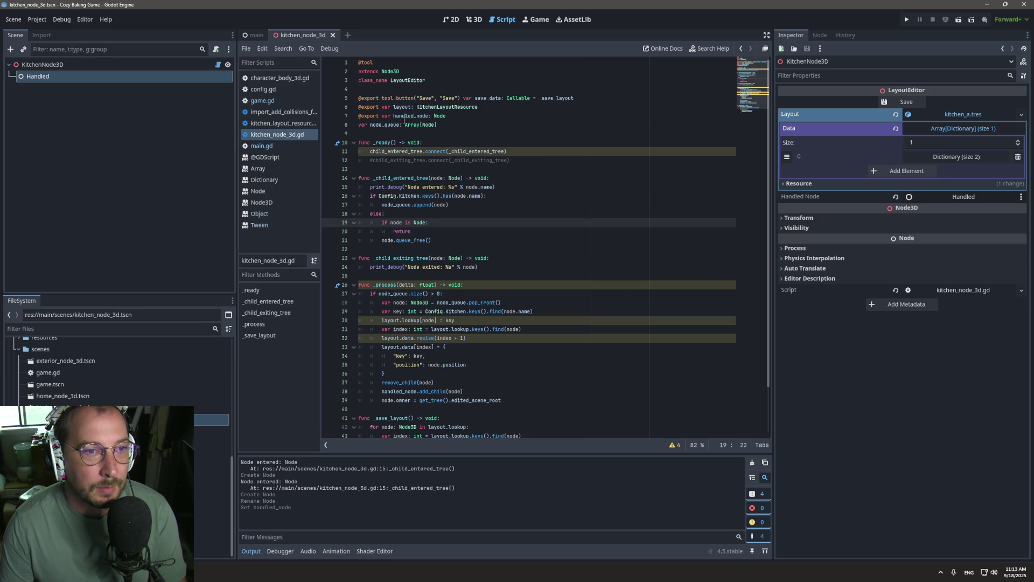
{"action": "double_click", "coordinate": [420, 223]}
{"action": "type", "text": "handled_n"}
{"action": "key", "text": "Return"}
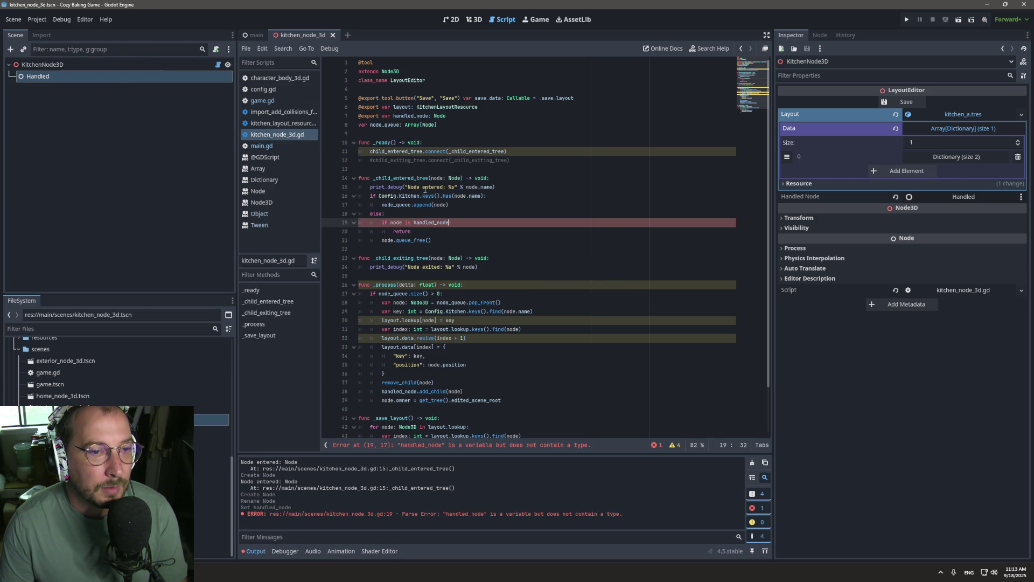
Turn line 19 into 'match node', replacing the if condition.
{"action": "key", "text": "BackSpace"}
{"action": "key", "text": "BackSpace"}
{"action": "type", "text": "=="}
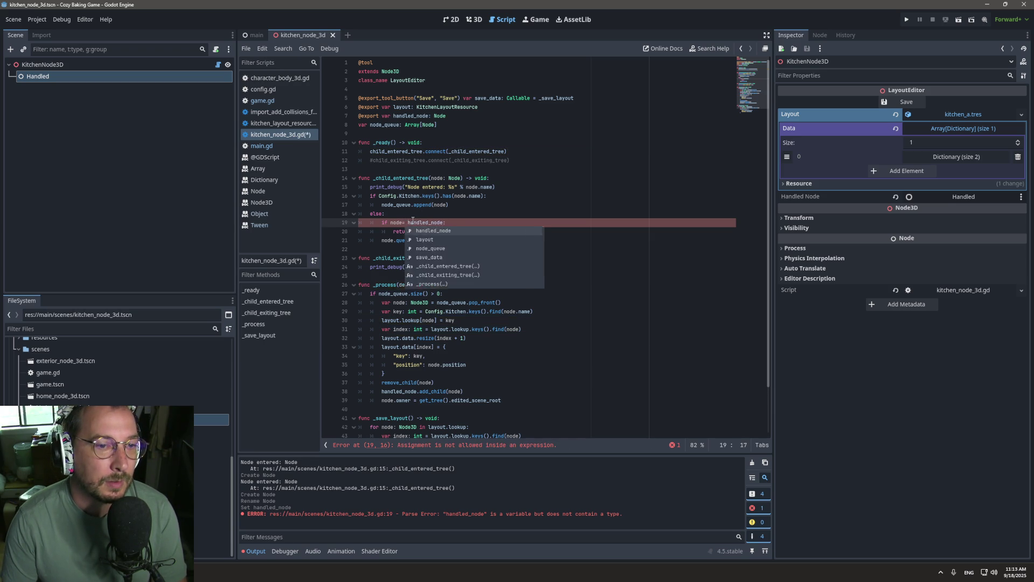
{"action": "key", "text": "BackSpace"}
{"action": "key", "text": "BackSpace"}
{"action": "key", "text": "BackSpace"}
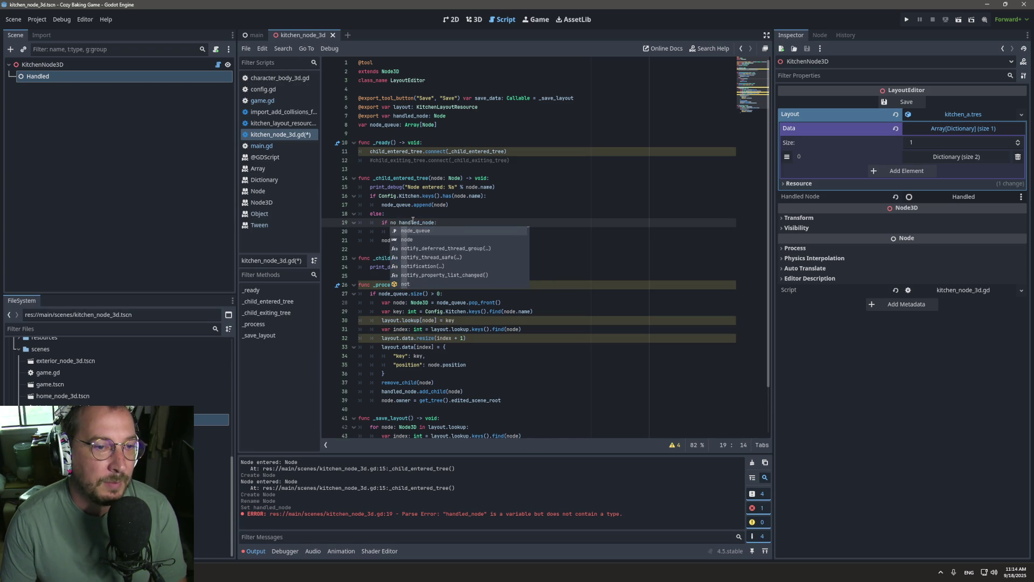
{"action": "type", "text": "match"}
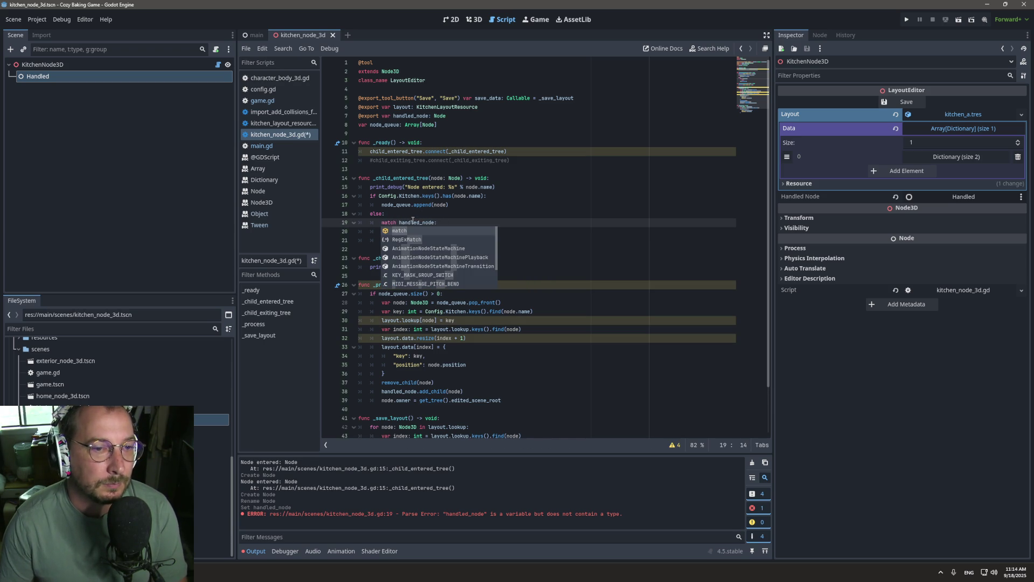
{"action": "left_click", "coordinate": [412, 222]}
{"action": "double_click", "coordinate": [412, 222]}
{"action": "key", "text": "BackSpace"}
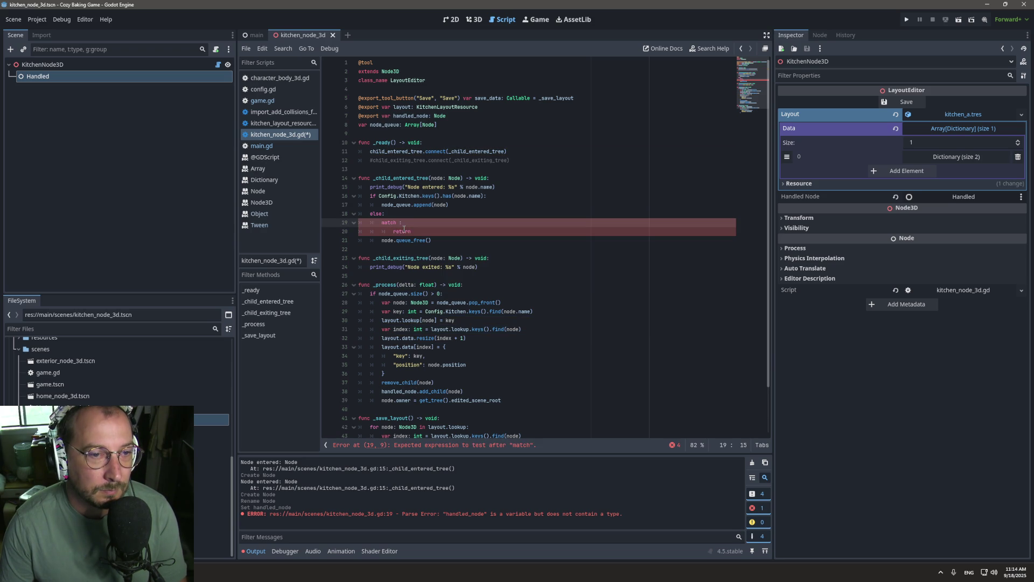
{"action": "type", "text": "node"}
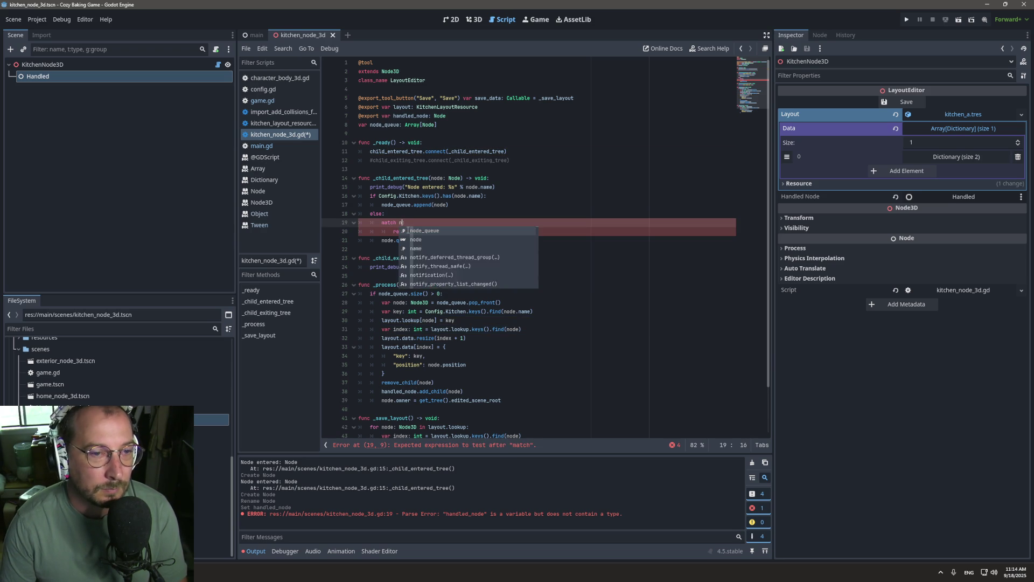
{"action": "key", "text": "Escape"}
Rewrite the lines below as a 'handled_node:' pattern with 'return', and save.
{"action": "left_click", "coordinate": [407, 230]}
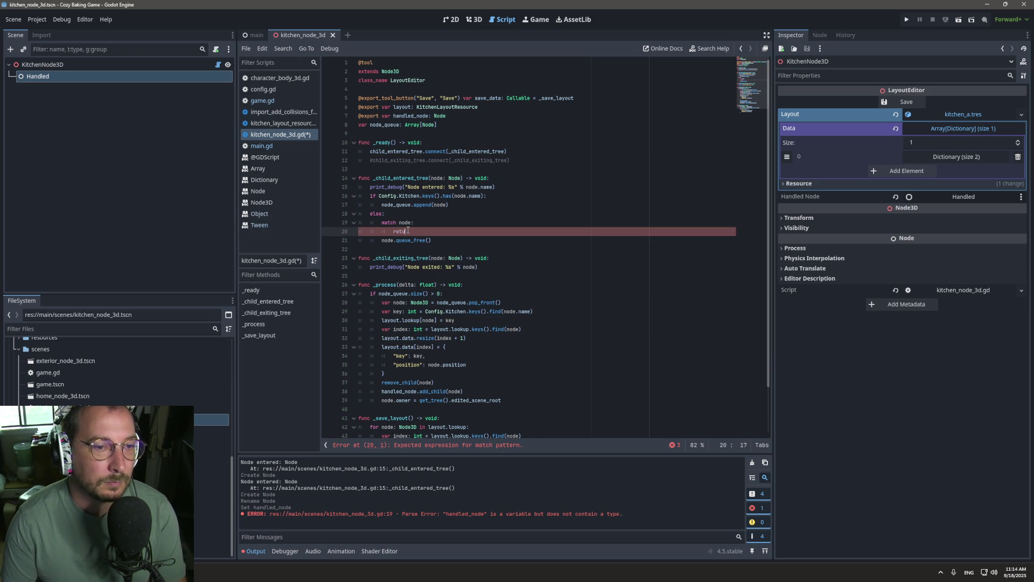
{"action": "key", "text": "BackSpace"}
{"action": "type", "text": "handled_node:"}
{"action": "key", "text": "Return"}
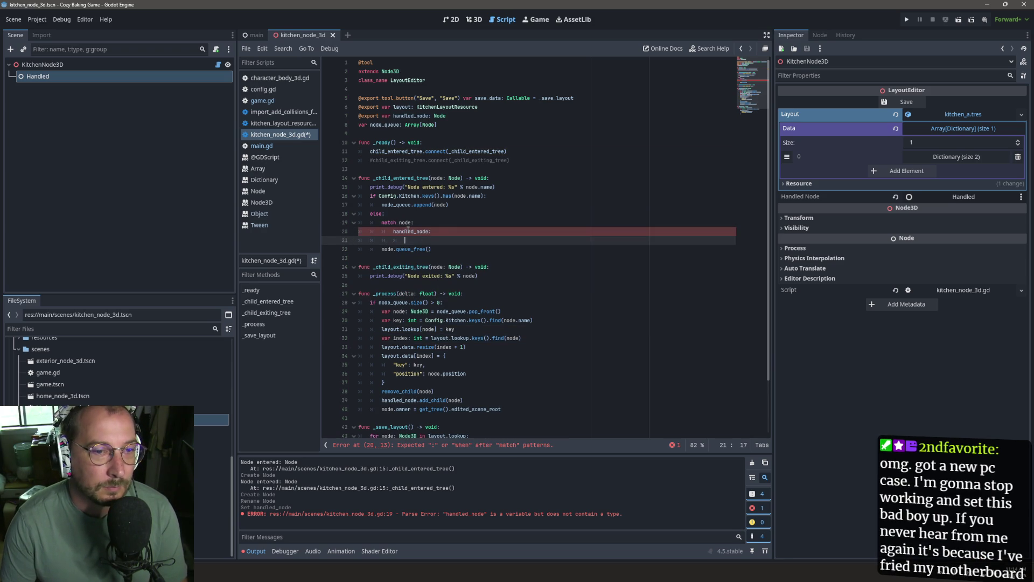
{"action": "key", "text": "BackSpace"}
{"action": "key", "text": "BackSpace"}
{"action": "type", "text": "return"}
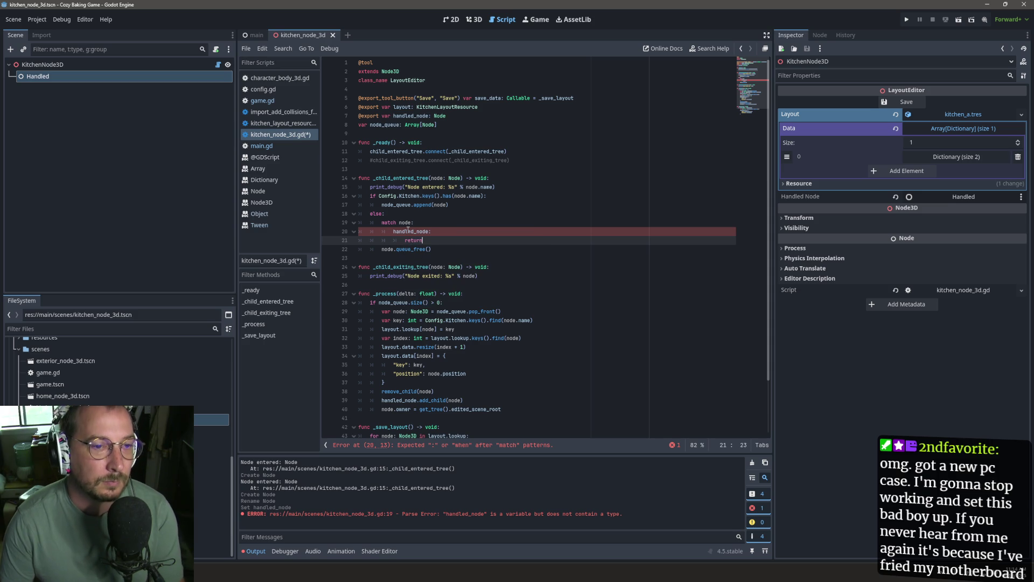
{"action": "key", "text": "ctrl+s"}
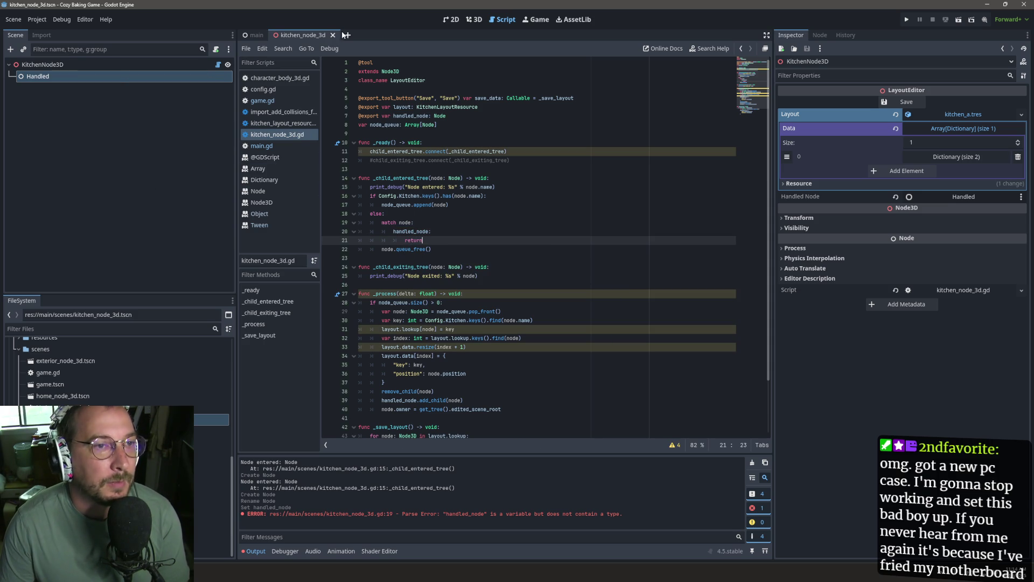
Reopen the kitchen_node_3d scene, clear the output, and add a print("handled") line under handled_node.
{"action": "left_click", "coordinate": [332, 35]}
{"action": "double_click", "coordinate": [108, 419]}
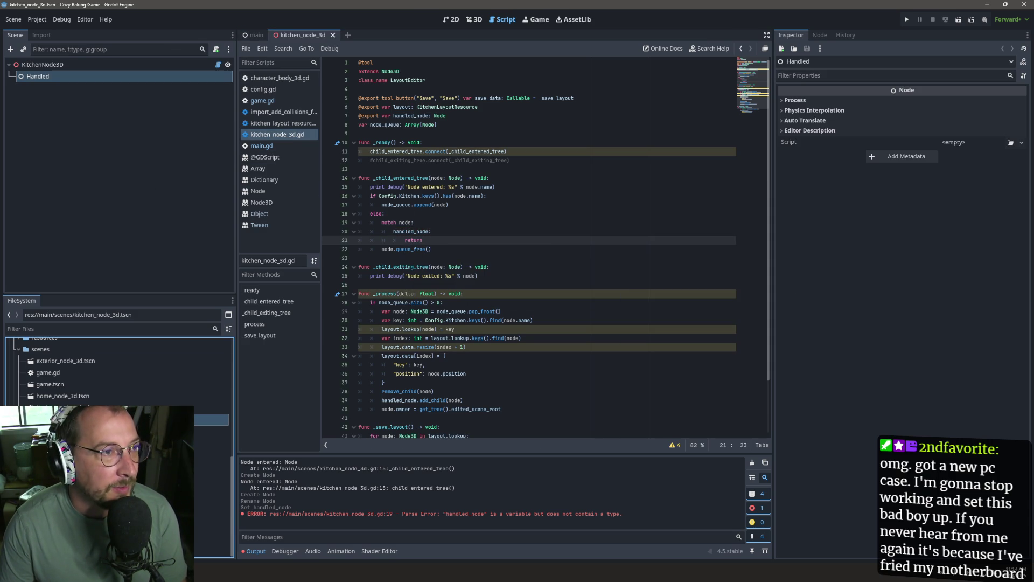
{"action": "left_click", "coordinate": [434, 506]}
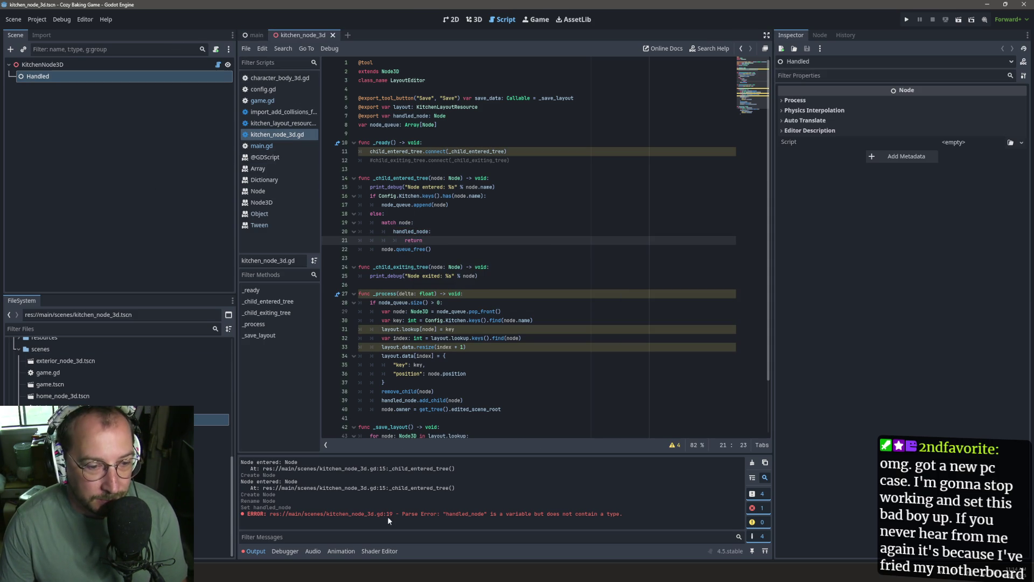
{"action": "left_click_drag", "start_coordinate": [449, 205], "coordinate": [448, 196]}
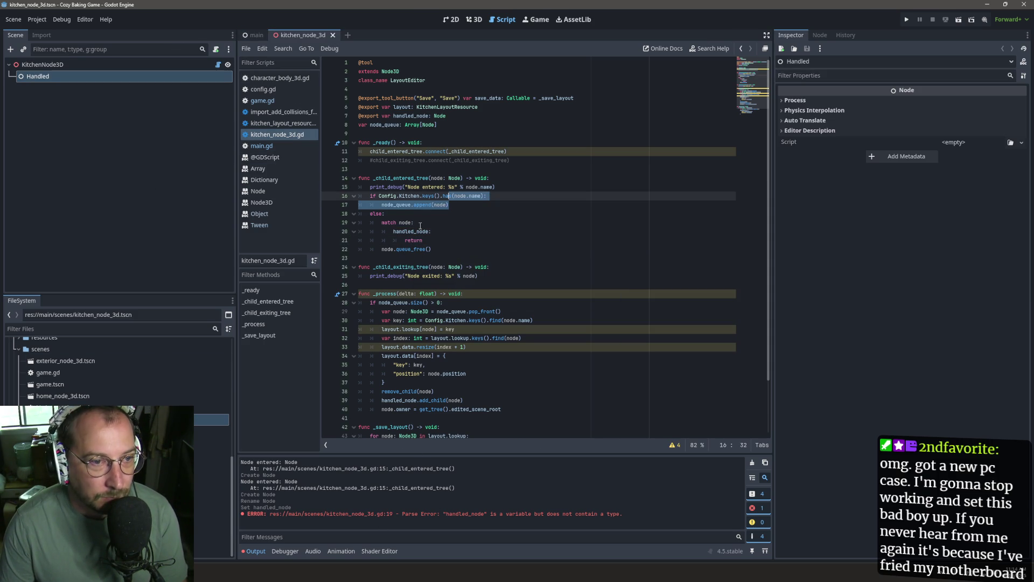
{"action": "left_click", "coordinate": [753, 462]}
{"action": "left_click", "coordinate": [467, 223]}
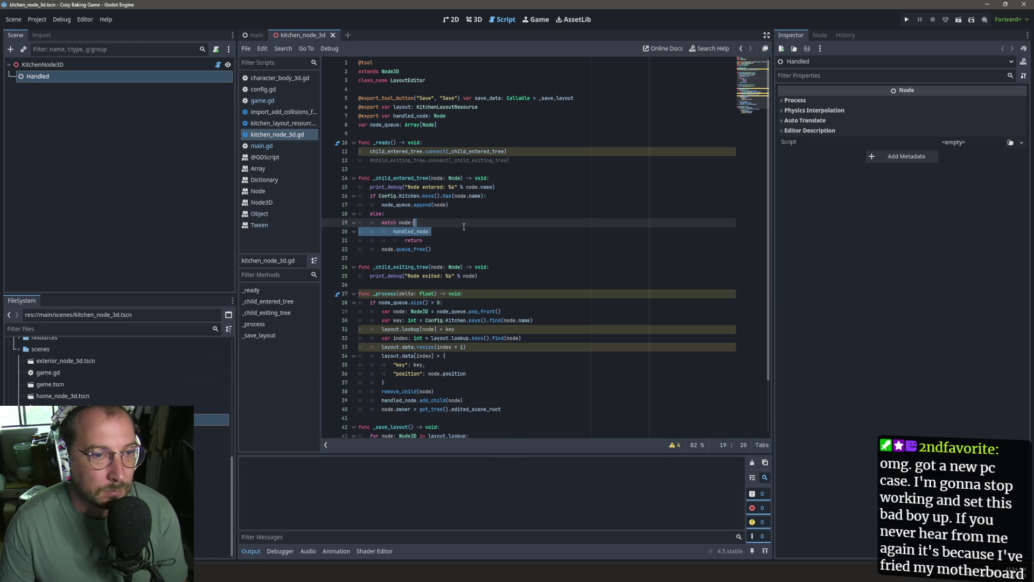
{"action": "key", "text": "Down"}
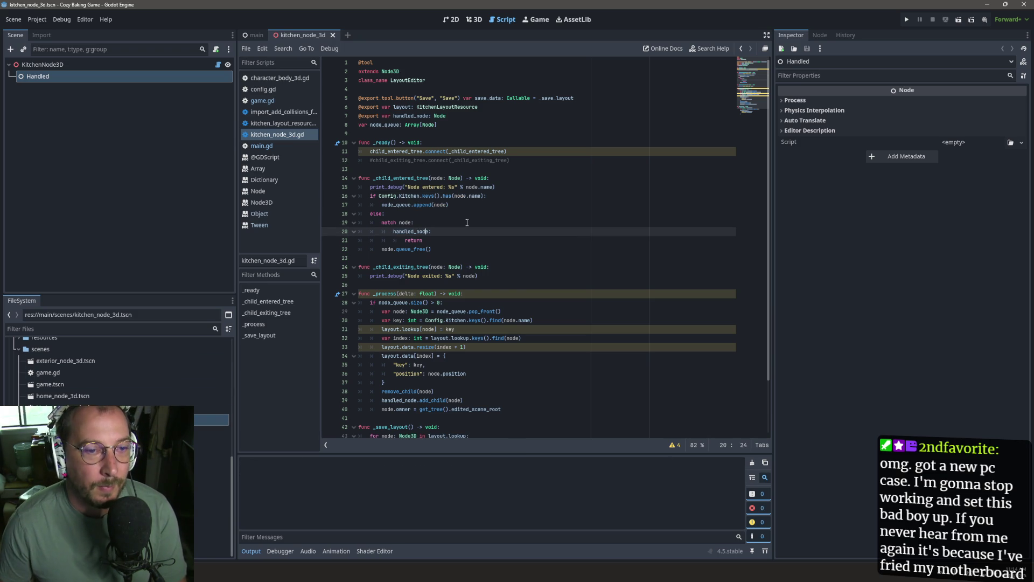
{"action": "key", "text": "Return"}
{"action": "type", "text": "print"}
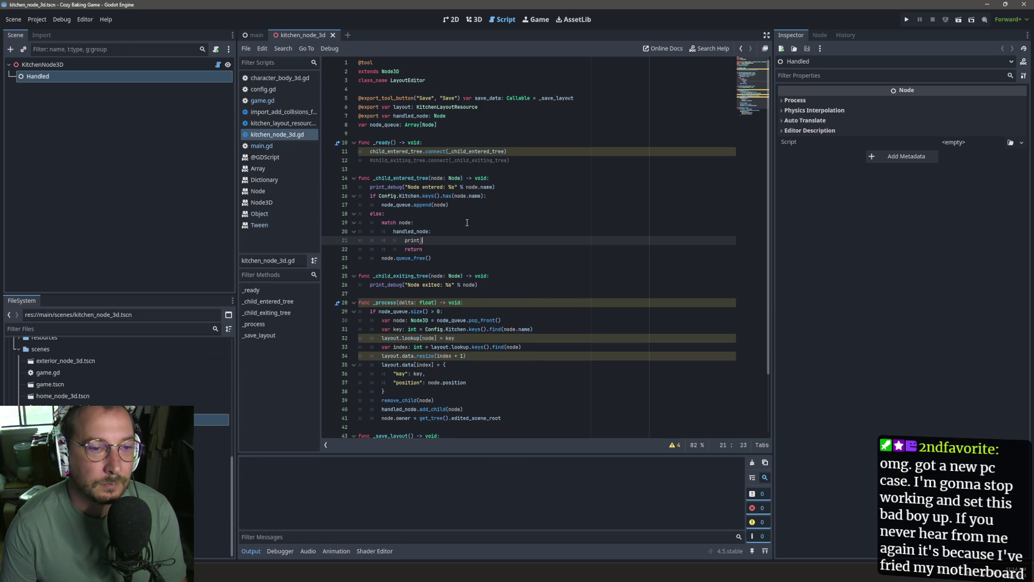
{"action": "type", "text": "\"a"}
{"action": "type", "text": "andled"}
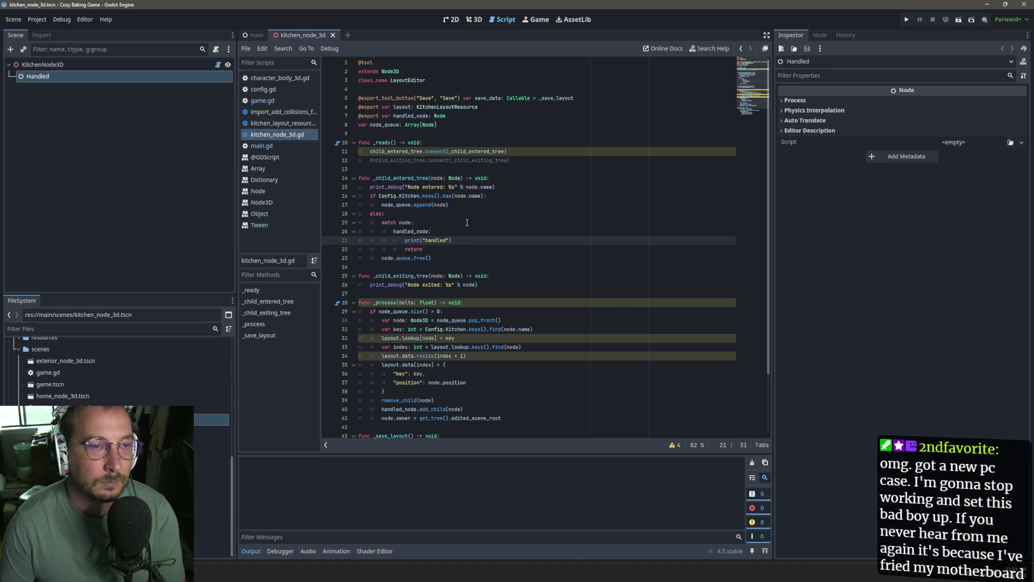
Close and reopen the kitchen_node_3d scene and reselect the Handled node.
{"action": "left_click", "coordinate": [332, 35]}
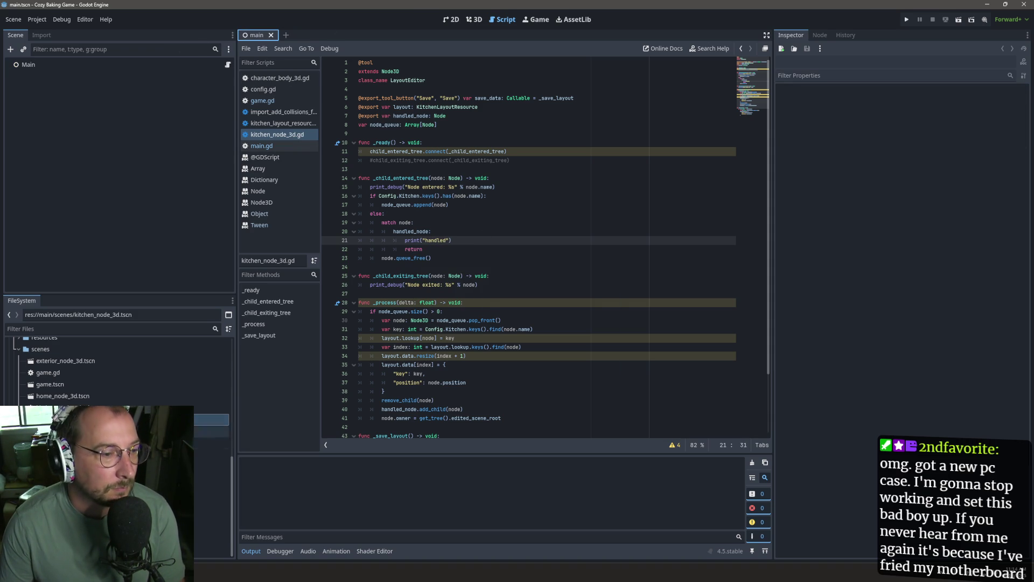
{"action": "double_click", "coordinate": [210, 419]}
{"action": "left_click", "coordinate": [167, 155]}
{"action": "left_click", "coordinate": [145, 77]}
{"action": "left_click", "coordinate": [433, 241]}
{"action": "left_click", "coordinate": [333, 35]}
{"action": "key", "text": "Escape"}
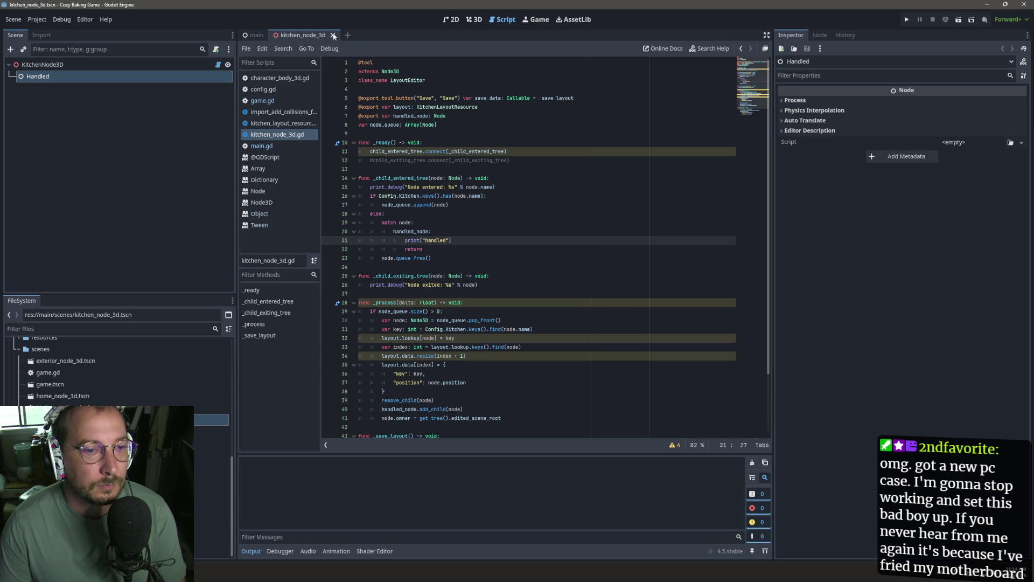
{"action": "left_click", "coordinate": [323, 534]}
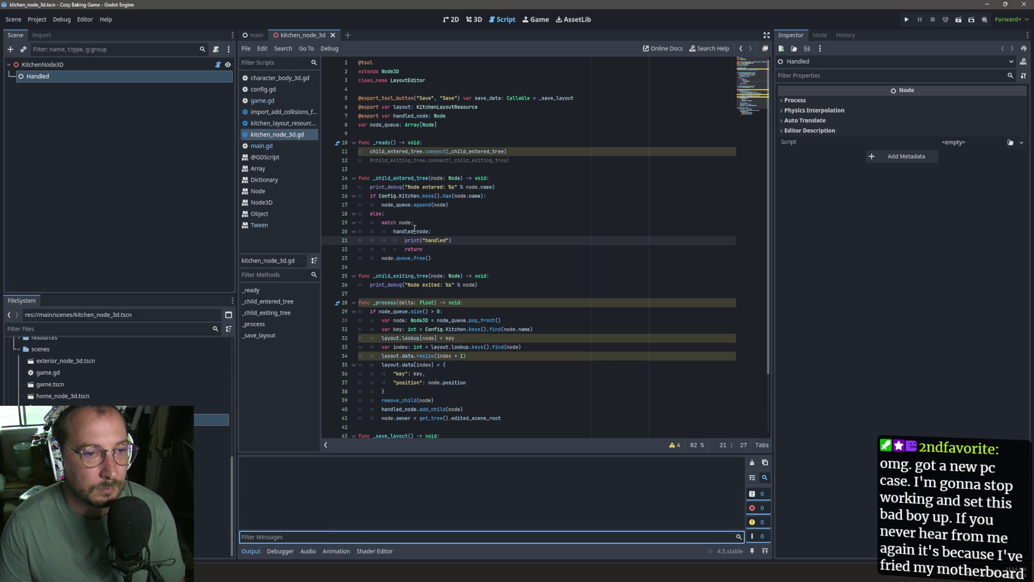
Rewrite line 19 as 'if node == handled_node' by joining the pattern line onto it.
{"action": "double_click", "coordinate": [396, 222]}
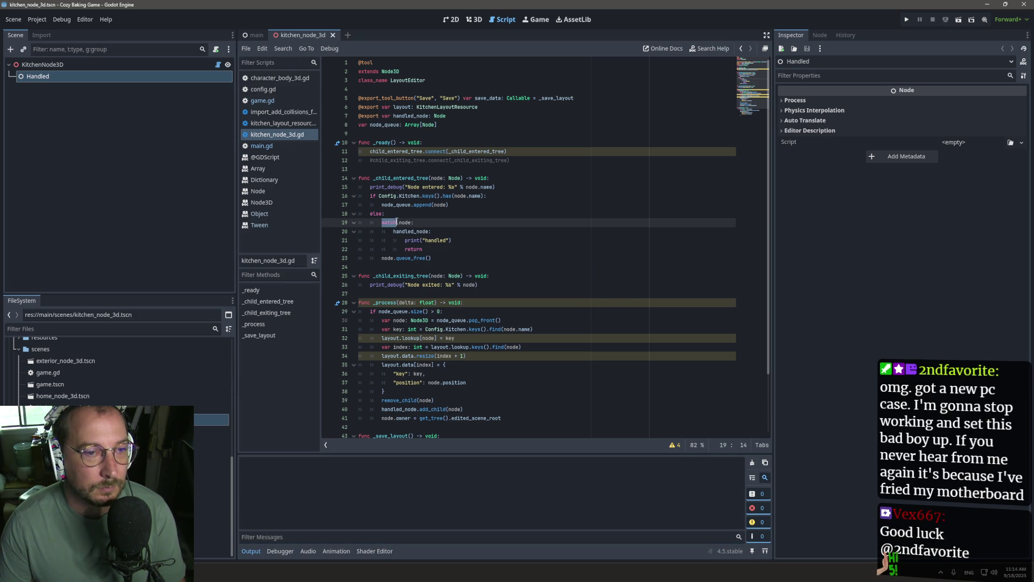
{"action": "type", "text": "if"}
{"action": "key", "text": "Escape"}
{"action": "key", "text": "Down"}
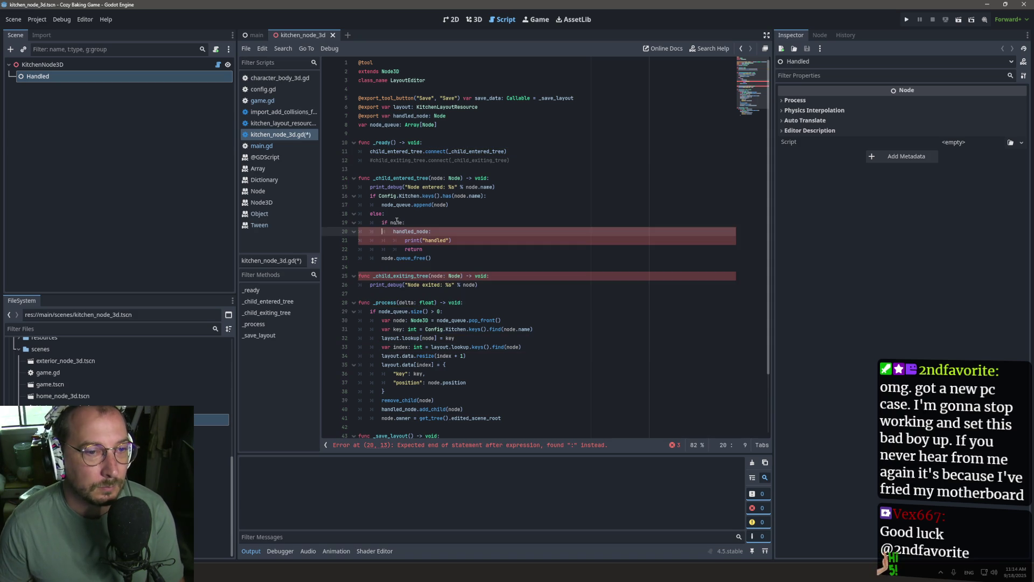
{"action": "key", "text": "ctrl+shift+k"}
{"action": "type", "text": "== handled_node_debug"}
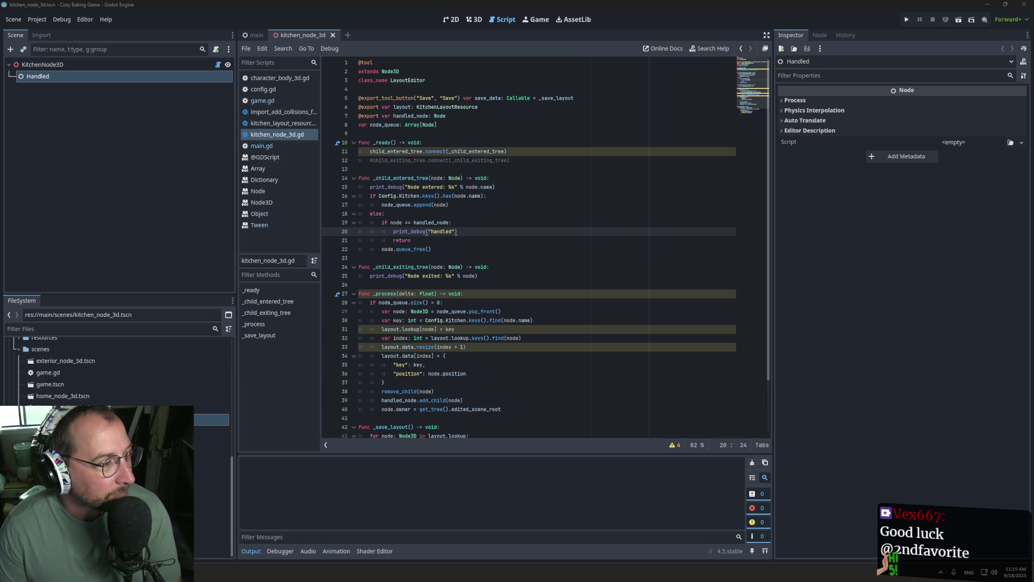
Close the emote details window and switch to the browser showing GitHub's godot editor/icons folder.
{"action": "key", "text": "Escape"}
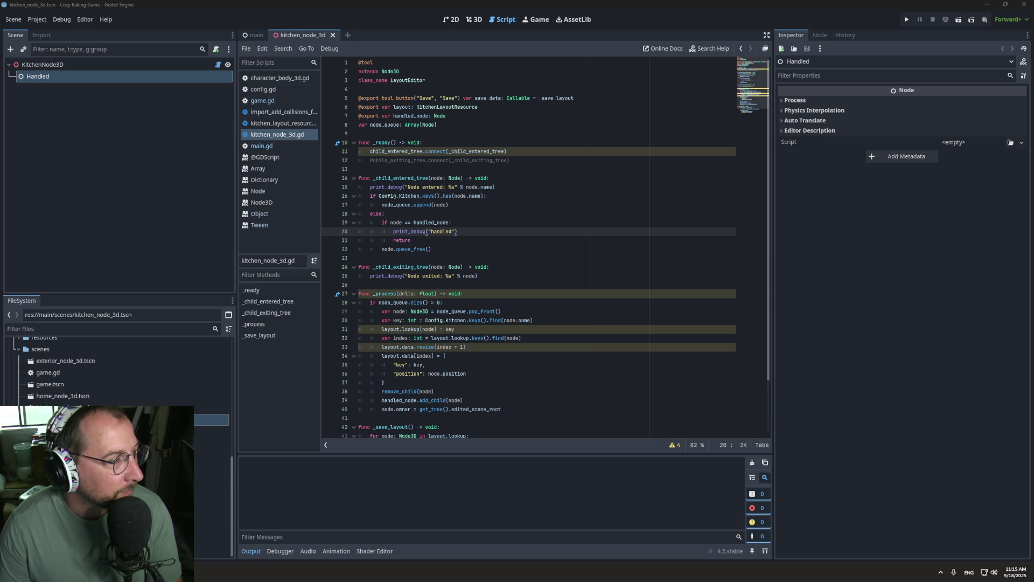
{"action": "key", "text": "ctrl+w"}
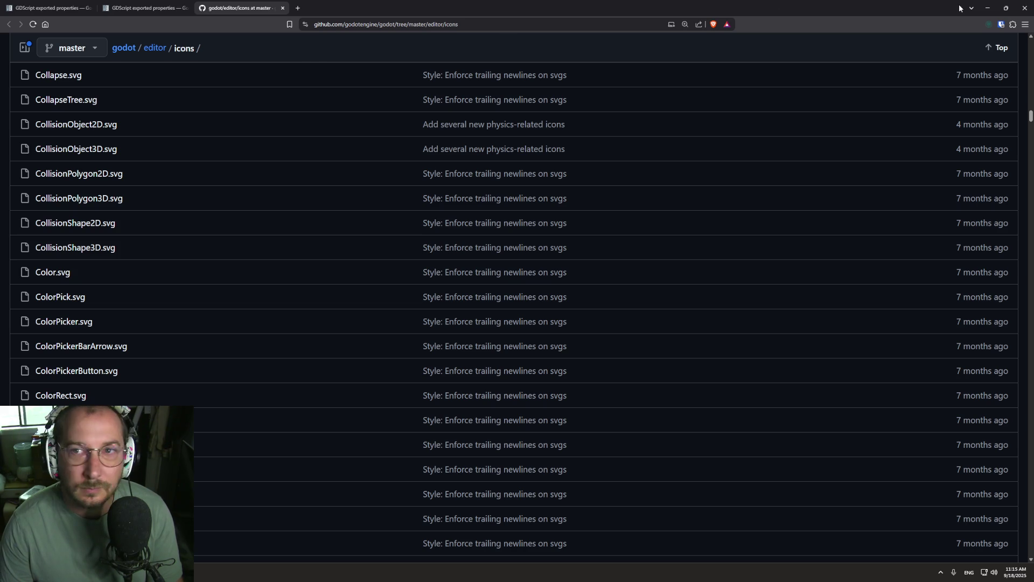
Minimize the browser to get back to kitchen_node_3d.gd in the Godot script editor.
{"action": "left_click", "coordinate": [988, 7]}
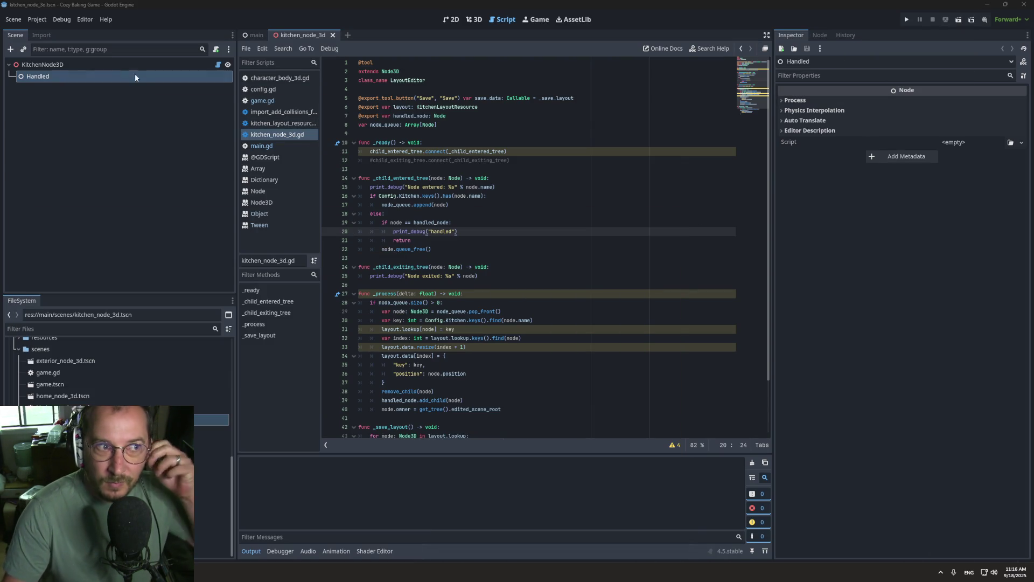
Try duplicating the Save tool button line, undo the duplicate, and save the script.
{"action": "left_click", "coordinate": [117, 64]}
{"action": "double_click", "coordinate": [406, 98]}
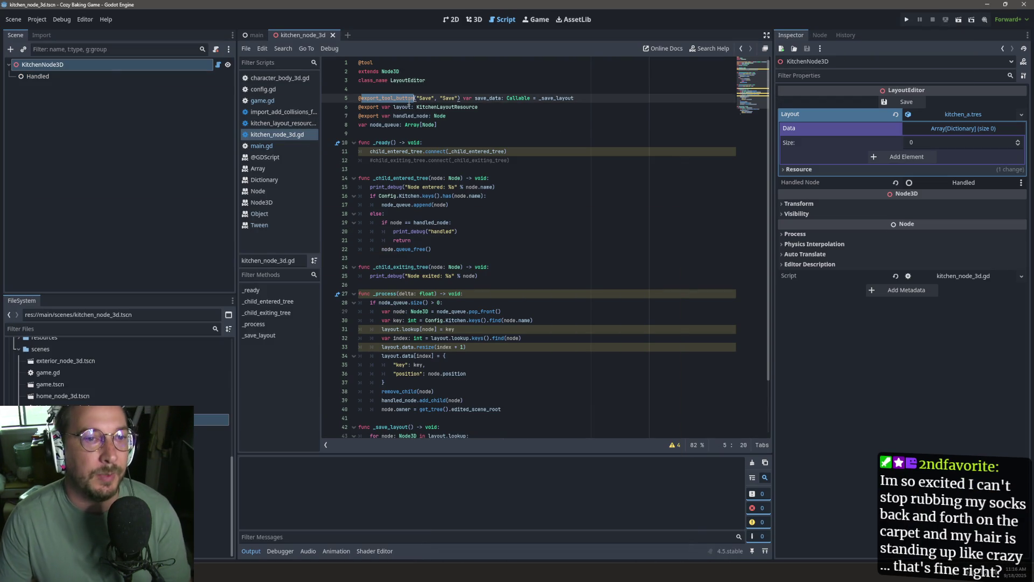
{"action": "left_click", "coordinate": [589, 84]}
{"action": "left_click", "coordinate": [541, 92]}
{"action": "key", "text": "Return"}
{"action": "type", "text": "@export_tool_button(\"Save\", \"Save\") var save_data: Callable = _save_layout"}
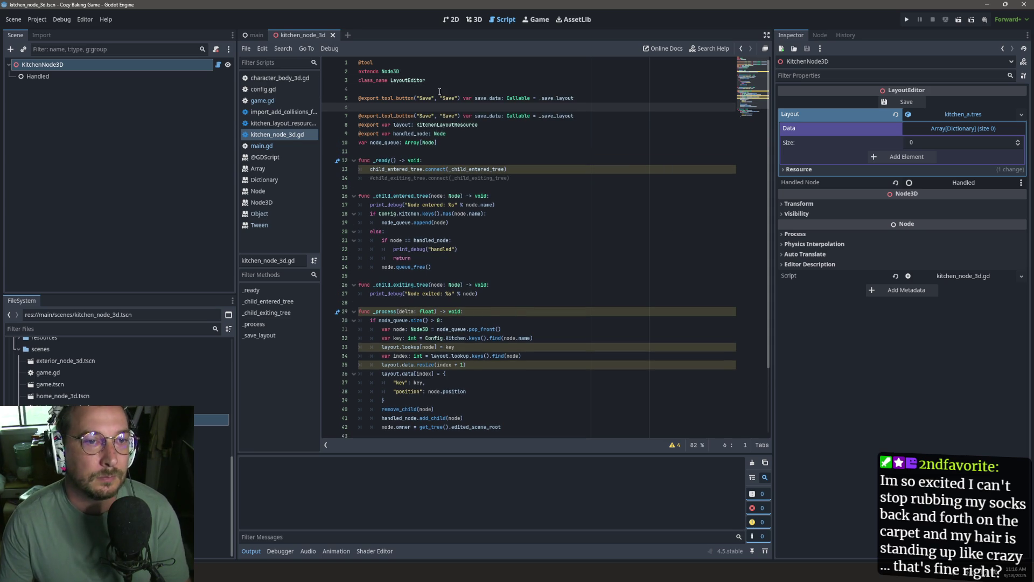
{"action": "key", "text": "BackSpace"}
{"action": "left_click", "coordinate": [429, 98]}
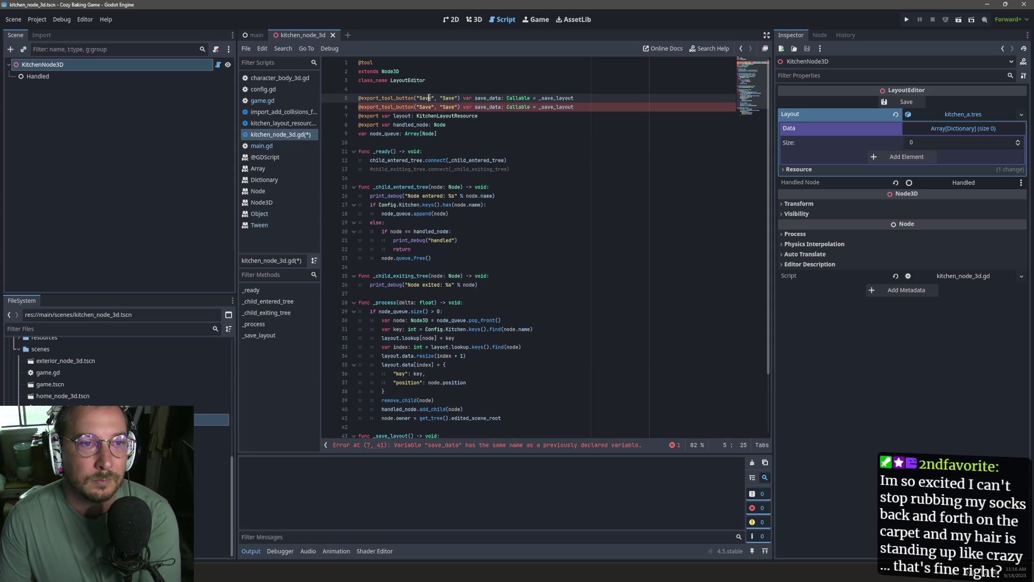
{"action": "double_click", "coordinate": [430, 97]}
{"action": "key", "text": "ctrl+z"}
{"action": "key", "text": "ctrl+z"}
{"action": "key", "text": "ctrl+z"}
{"action": "key", "text": "ctrl+s"}
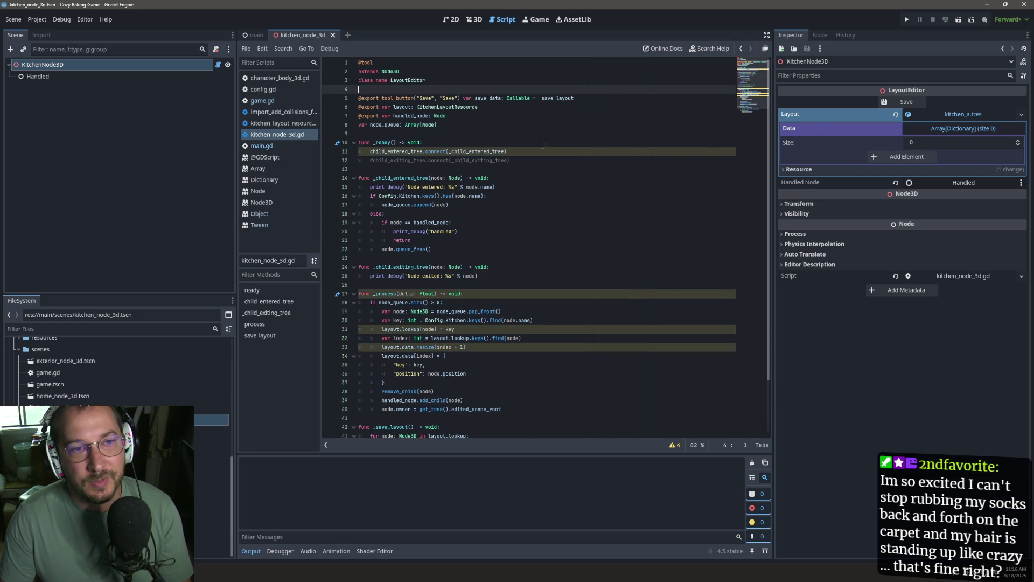
Check the print_debug change on line 20 by undoing and redoing it.
{"action": "double_click", "coordinate": [403, 106]}
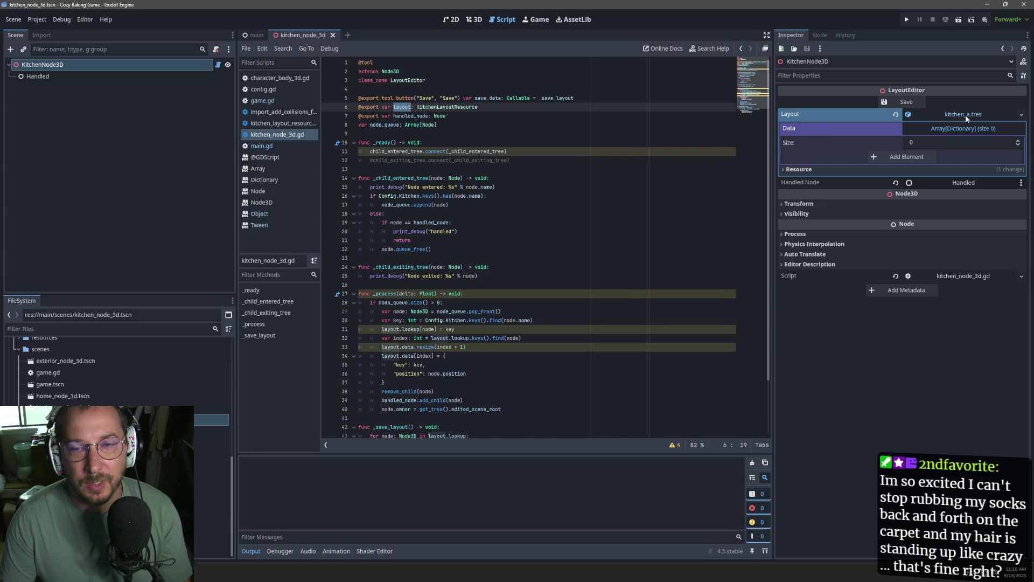
{"action": "left_click", "coordinate": [465, 96]}
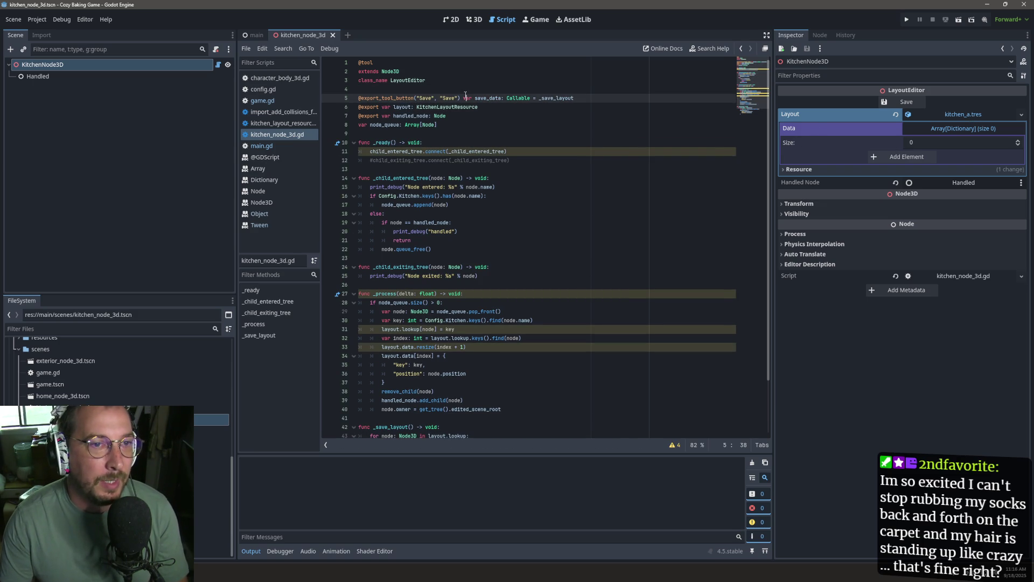
{"action": "left_click", "coordinate": [463, 85]}
{"action": "key", "text": "ctrl+z"}
{"action": "key", "text": "ctrl+shift+z"}
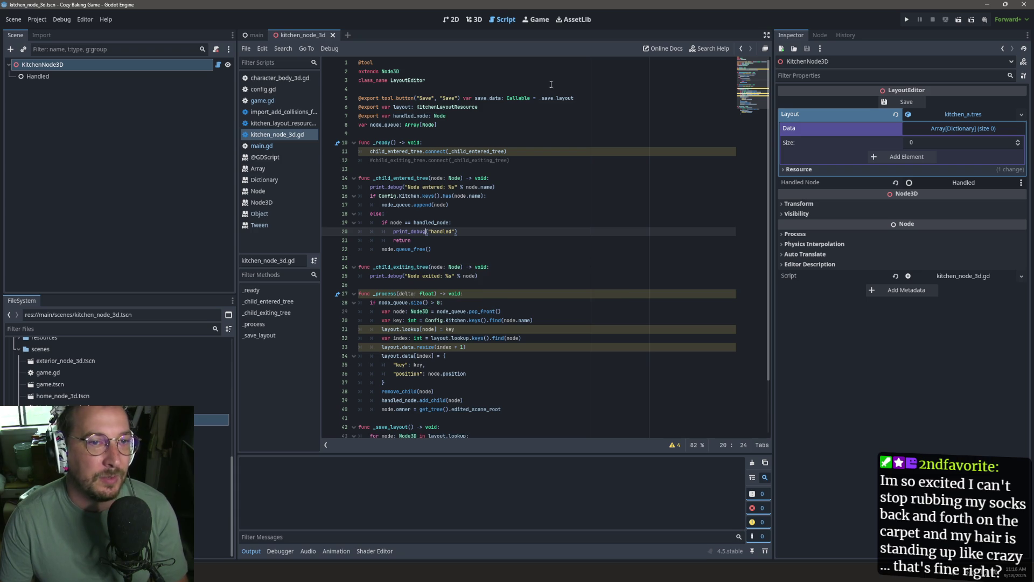
Duplicate the Save tool button onto line 5 and relabel both Save words as Load.
{"action": "left_click", "coordinate": [465, 90]}
{"action": "key", "text": "Return"}
{"action": "type", "text": "@export_tool_button(\"Save\", \"Save\") var save_data: Callable = _save_layout"}
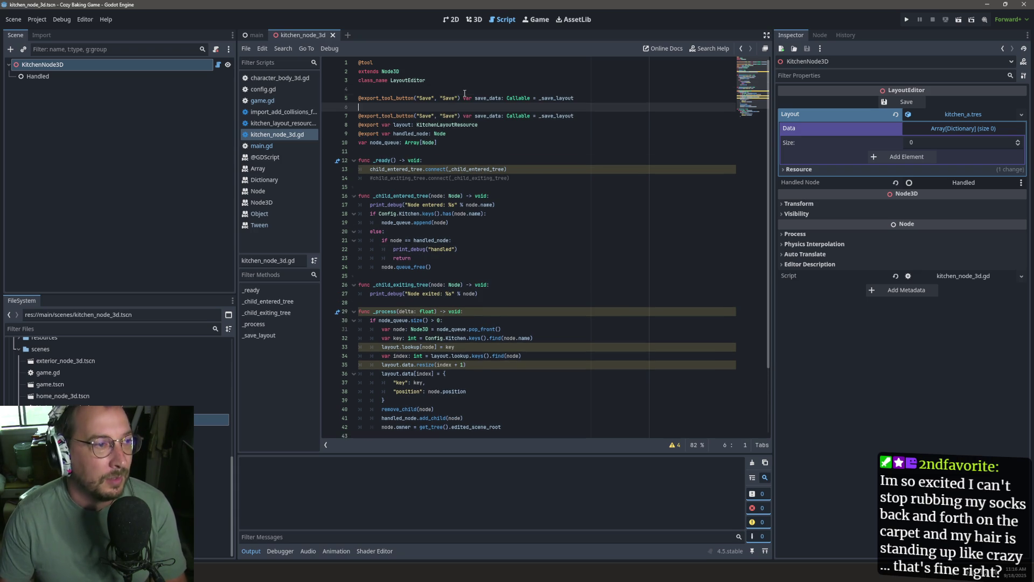
{"action": "key", "text": "BackSpace"}
{"action": "double_click", "coordinate": [425, 98]}
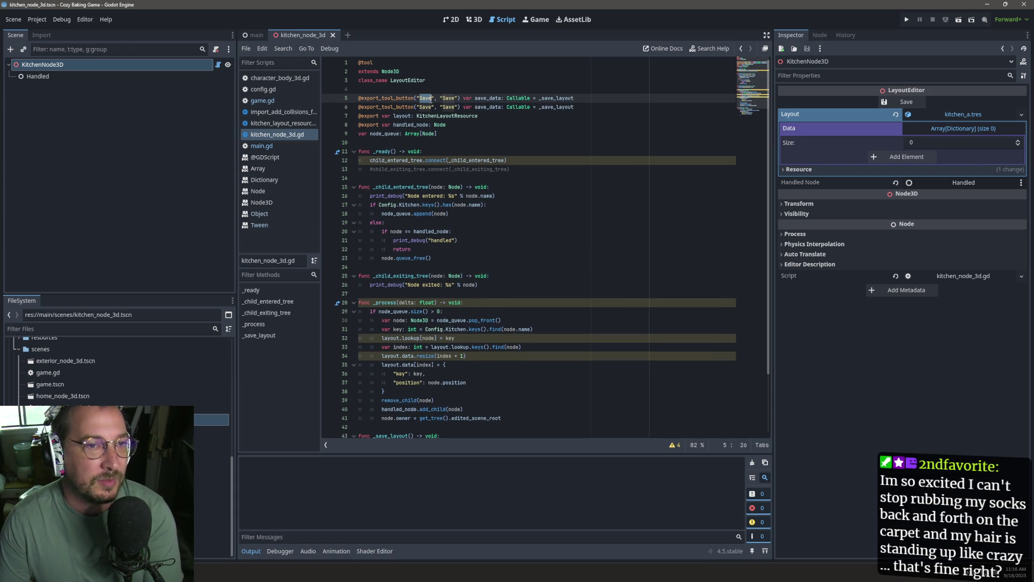
{"action": "type", "text": "Load"}
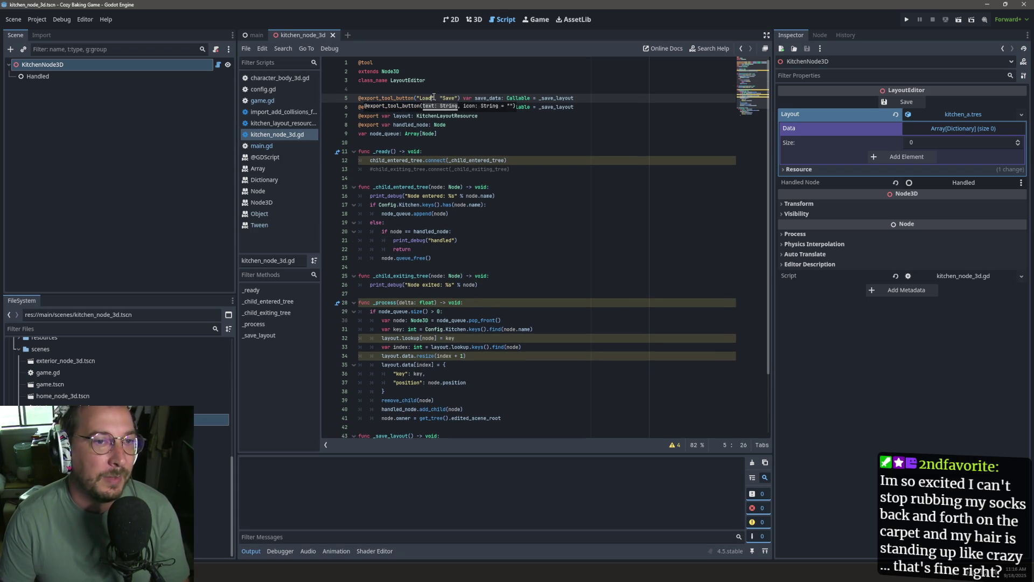
{"action": "double_click", "coordinate": [443, 98]}
{"action": "type", "text": "Loads"}
{"action": "key", "text": "BackSpace"}
Rename the new button variable to load_data and its callable to _load_layout.
{"action": "double_click", "coordinate": [488, 98]}
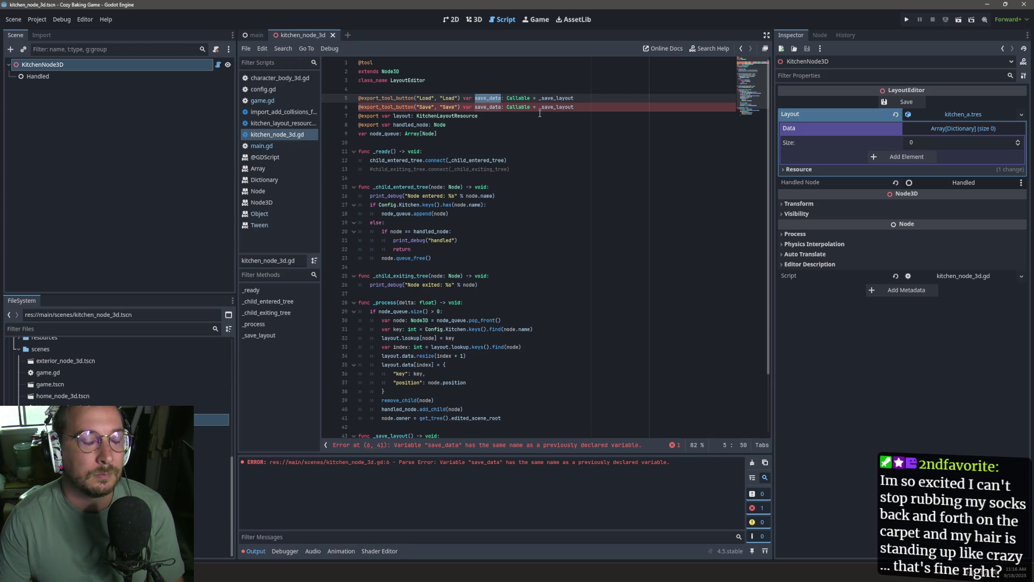
{"action": "type", "text": "load_data"}
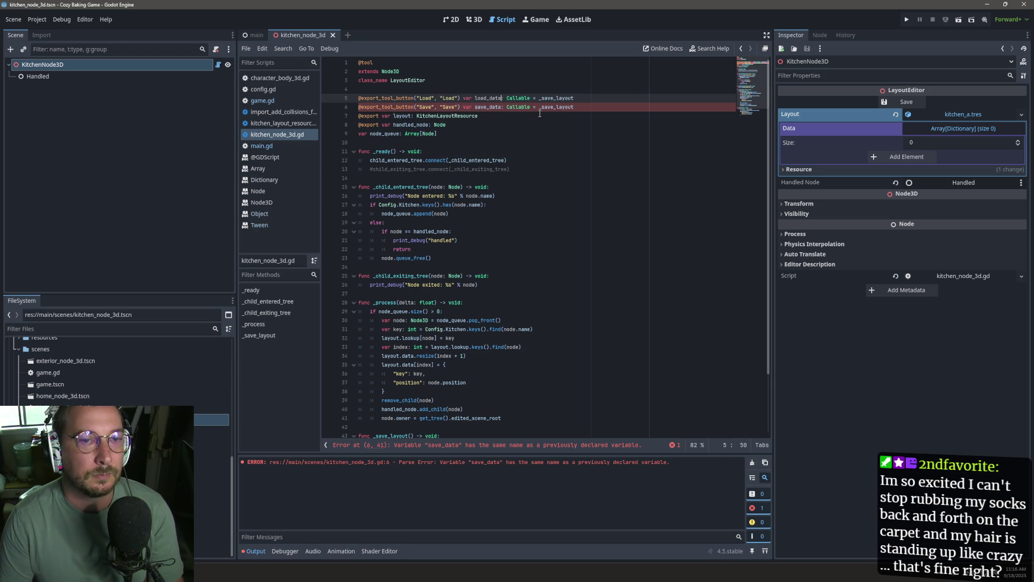
{"action": "key", "text": "BackSpace"}
{"action": "key", "text": "BackSpace"}
{"action": "key", "text": "BackSpace"}
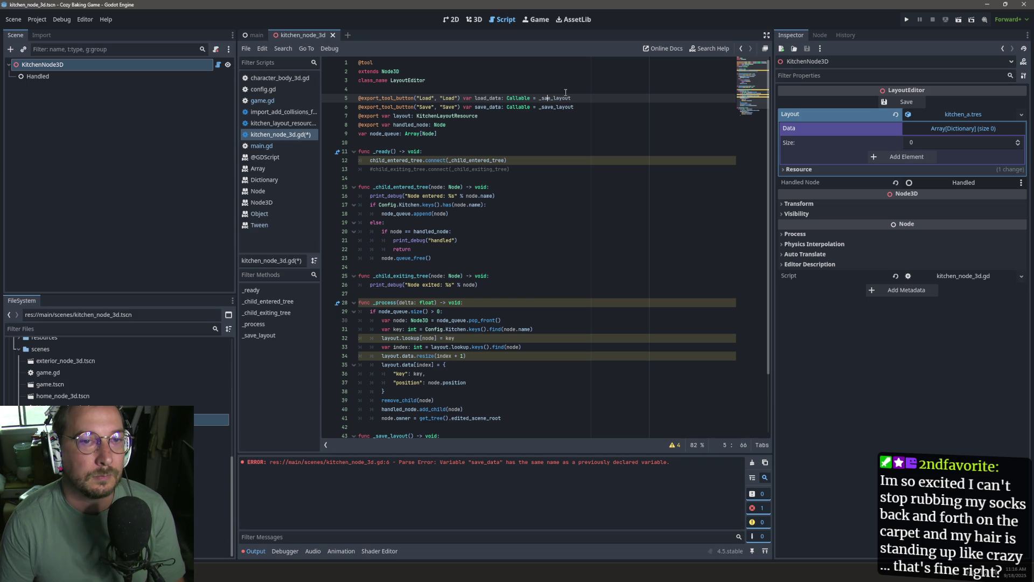
{"action": "type", "text": "load"}
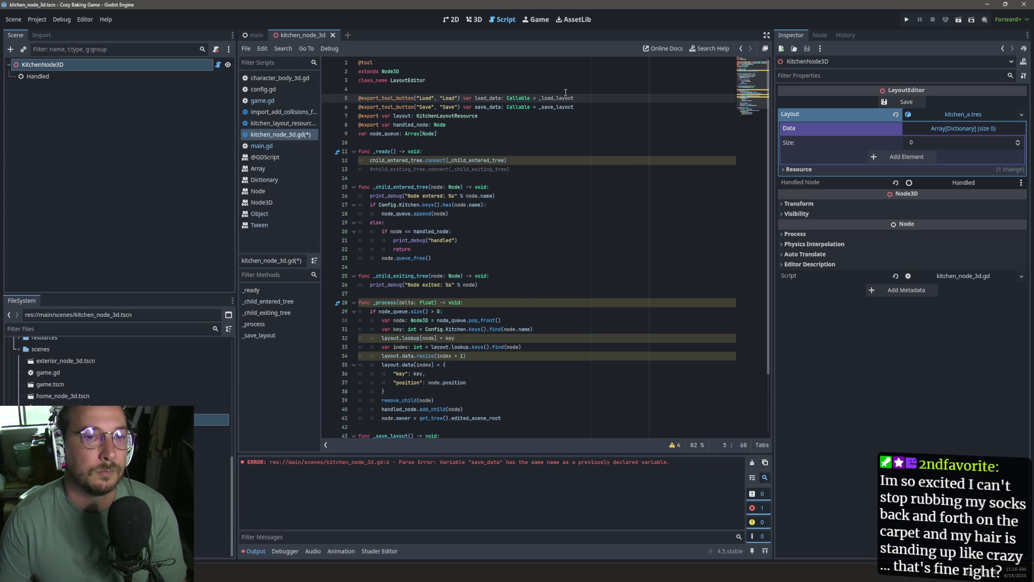
{"action": "double_click", "coordinate": [560, 98]}
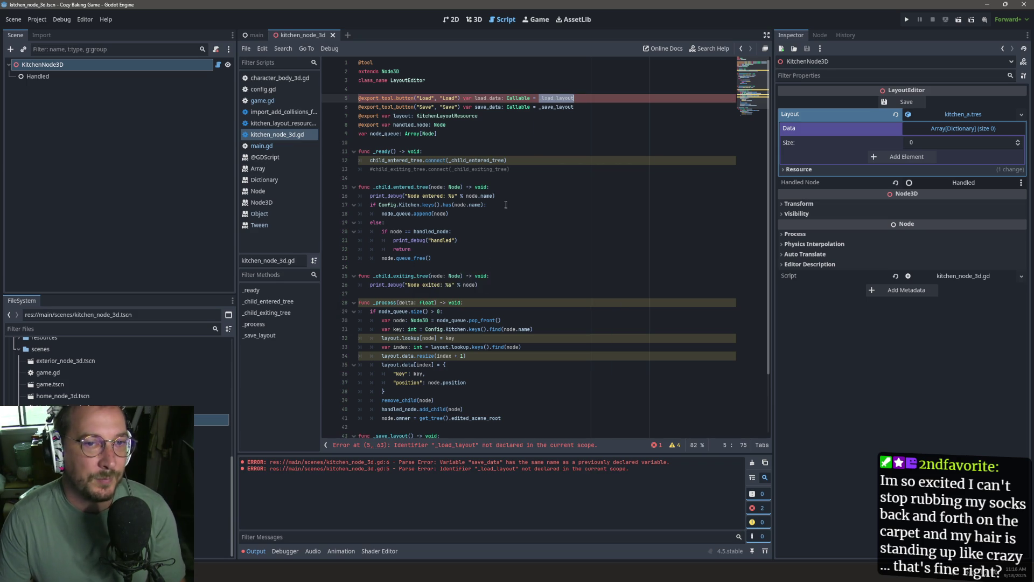
{"action": "scroll", "coordinate": [537, 151], "scroll_direction": "down", "scroll_amount": 3}
{"action": "left_click", "coordinate": [438, 428]}
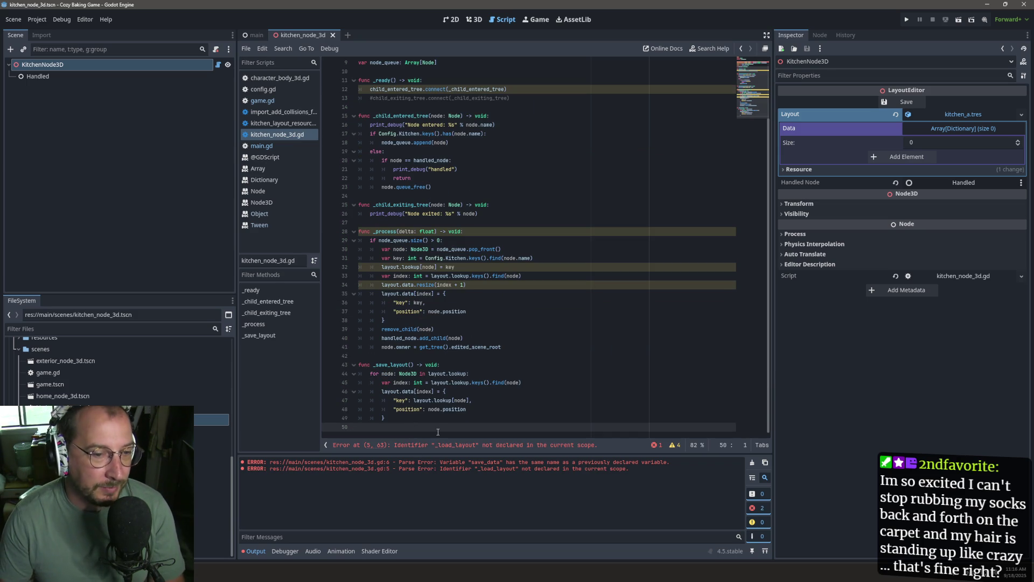
Append a func _load_layout() stub whose body is just pass, then save the script.
{"action": "key", "text": "Return"}
{"action": "type", "text": "nc _load_layout(*)"}
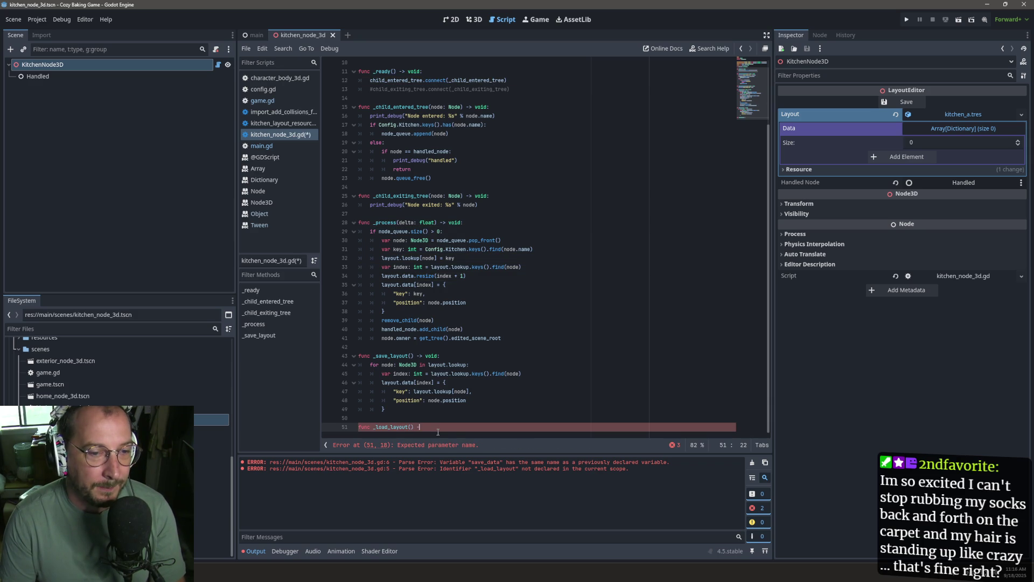
{"action": "type", "text": ":"}
{"action": "key", "text": "Return"}
{"action": "type", "text": "pass"}
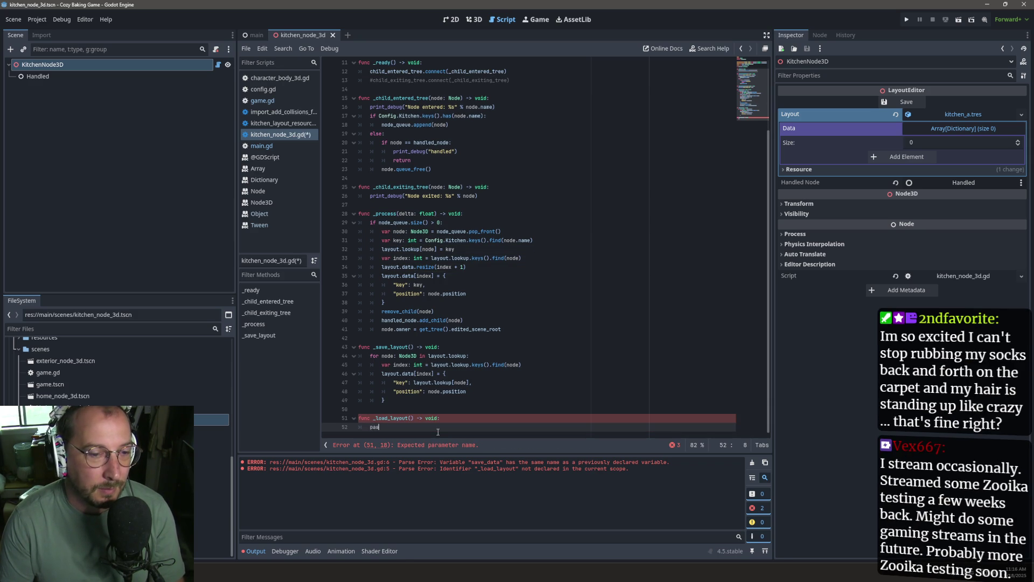
{"action": "key", "text": "ctrl+s"}
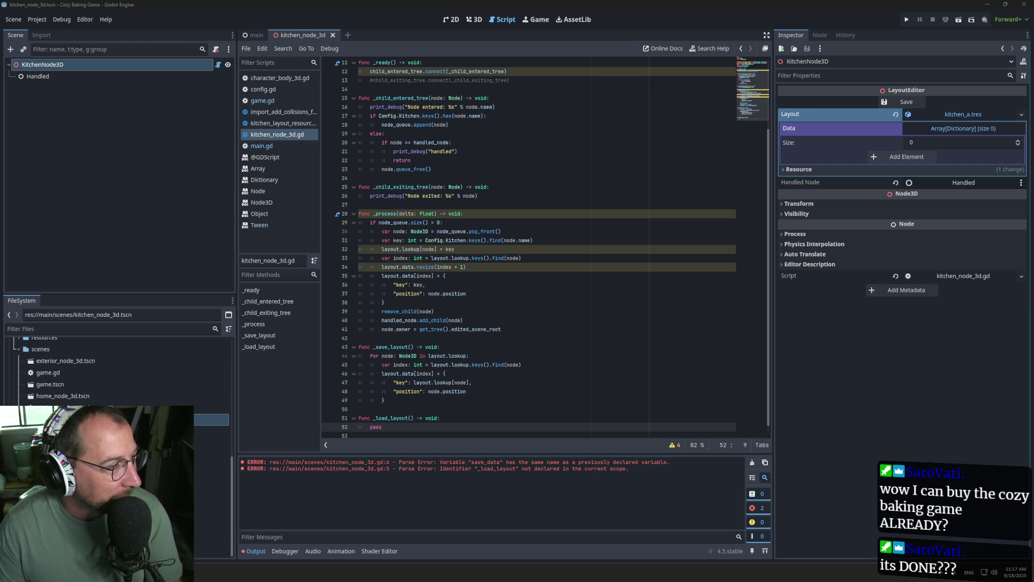
{"action": "left_click", "coordinate": [520, 258]}
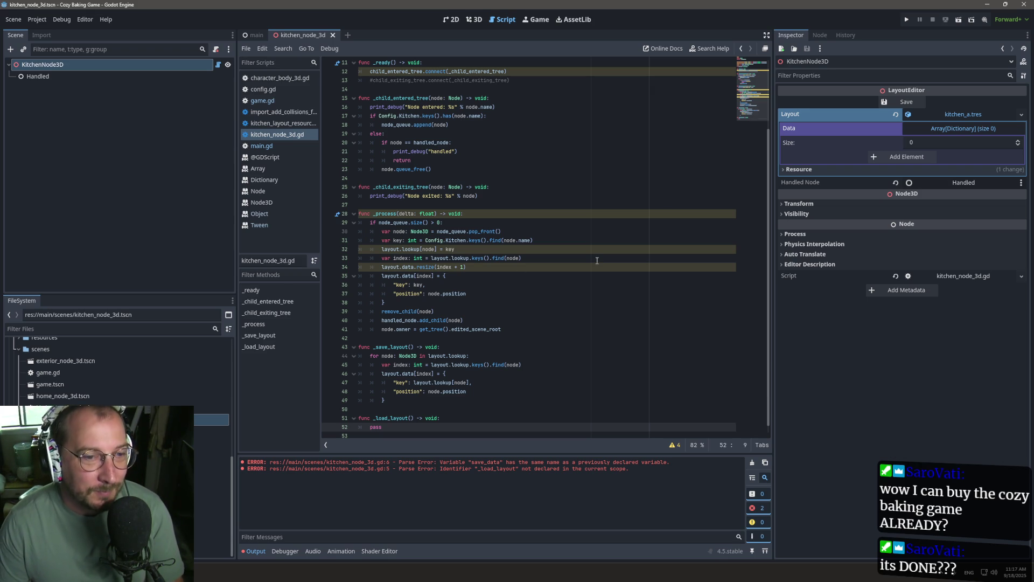
{"action": "key", "text": "alt+Tab"}
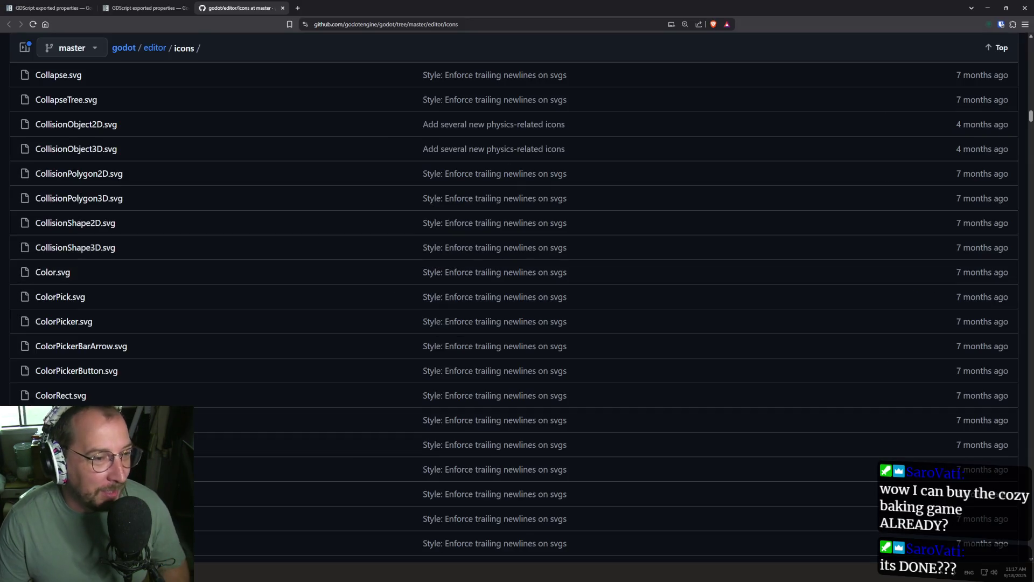
{"action": "key", "text": "alt+Tab"}
{"action": "key", "text": "ctrl+super+Right"}
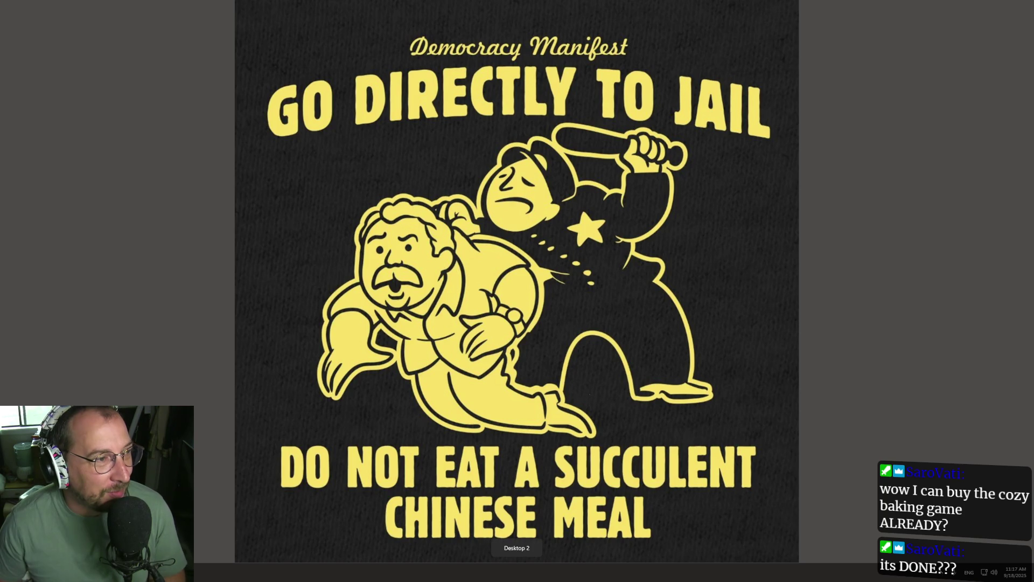
{"action": "key", "text": "ctrl+super+Left"}
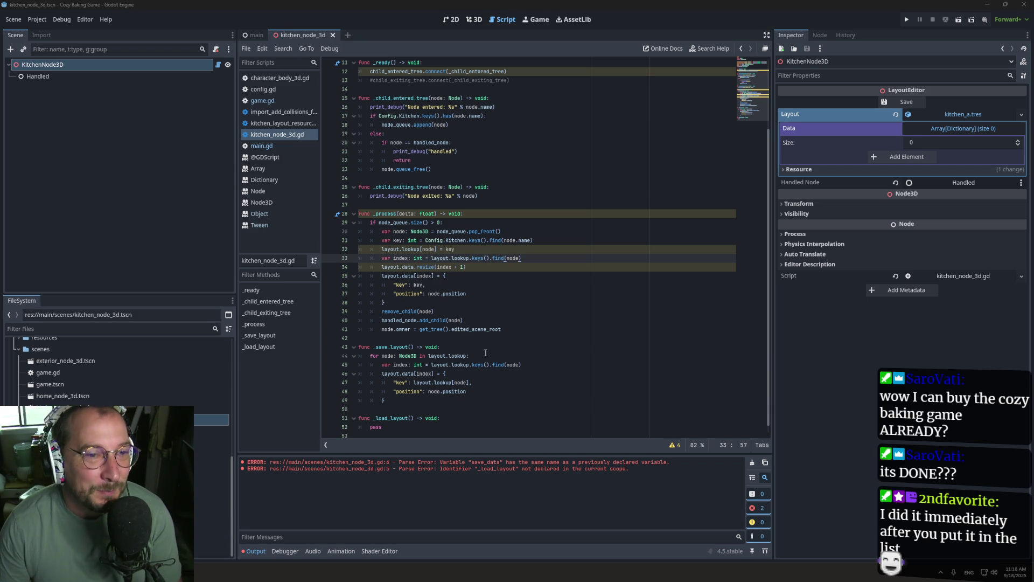
Launch Visual Studio Code from the Start search using 'vsc'.
{"action": "left_click", "coordinate": [548, 260]}
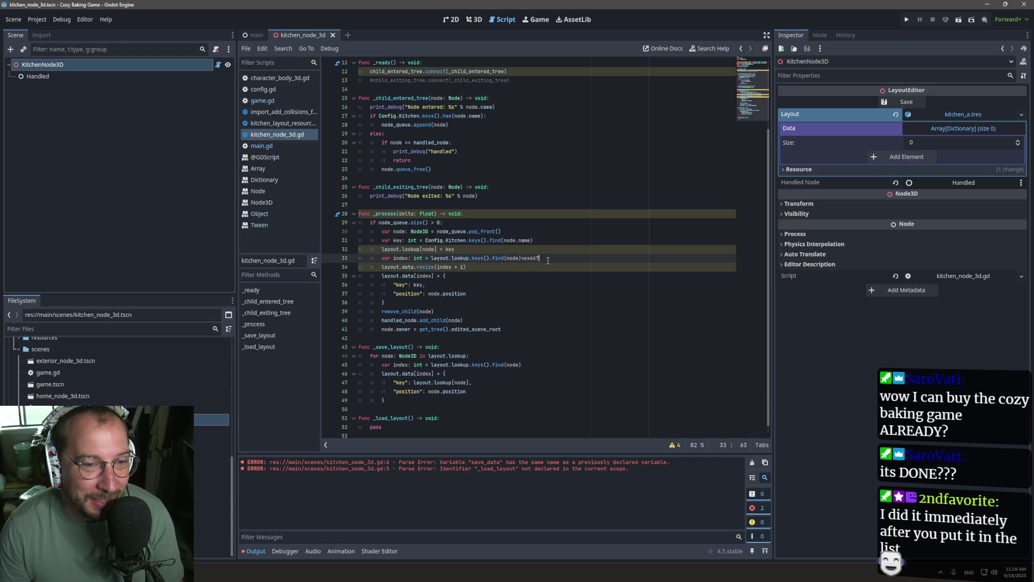
{"action": "key", "text": "super"}
{"action": "type", "text": "vsc"}
{"action": "key", "text": "Return"}
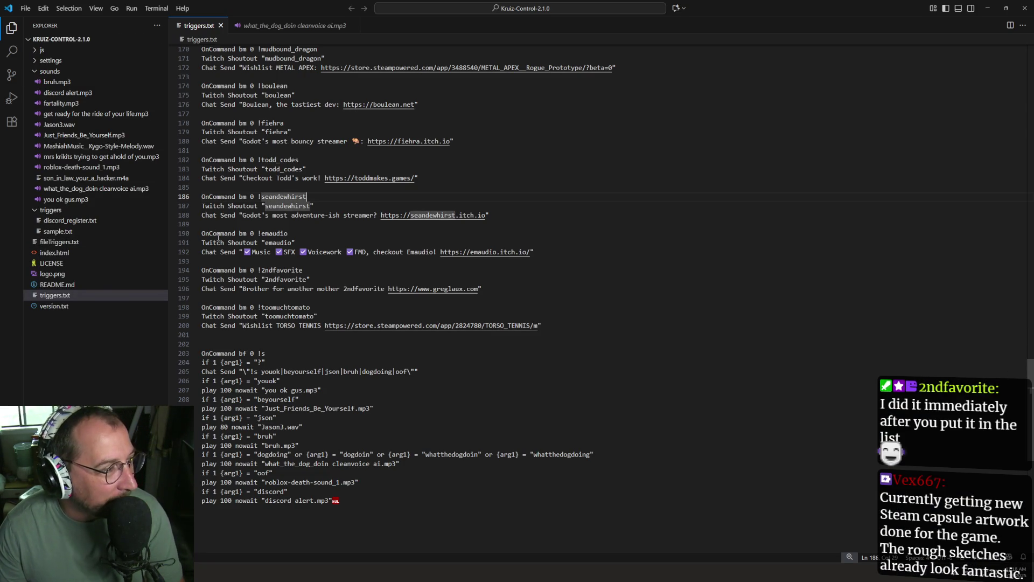
Create a new command on line 202 using the viewer's handle and line 198's command prefix.
{"action": "scroll", "coordinate": [308, 266], "scroll_direction": "down", "scroll_amount": 5}
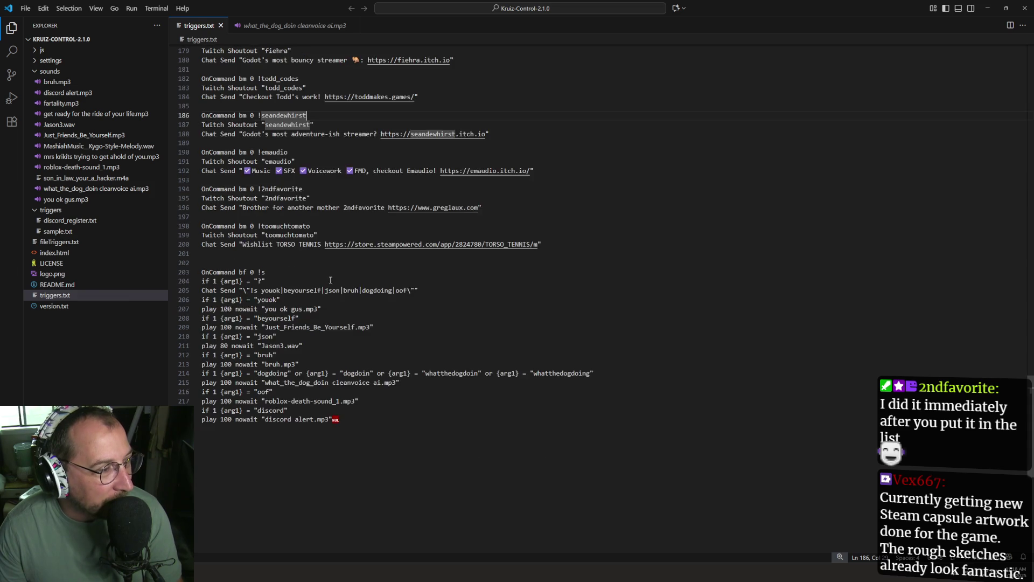
{"action": "left_click", "coordinate": [488, 221]}
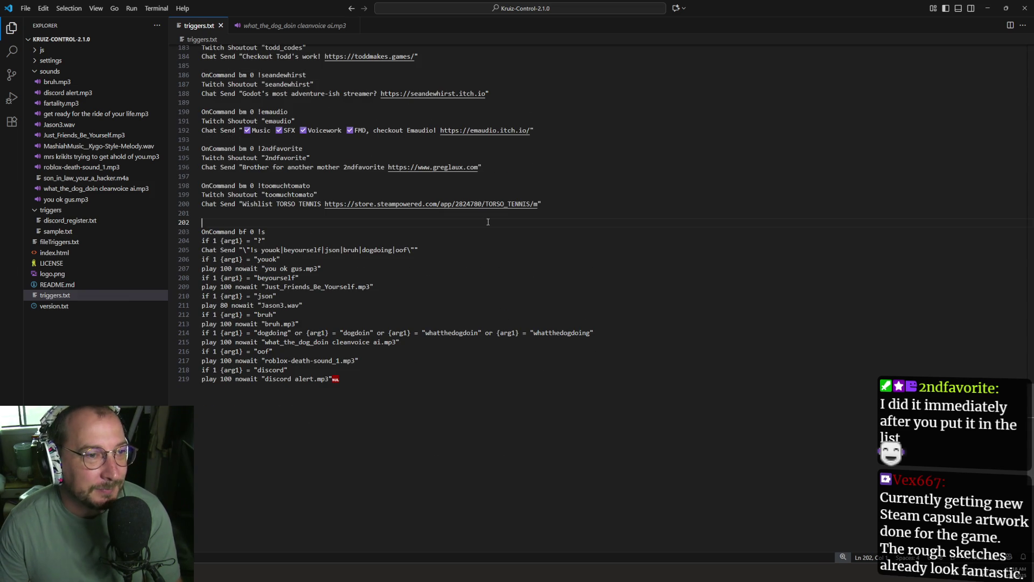
{"action": "type", "text": "vvex667"}
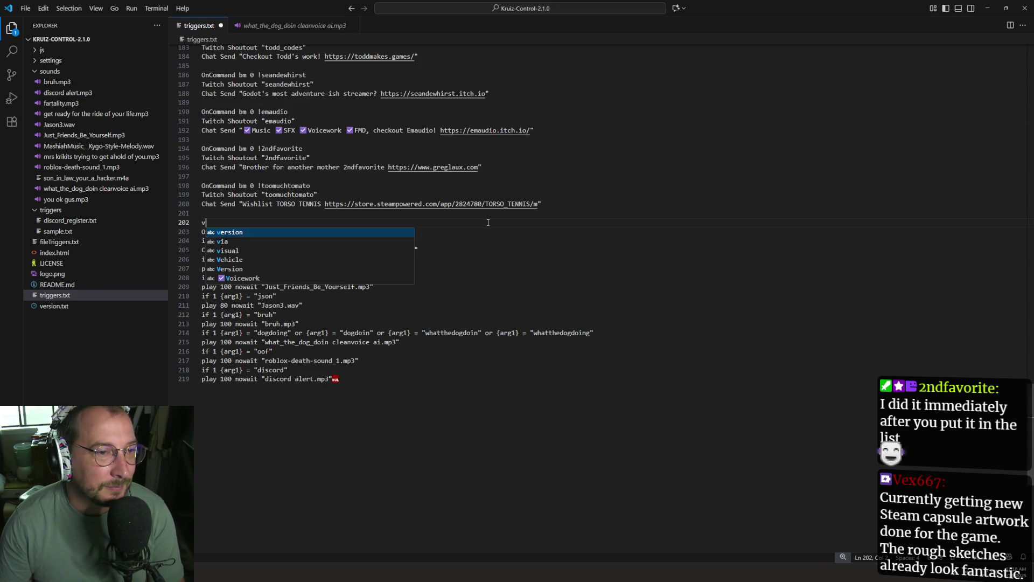
{"action": "key", "text": "Home"}
{"action": "key", "text": "Delete"}
{"action": "key", "text": "End"}
{"action": "left_click_drag", "start_coordinate": [261, 185], "coordinate": [185, 185]}
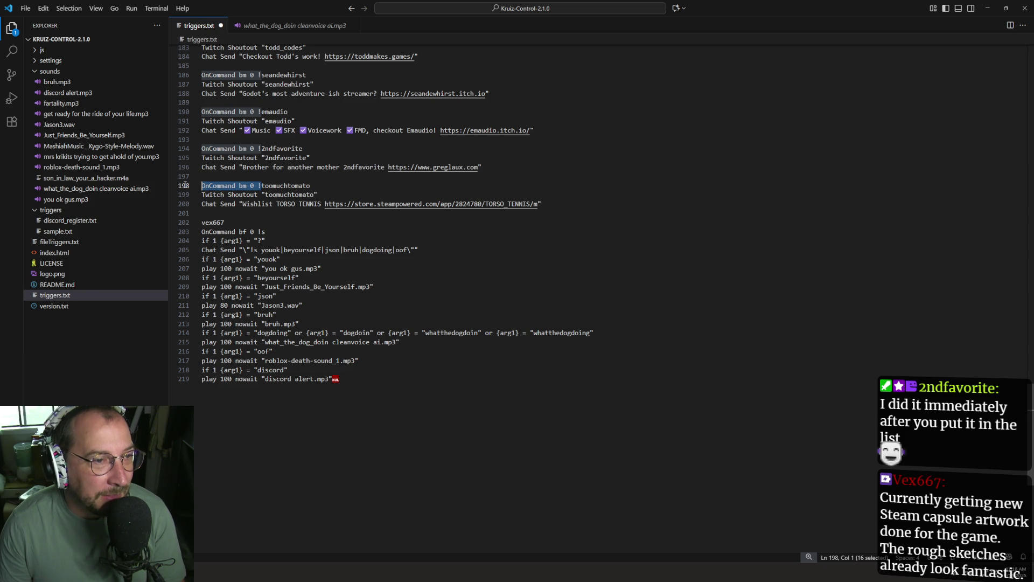
{"action": "key", "text": "ctrl+c"}
{"action": "left_click", "coordinate": [202, 222]}
{"action": "key", "text": "ctrl+v"}
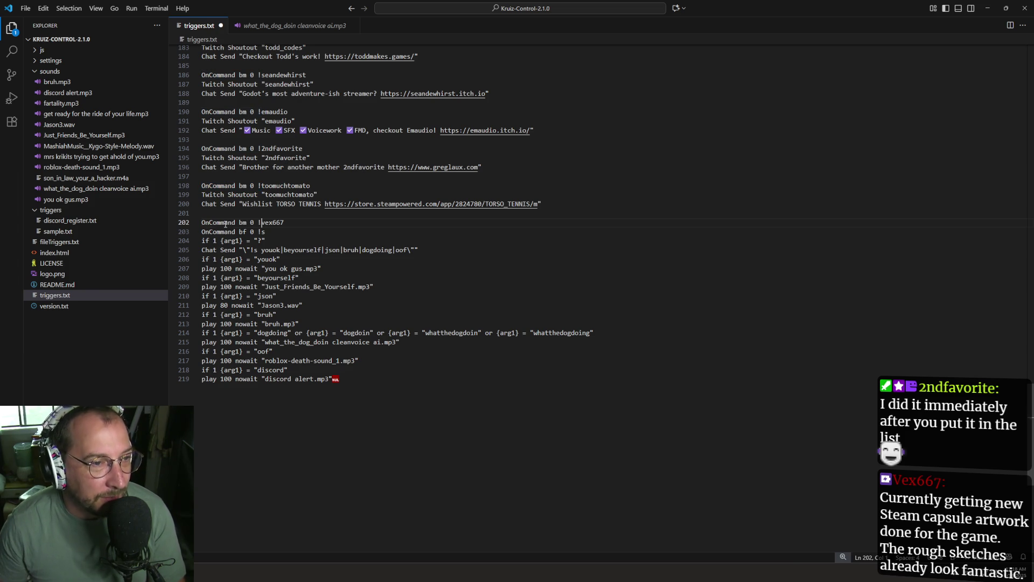
Test the TORSO TENNIS Steam link, delete its stray trailing 'm', and save triggers.txt.
{"action": "mouse_move", "coordinate": [542, 204]}
{"action": "left_mouse_down"}
{"action": "mouse_move", "coordinate": [178, 181]}
{"action": "mouse_move", "coordinate": [180, 194]}
{"action": "left_mouse_up"}
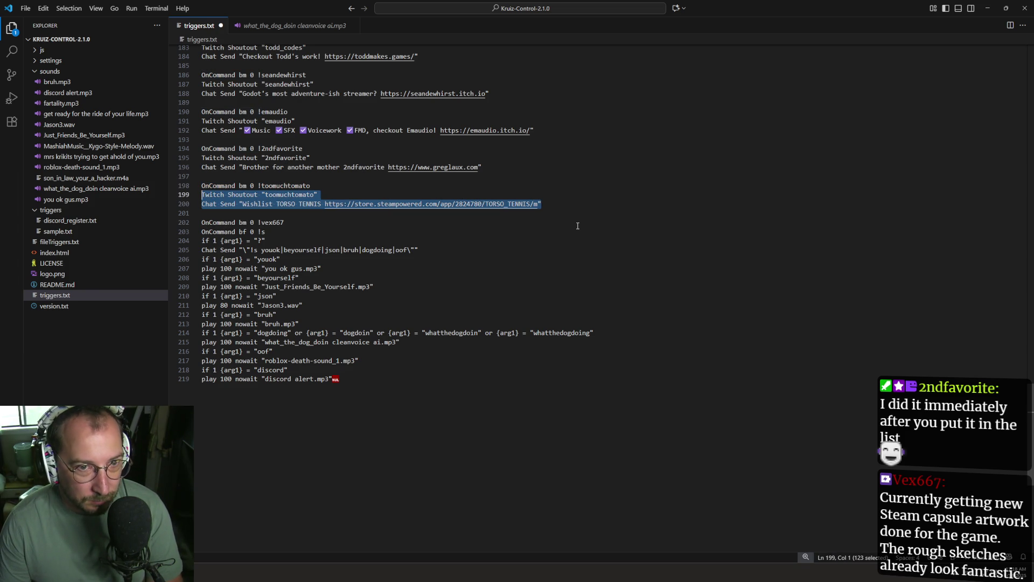
{"action": "left_click", "coordinate": [547, 203]}
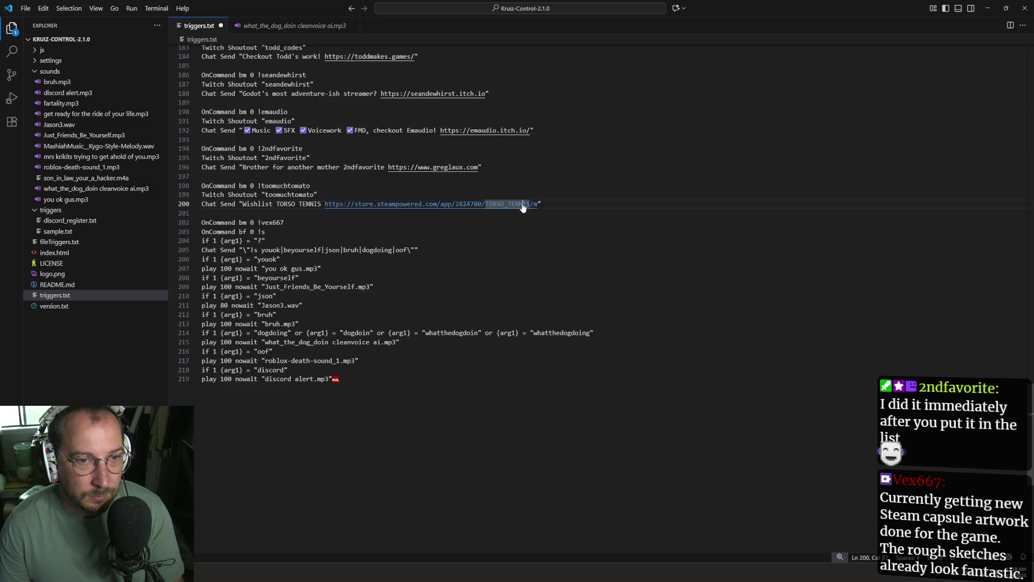
{"action": "left_click", "coordinate": [524, 206], "text": "ctrl"}
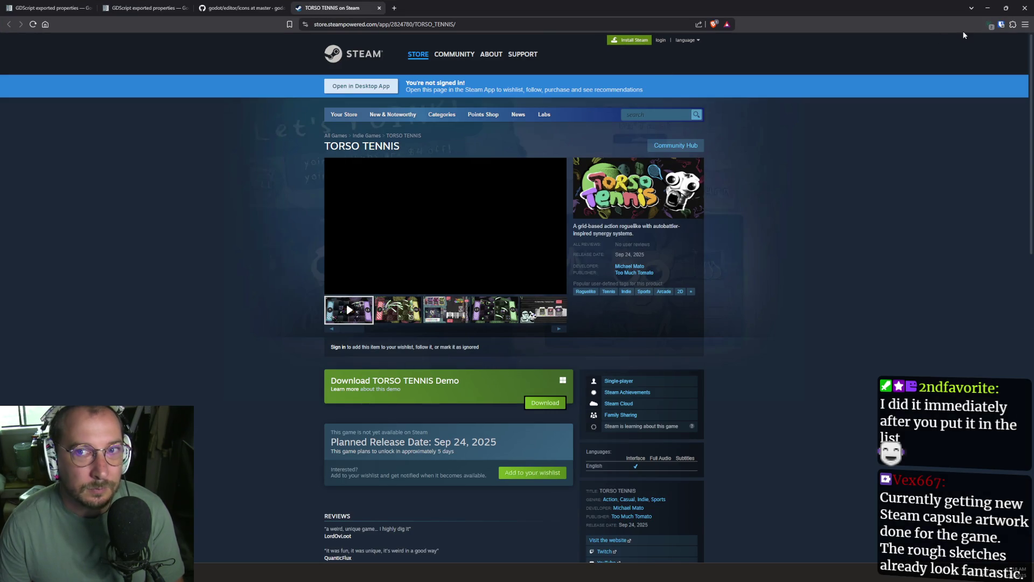
{"action": "left_click", "coordinate": [379, 9]}
{"action": "left_click", "coordinate": [1006, 7]}
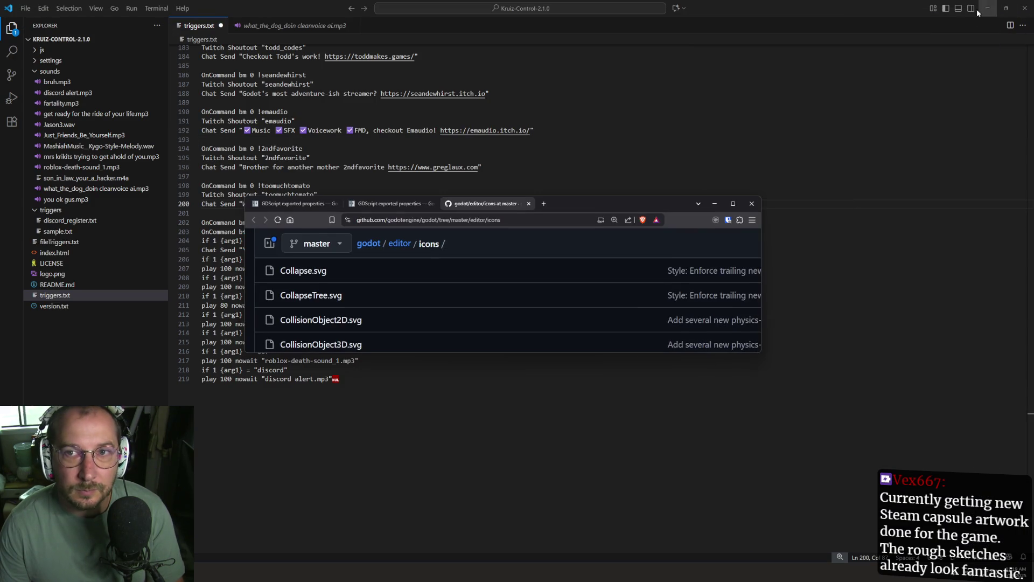
{"action": "left_click", "coordinate": [714, 203]}
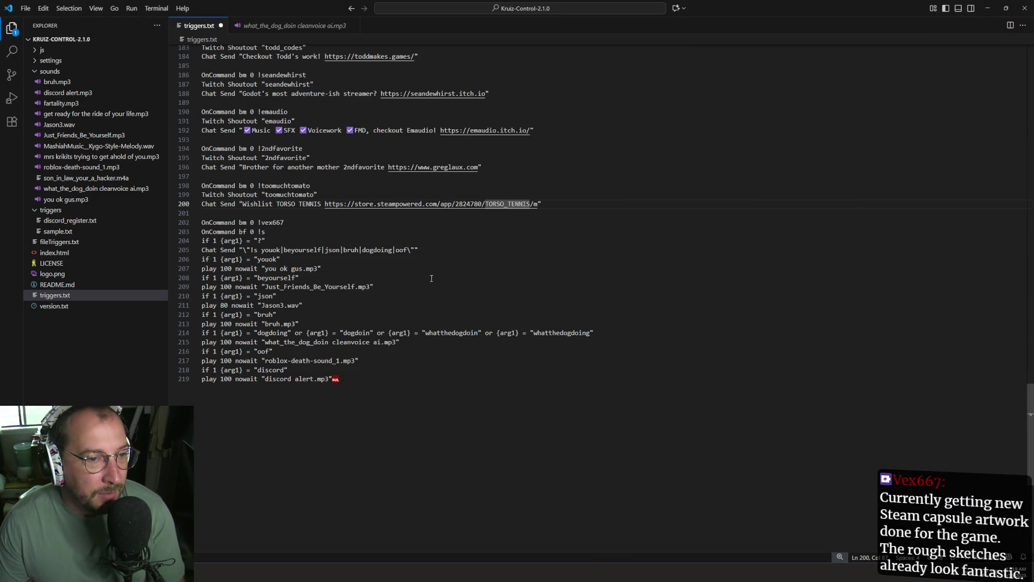
{"action": "key", "text": "Right"}
{"action": "key", "text": "Right"}
{"action": "key", "text": "Right"}
{"action": "key", "text": "Delete"}
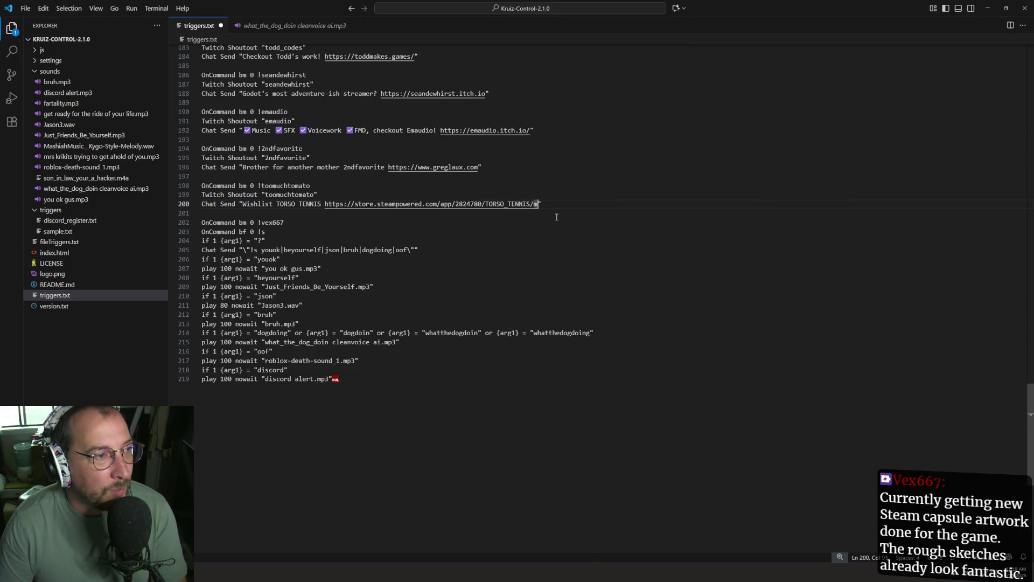
{"action": "key", "text": "ctrl+s"}
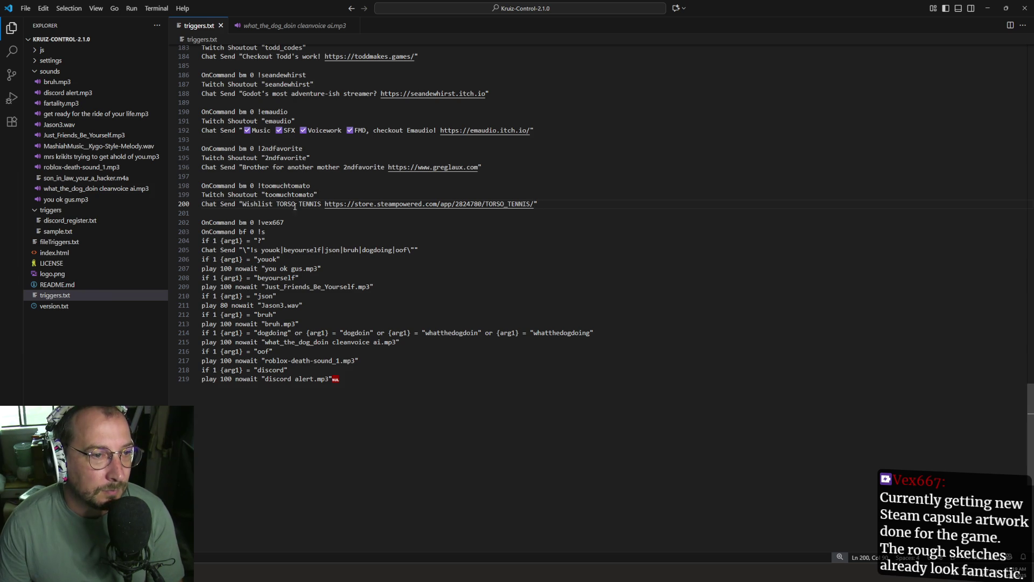
Copy the TORSO TENNIS shoutout and wishlist lines into the new command block.
{"action": "mouse_move", "coordinate": [550, 202]}
{"action": "left_mouse_down"}
{"action": "mouse_move", "coordinate": [200, 186]}
{"action": "mouse_move", "coordinate": [200, 195]}
{"action": "mouse_move", "coordinate": [179, 195]}
{"action": "left_mouse_up"}
{"action": "left_click", "coordinate": [294, 232]}
{"action": "mouse_move", "coordinate": [294, 231]}
{"action": "left_mouse_down"}
{"action": "mouse_move", "coordinate": [193, 225]}
{"action": "mouse_move", "coordinate": [170, 234]}
{"action": "left_mouse_up"}
{"action": "key", "text": "ctrl+v"}
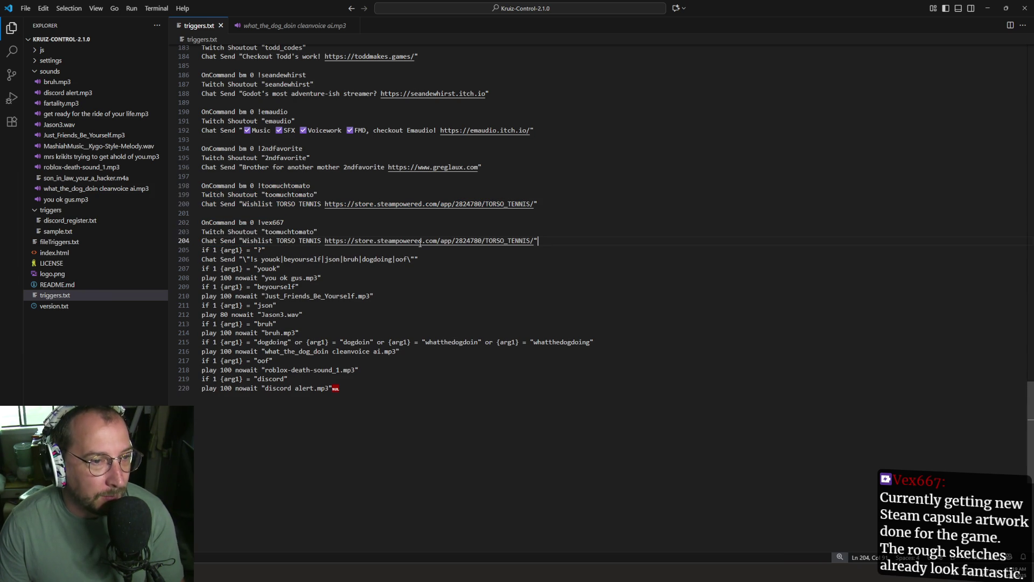
{"action": "key", "text": "Return"}
{"action": "left_click", "coordinate": [287, 231]}
{"action": "left_click", "coordinate": [275, 216]}
{"action": "double_click", "coordinate": [275, 223]}
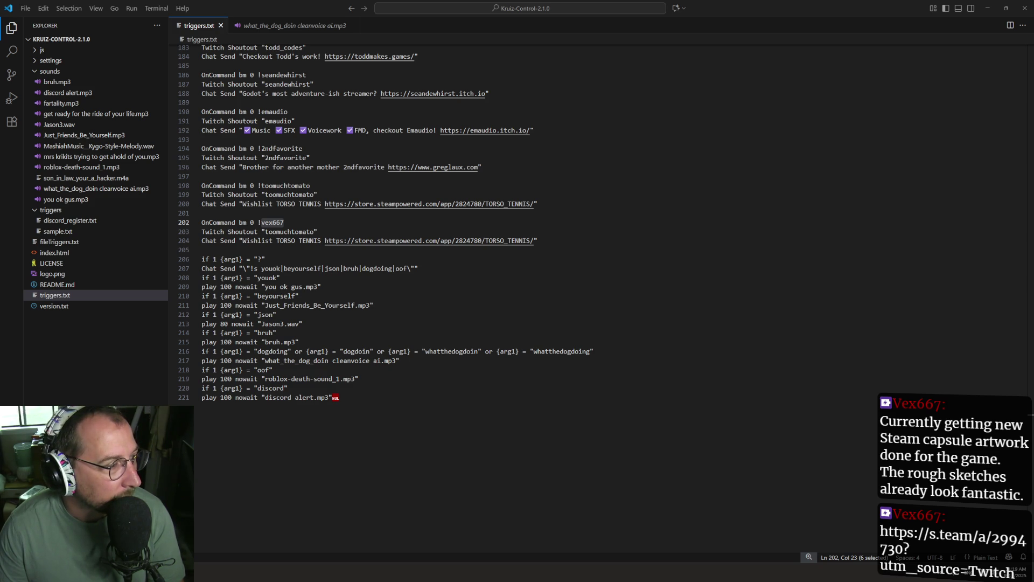
{"action": "left_click", "coordinate": [534, 198]}
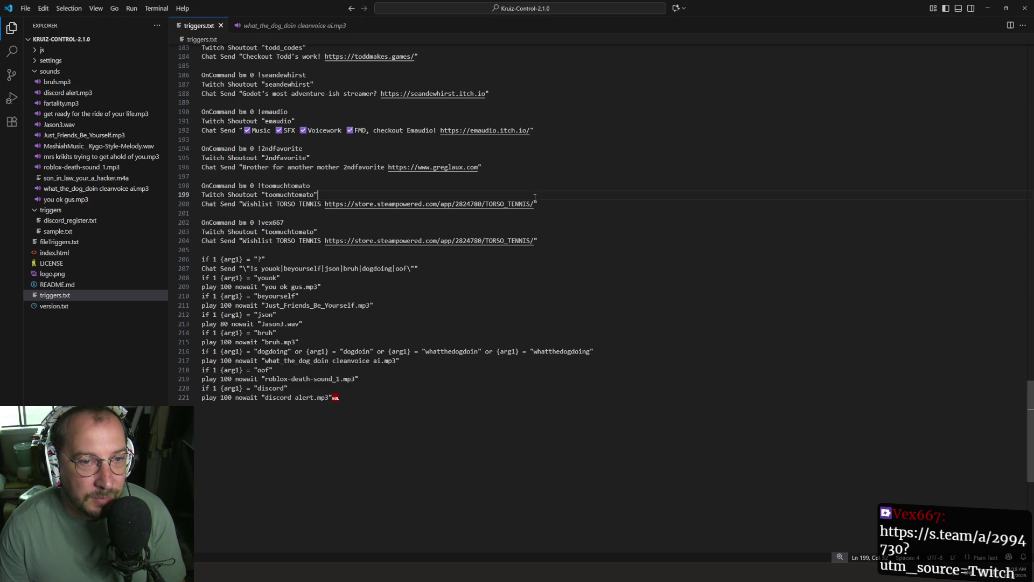
Remove the '?utm_source=Twitch' suffix from line 200's TORSO TENNIS link and save.
{"action": "left_click", "coordinate": [534, 204]}
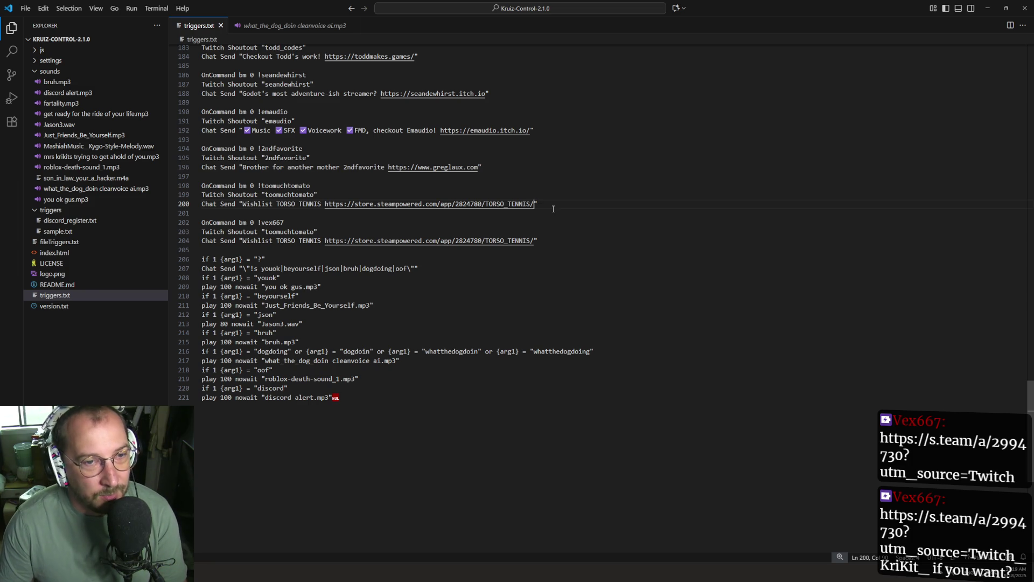
{"action": "key", "text": "ctrl+v"}
{"action": "key", "text": "ctrl+z"}
{"action": "key", "text": "ctrl+v"}
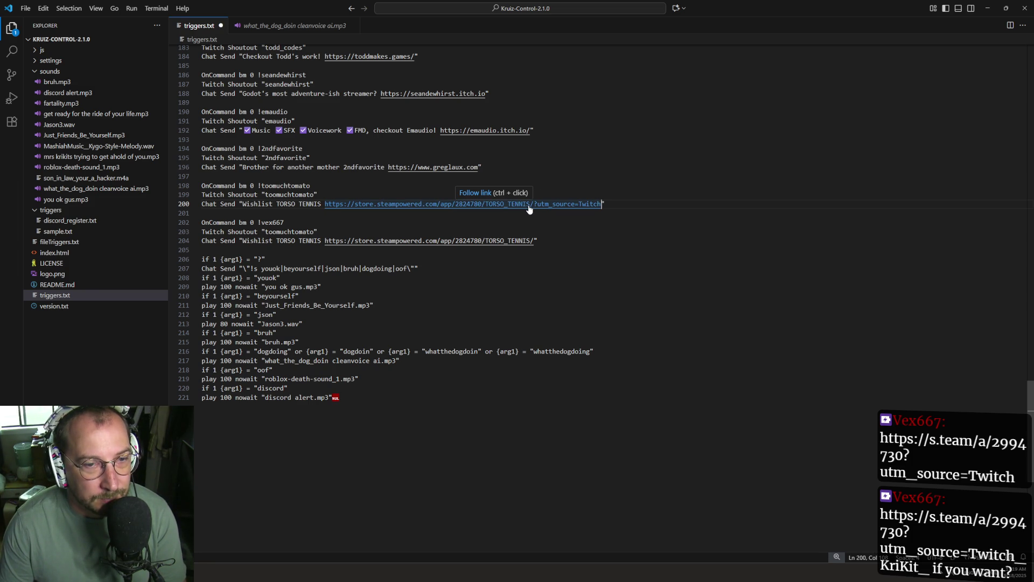
{"action": "left_click", "coordinate": [528, 209], "text": "ctrl"}
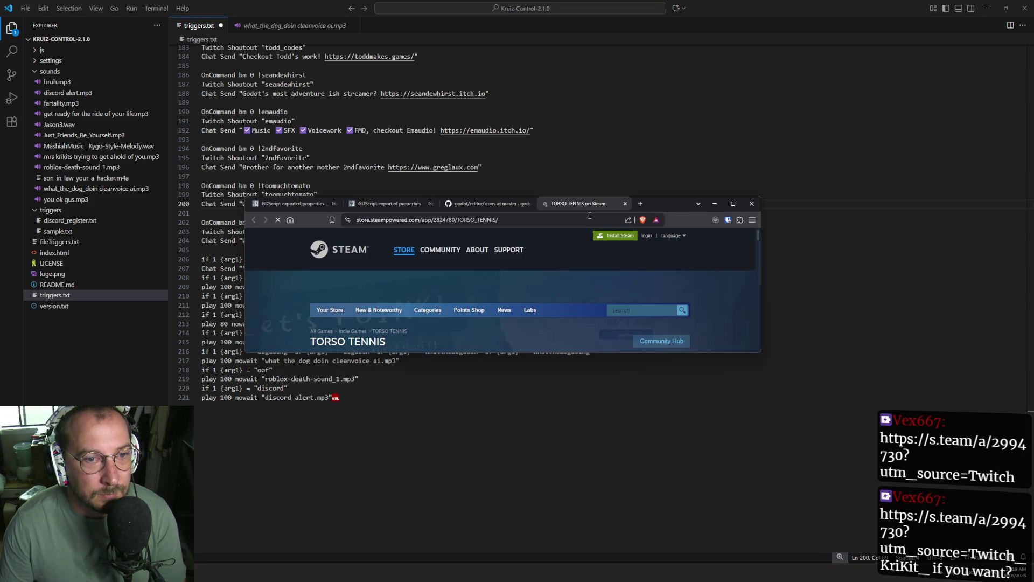
{"action": "left_click", "coordinate": [624, 203]}
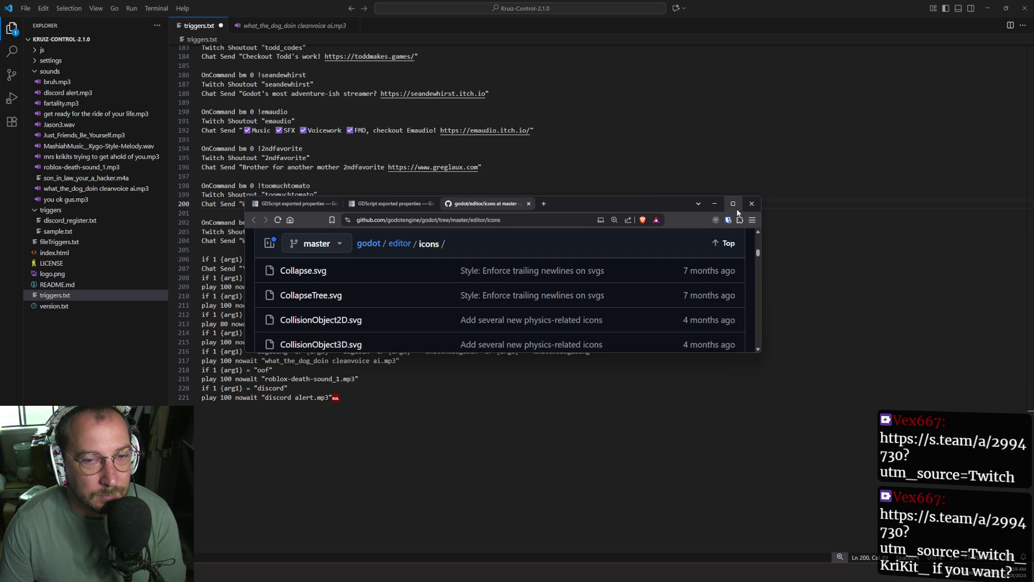
{"action": "left_click", "coordinate": [715, 205]}
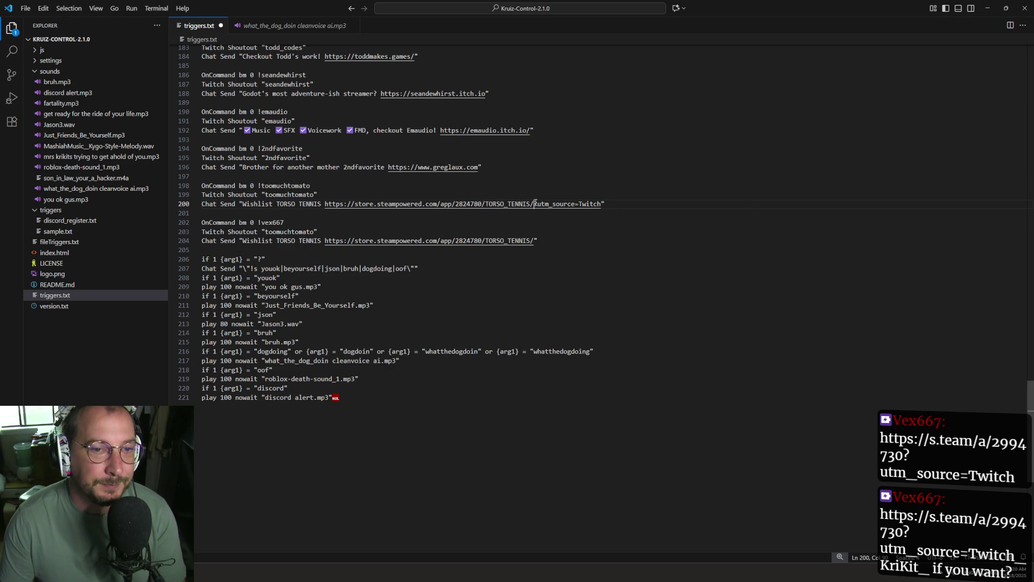
{"action": "left_click_drag", "start_coordinate": [535, 208], "coordinate": [600, 205]}
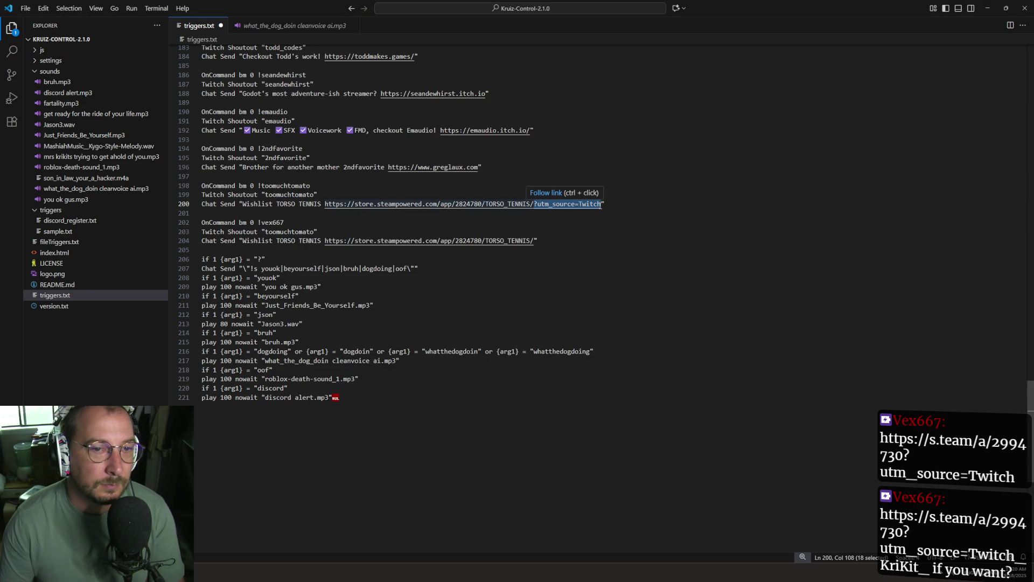
{"action": "key", "text": "BackSpace"}
{"action": "key", "text": "ctrl+s"}
Replace the old streamer name in line 203's shoutout with the new command's name.
{"action": "double_click", "coordinate": [278, 223]}
{"action": "key", "text": "ctrl+c"}
{"action": "double_click", "coordinate": [280, 231]}
{"action": "key", "text": "ctrl+v"}
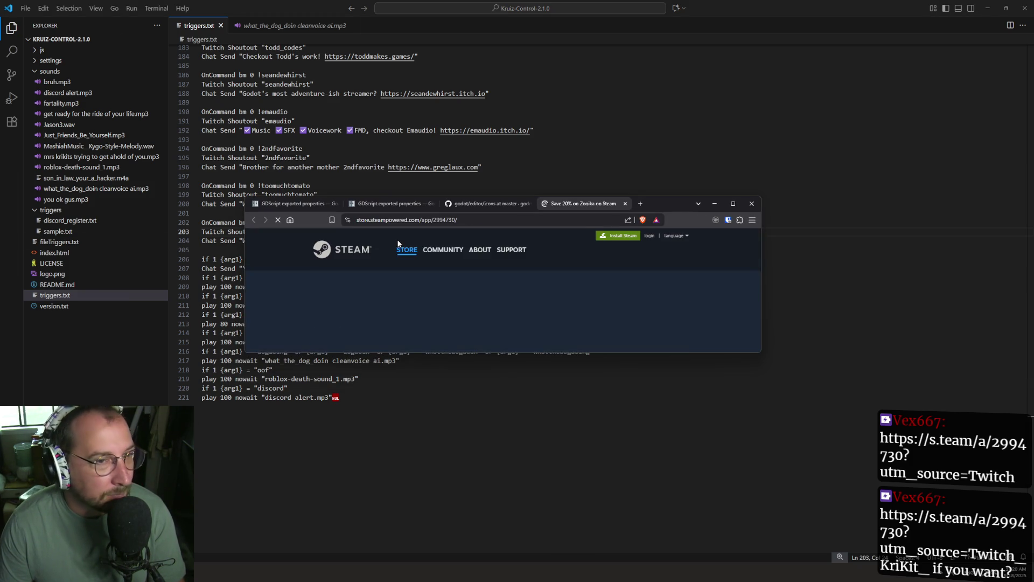
Replace line 204's store URL with the short s.team/a/2994730 link.
{"action": "left_click", "coordinate": [451, 219]}
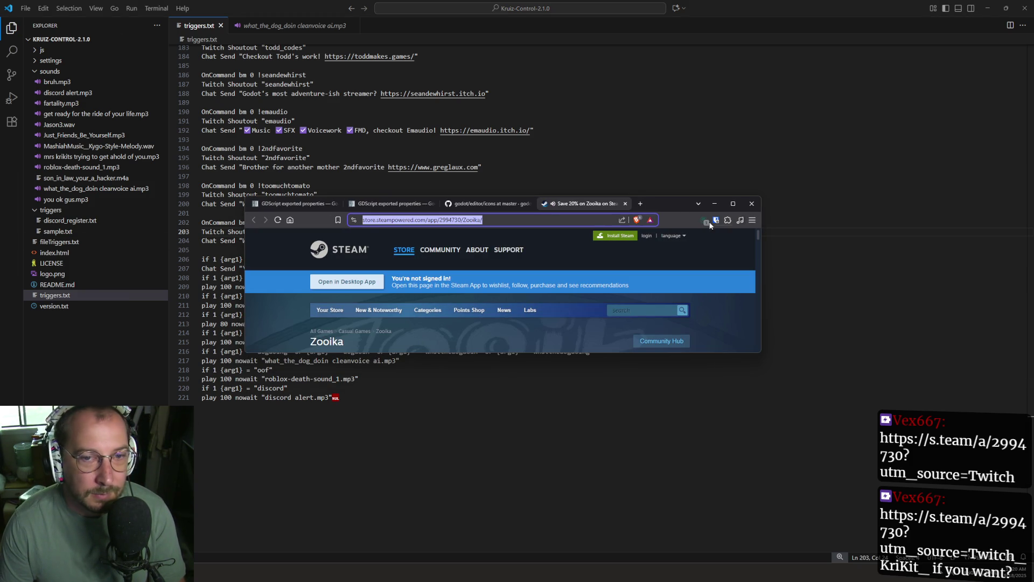
{"action": "left_click", "coordinate": [624, 203]}
{"action": "left_click", "coordinate": [474, 167]}
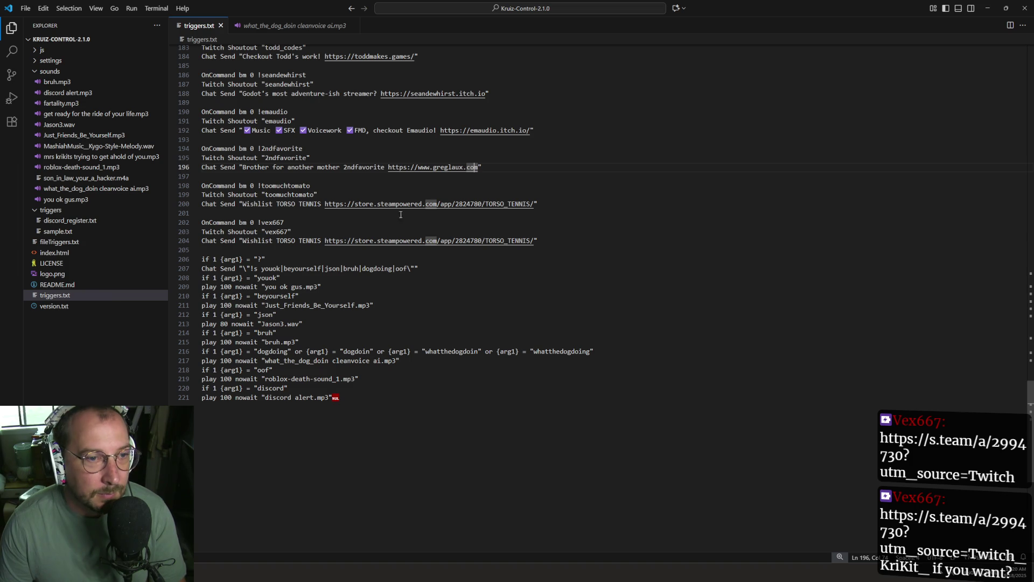
{"action": "left_click_drag", "start_coordinate": [325, 240], "coordinate": [536, 245]}
{"action": "key", "text": "ctrl+v"}
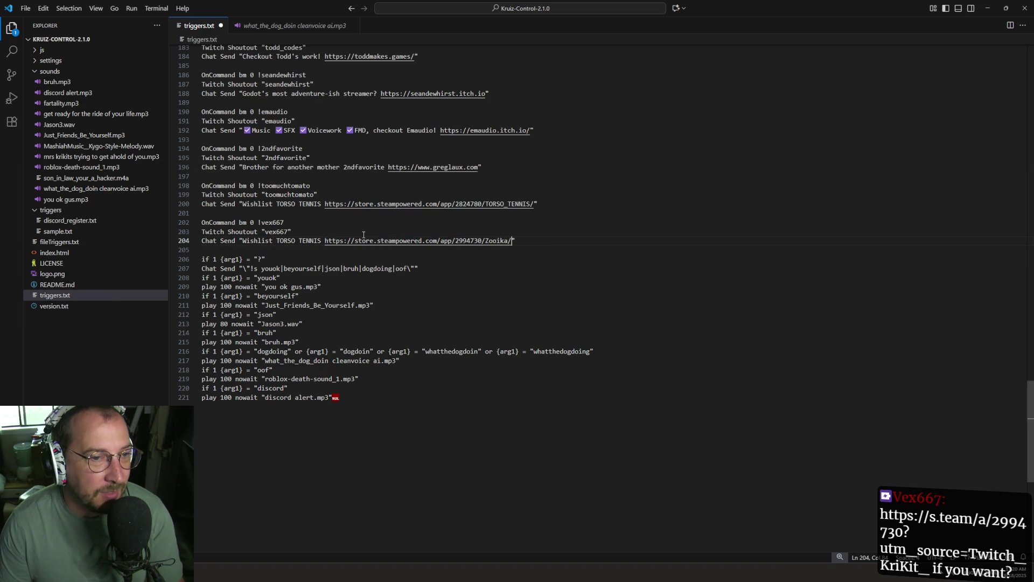
{"action": "key", "text": "ctrl+z"}
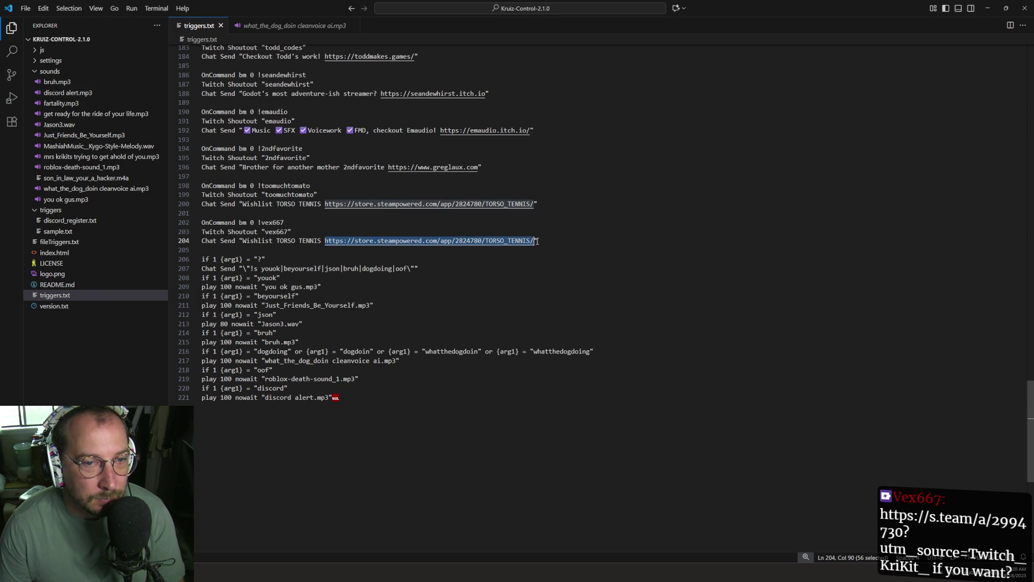
{"action": "mouse_move", "coordinate": [533, 240]}
{"action": "left_mouse_down"}
{"action": "mouse_move", "coordinate": [303, 242]}
{"action": "mouse_move", "coordinate": [325, 241]}
{"action": "left_mouse_up"}
{"action": "key", "text": "ctrl+v"}
Set the link's utm_source tag to the streamer's name and save triggers.txt.
{"action": "key", "text": "BackSpace"}
{"action": "key", "text": "BackSpace"}
{"action": "key", "text": "BackSpace"}
{"action": "type", "text": "twitch."}
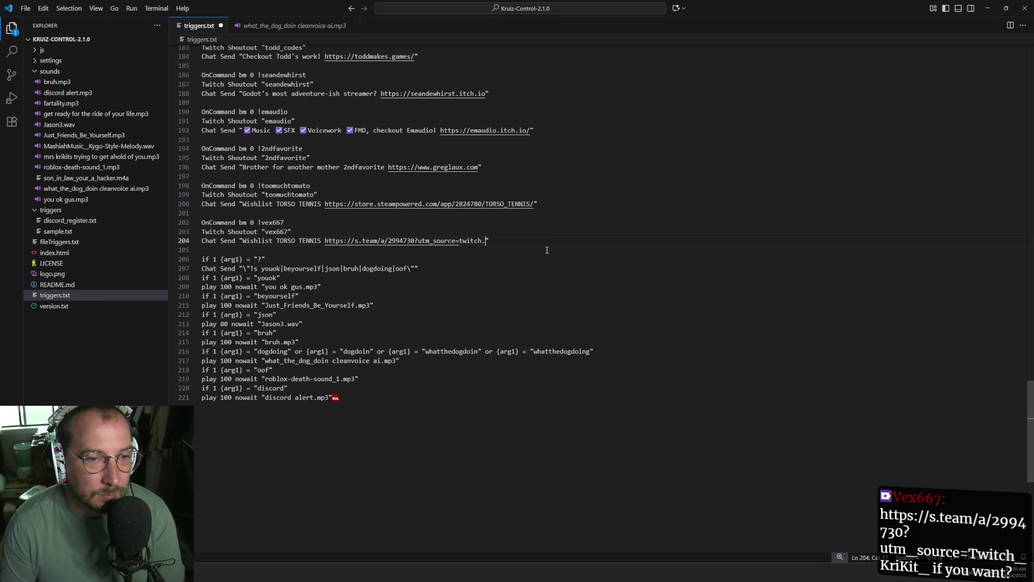
{"action": "key", "text": "BackSpace"}
{"action": "type", "text": ".tv"}
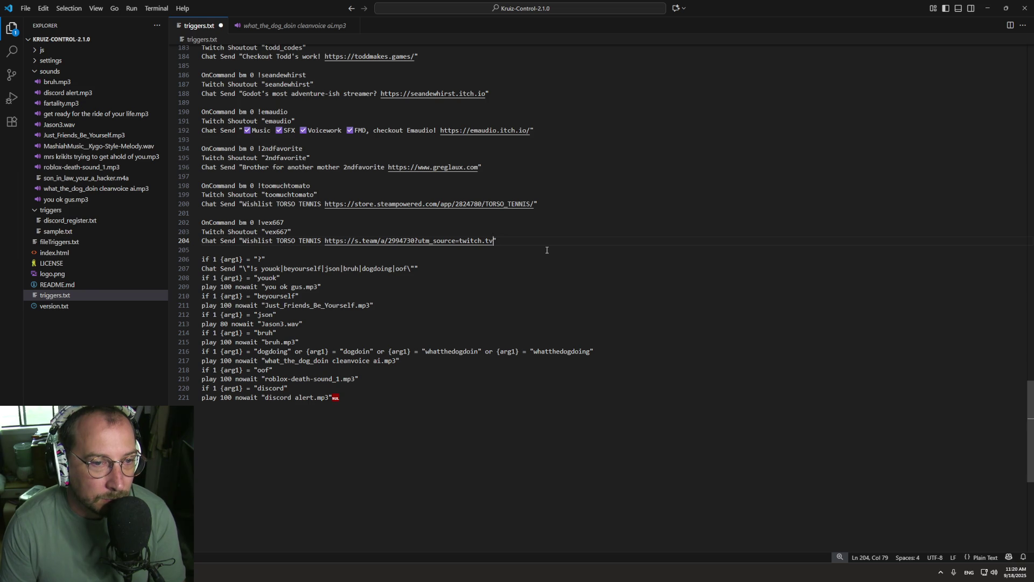
{"action": "key", "text": "BackSpace"}
{"action": "key", "text": "BackSpace"}
{"action": "key", "text": "BackSpace"}
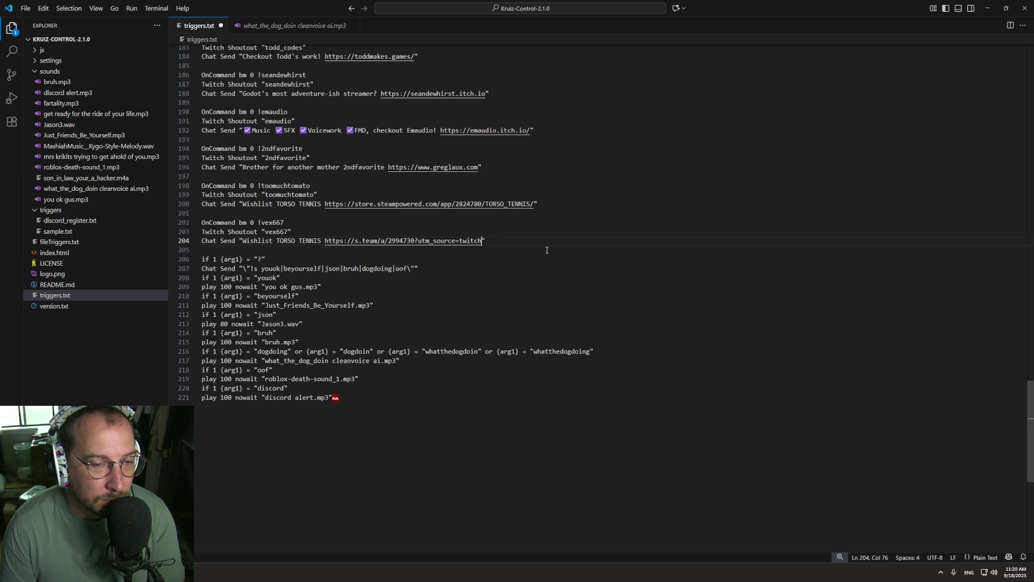
{"action": "type", "text": "-"}
{"action": "key", "text": "BackSpace"}
{"action": "type", "text": "_"}
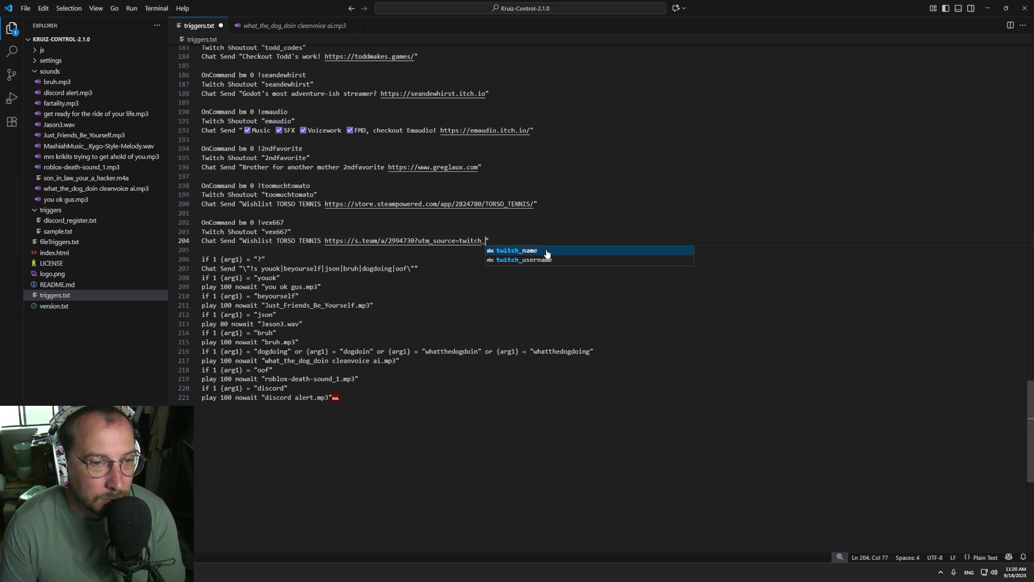
{"action": "type", "text": "kriki"}
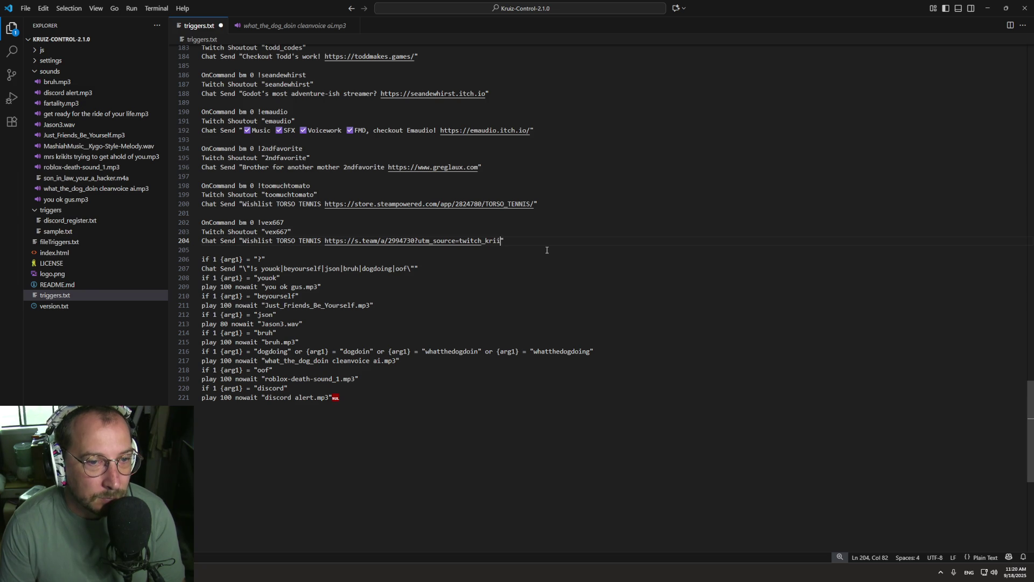
{"action": "type", "text": "t_"}
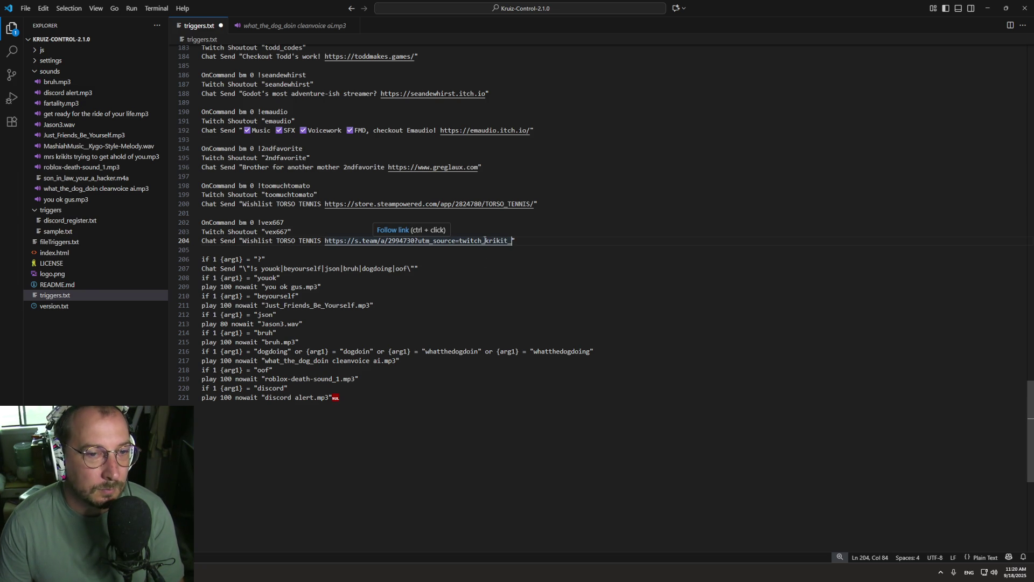
{"action": "left_click_drag", "start_coordinate": [485, 241], "coordinate": [460, 241]}
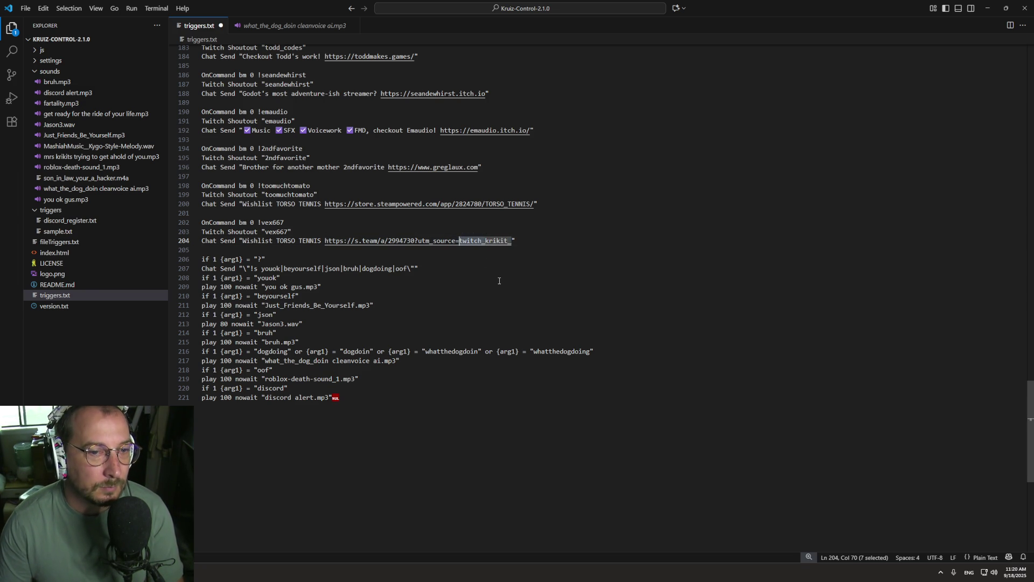
{"action": "key", "text": "BackSpace"}
{"action": "left_click_drag", "start_coordinate": [504, 241], "coordinate": [326, 241]}
{"action": "key", "text": "ctrl+s"}
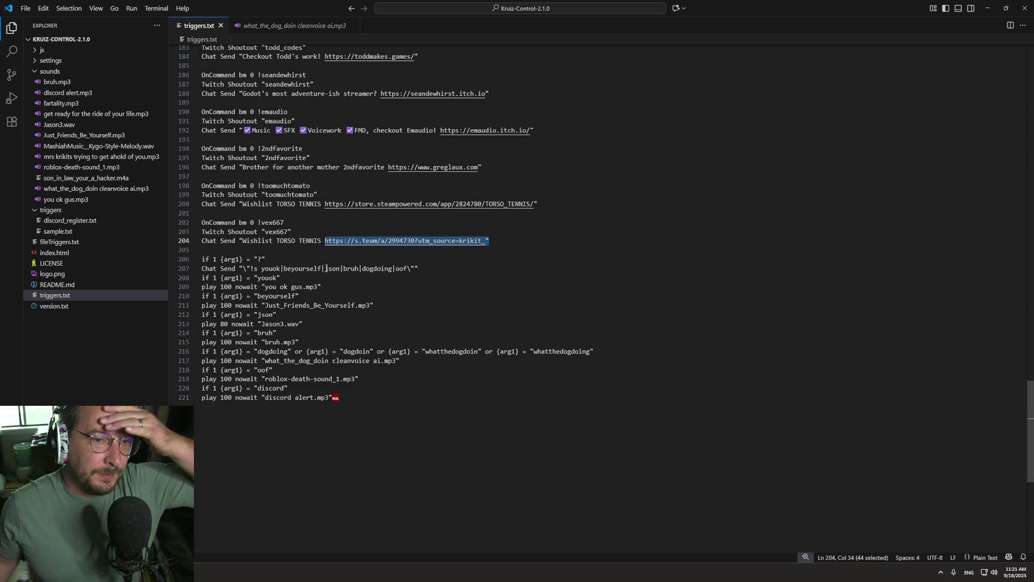
{"action": "left_click_drag", "start_coordinate": [414, 223], "coordinate": [418, 232]}
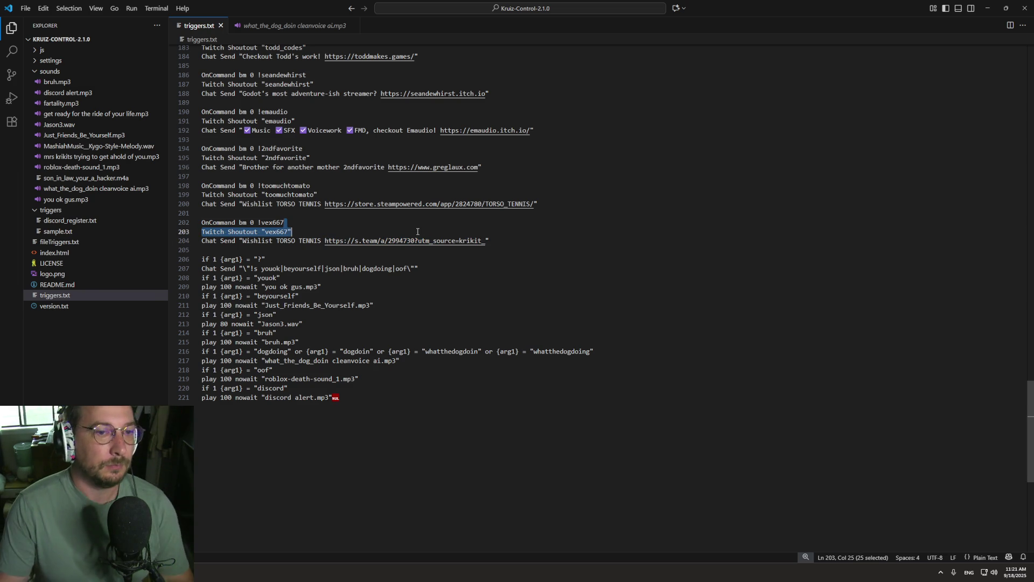
Deselect onto empty line 205 and minimize Visual Studio Code.
{"action": "left_click", "coordinate": [372, 253]}
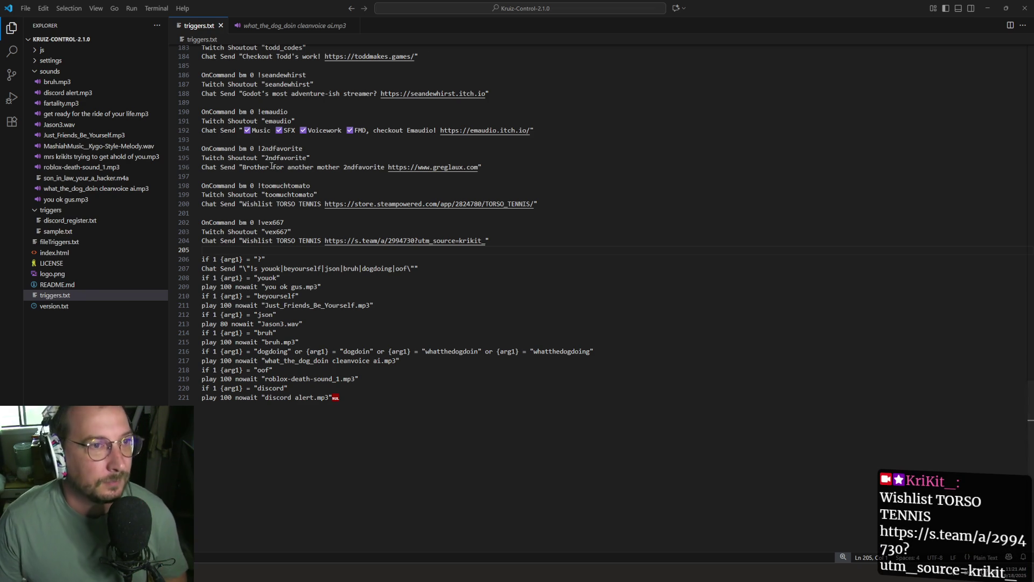
{"action": "left_click", "coordinate": [987, 8]}
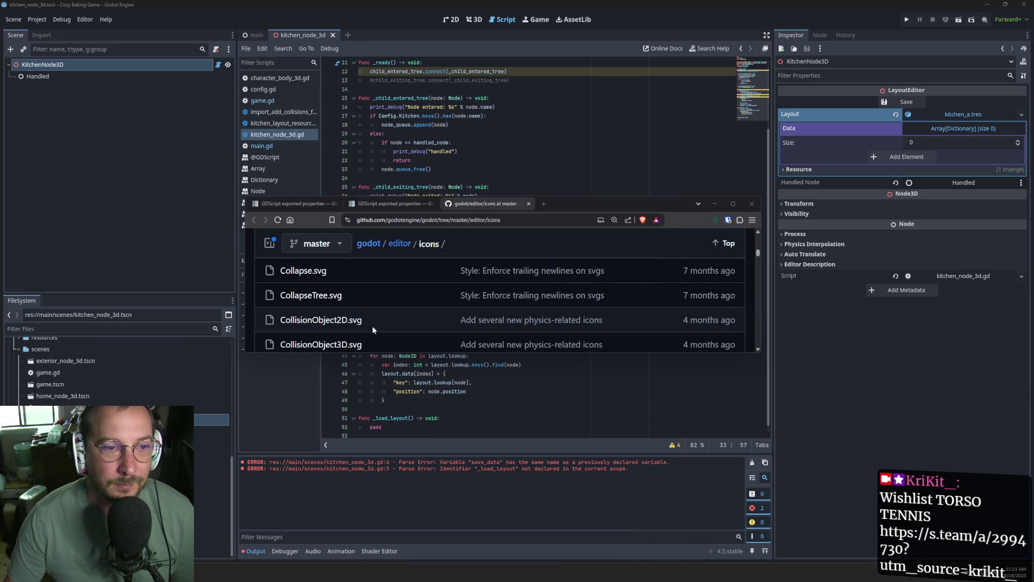
Minimize the Brave browser and put the caret on line 35 of kitchen_node_3d.gd.
{"action": "left_click", "coordinate": [714, 204]}
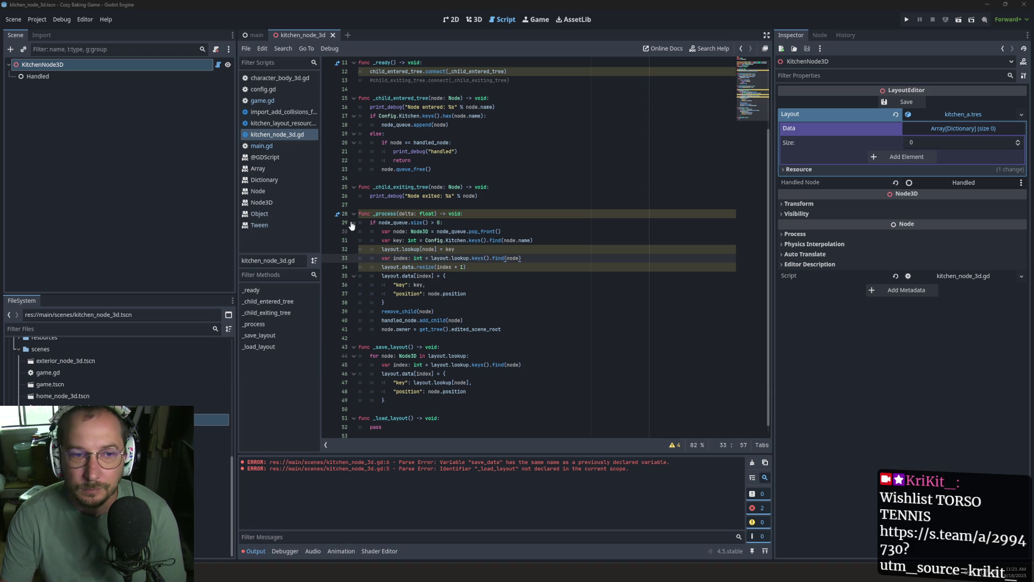
{"action": "left_click", "coordinate": [490, 279]}
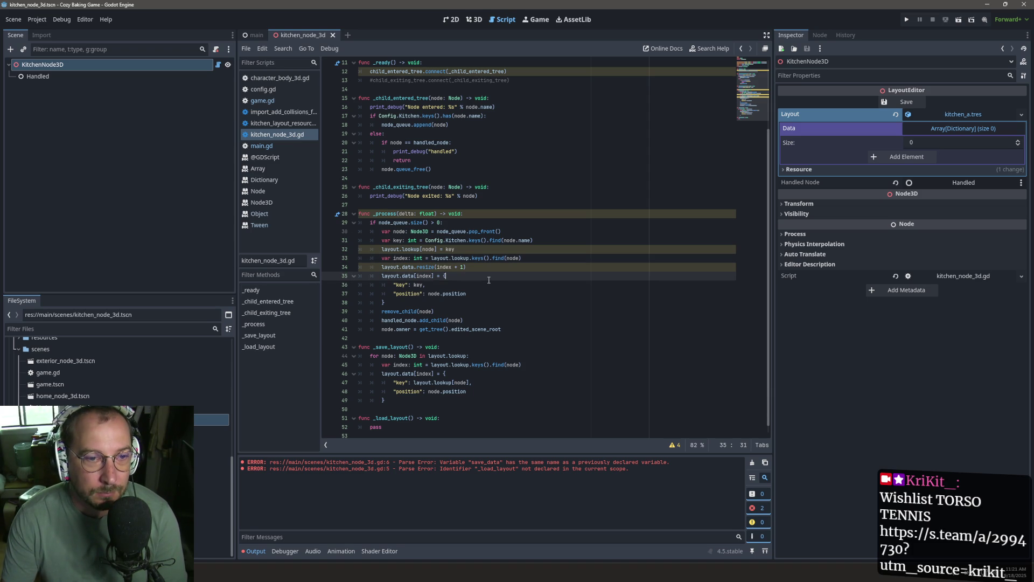
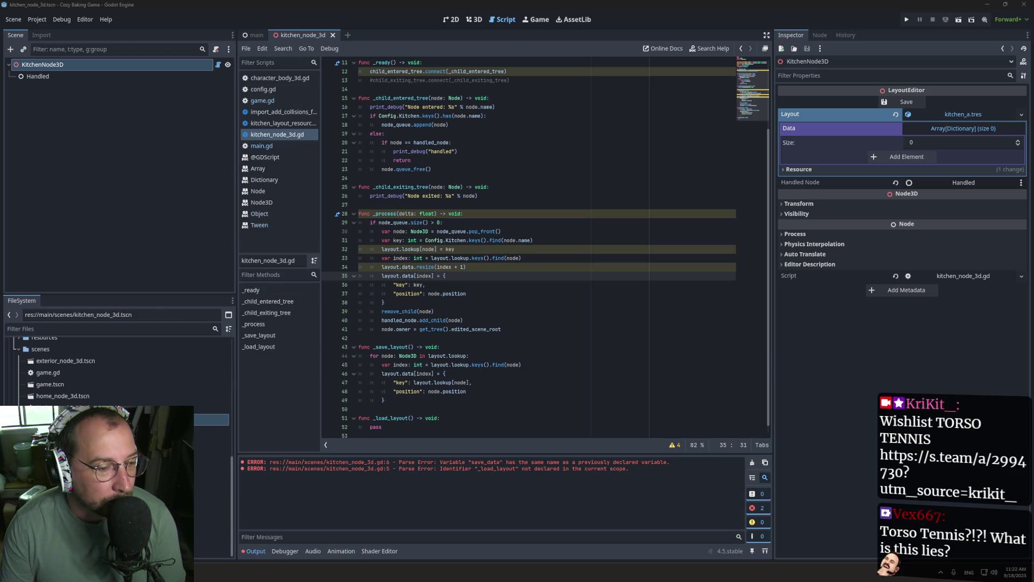
Replace TORSO TENNIS with Zooika in the line-204 shout-out of triggers.txt and save.
{"action": "key", "text": "alt+Tab"}
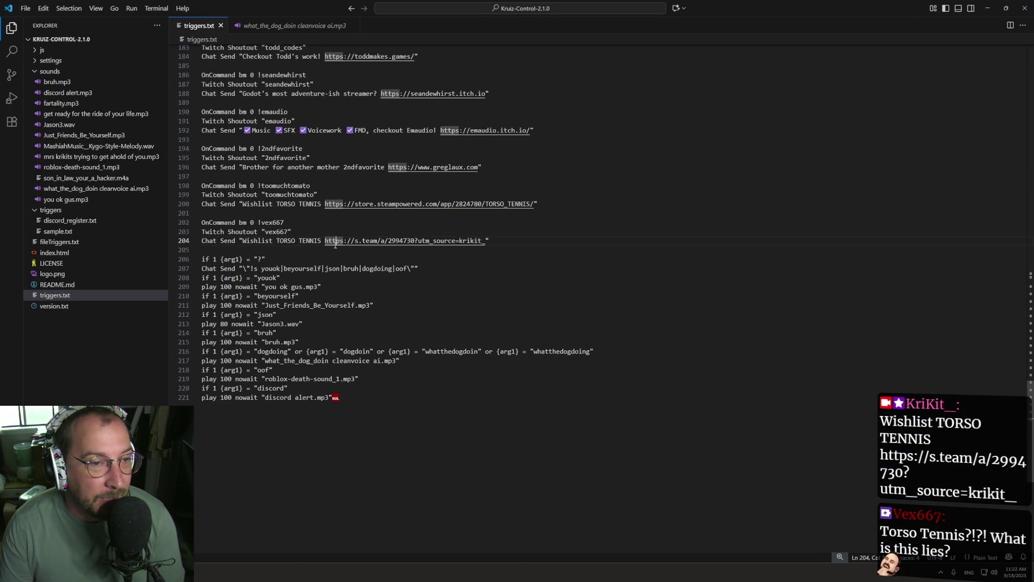
{"action": "left_click", "coordinate": [334, 244], "text": "ctrl"}
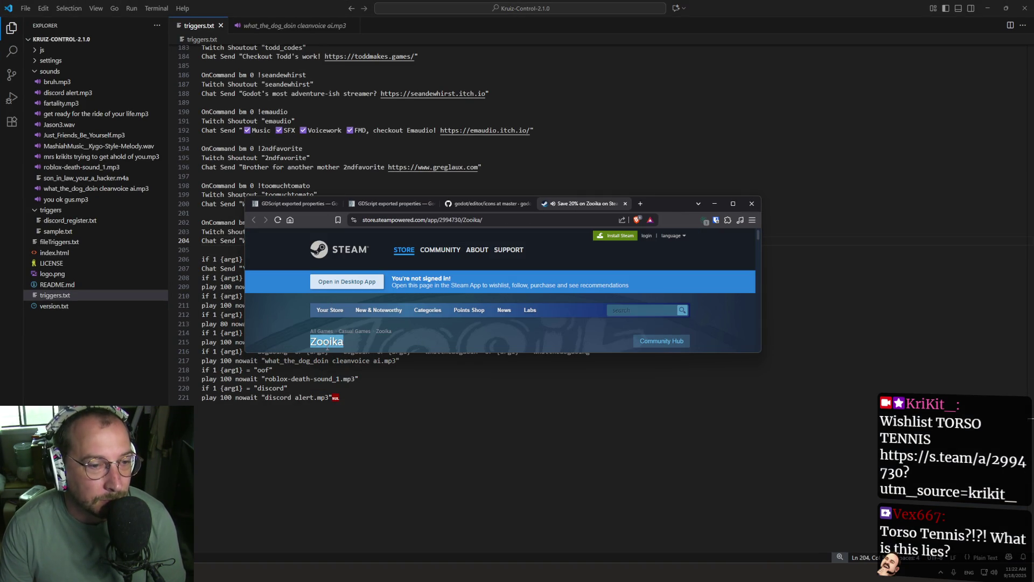
{"action": "left_click", "coordinate": [619, 167]}
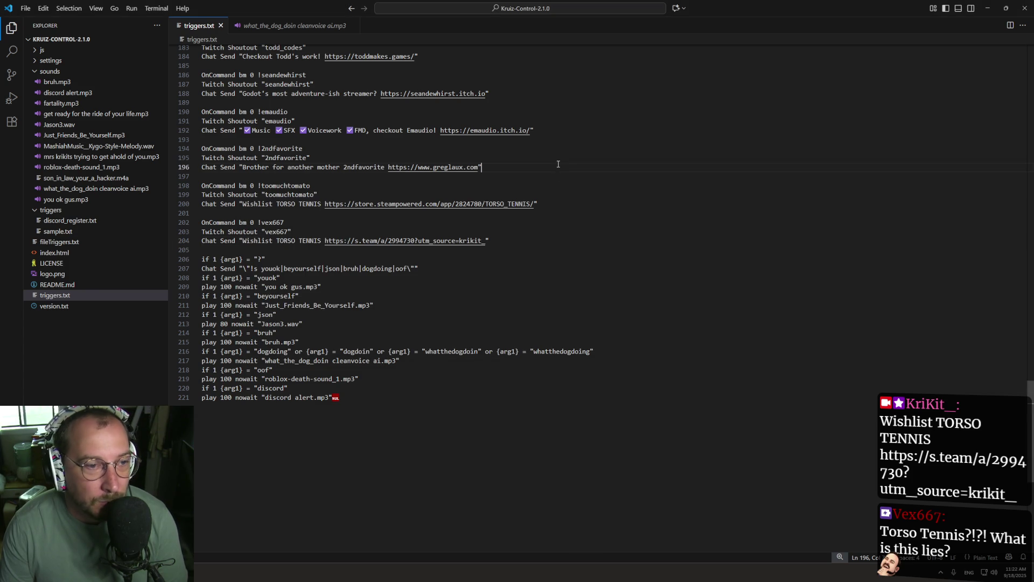
{"action": "double_click", "coordinate": [309, 241]}
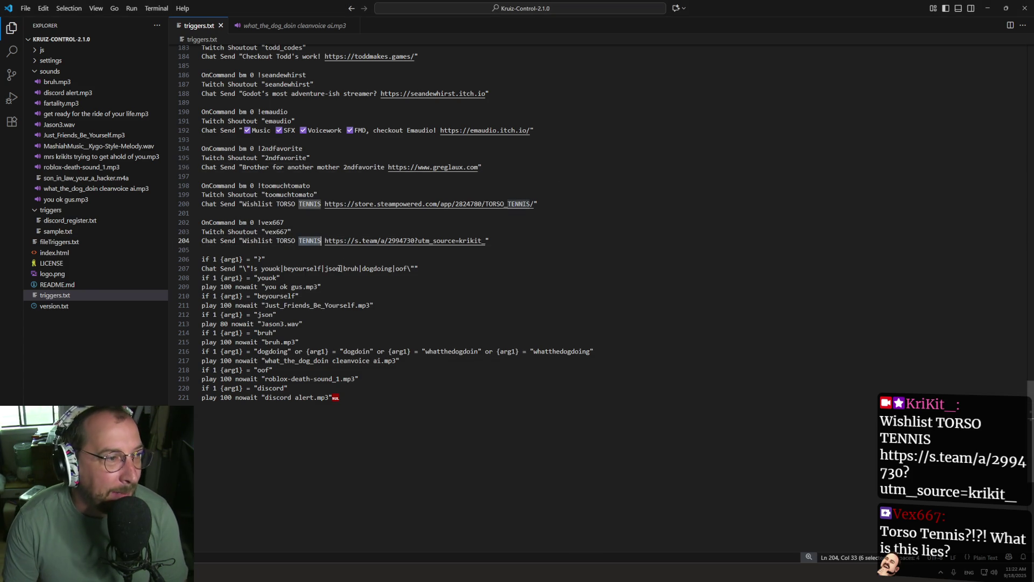
{"action": "key", "text": "BackSpace"}
{"action": "key", "text": "BackSpace"}
{"action": "key", "text": "BackSpace"}
{"action": "type", "text": "Zooika"}
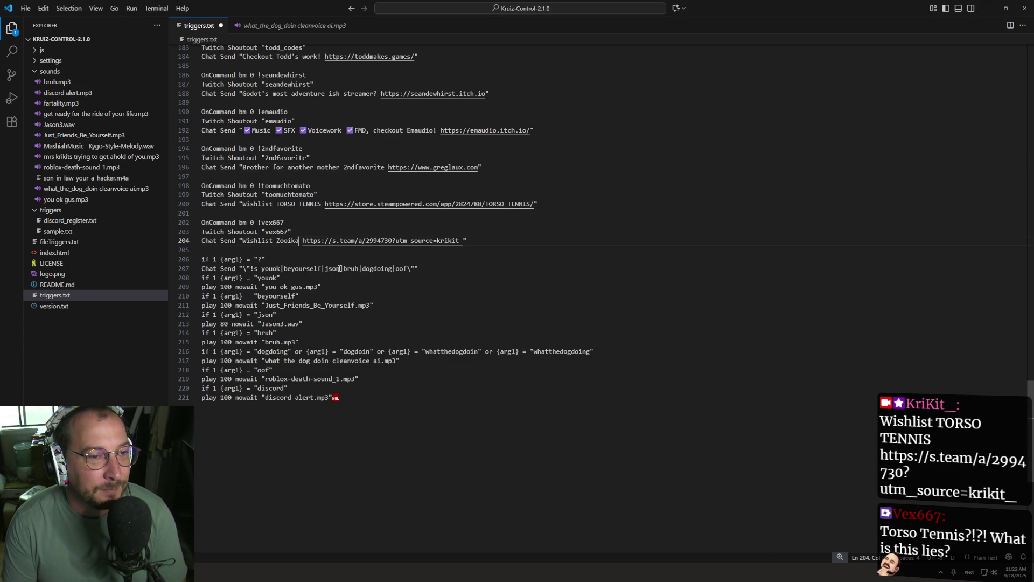
{"action": "key", "text": "ctrl+s"}
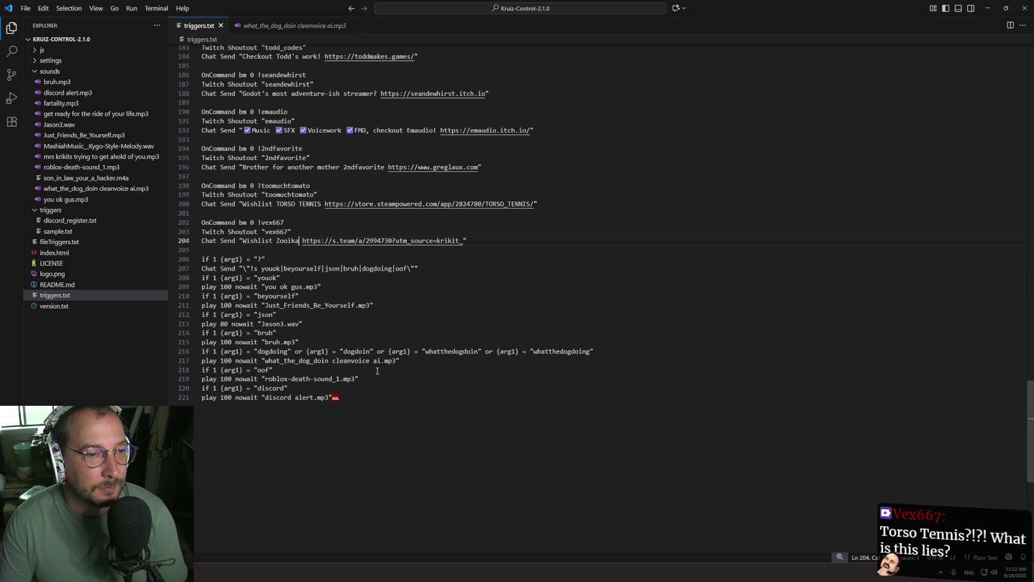
Add the viewer's name before Zooika, save triggers.txt, and close VS Code.
{"action": "left_click", "coordinate": [276, 241]}
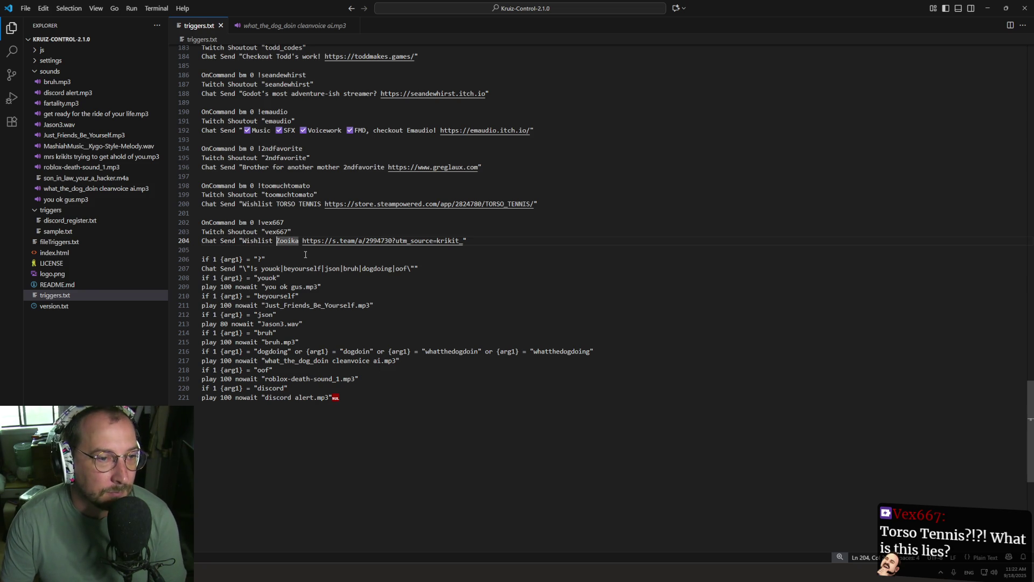
{"action": "type", "text": "vex"}
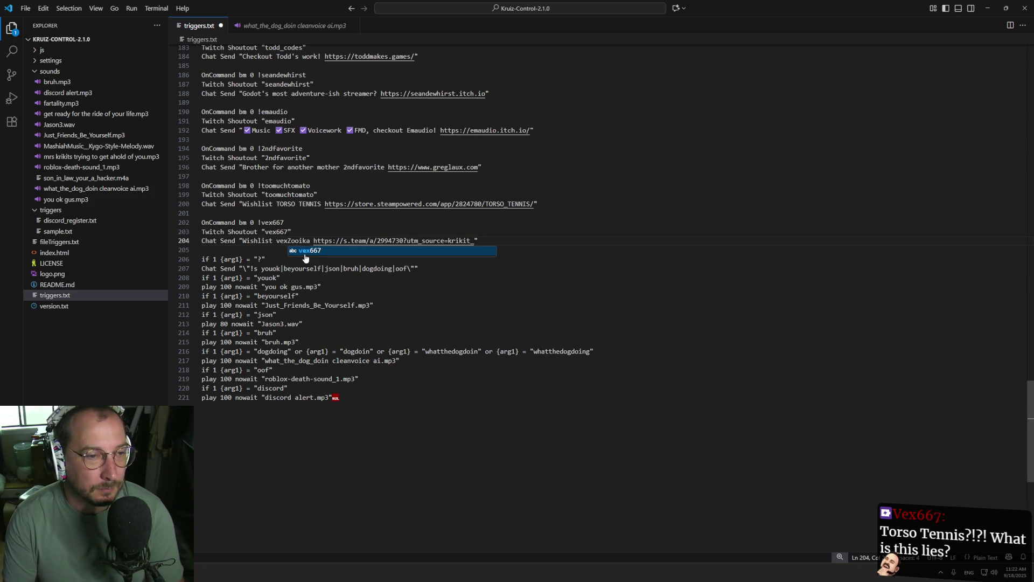
{"action": "type", "text": "667's"}
{"action": "key", "text": "ctrl+s"}
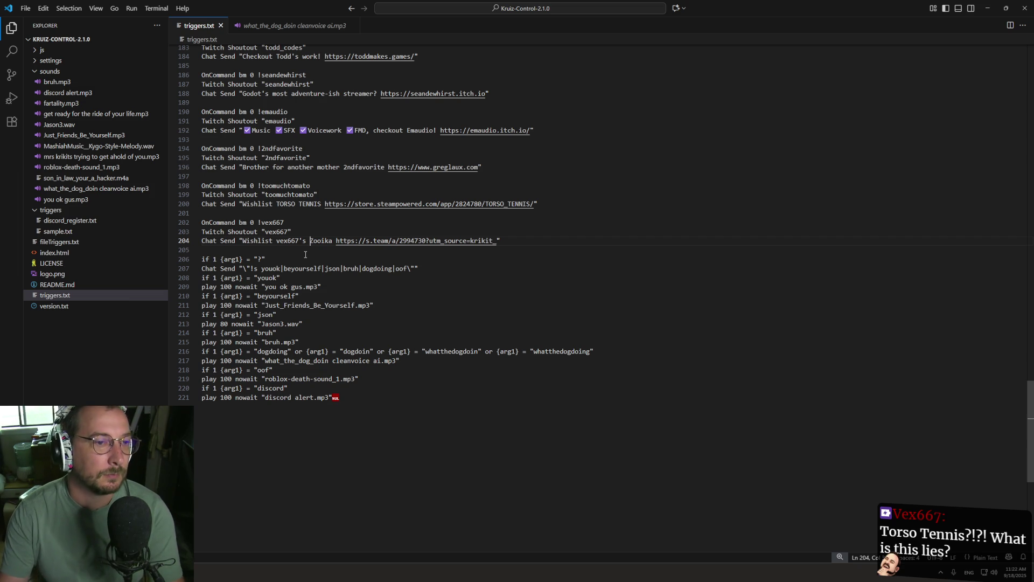
{"action": "left_click", "coordinate": [1022, 12]}
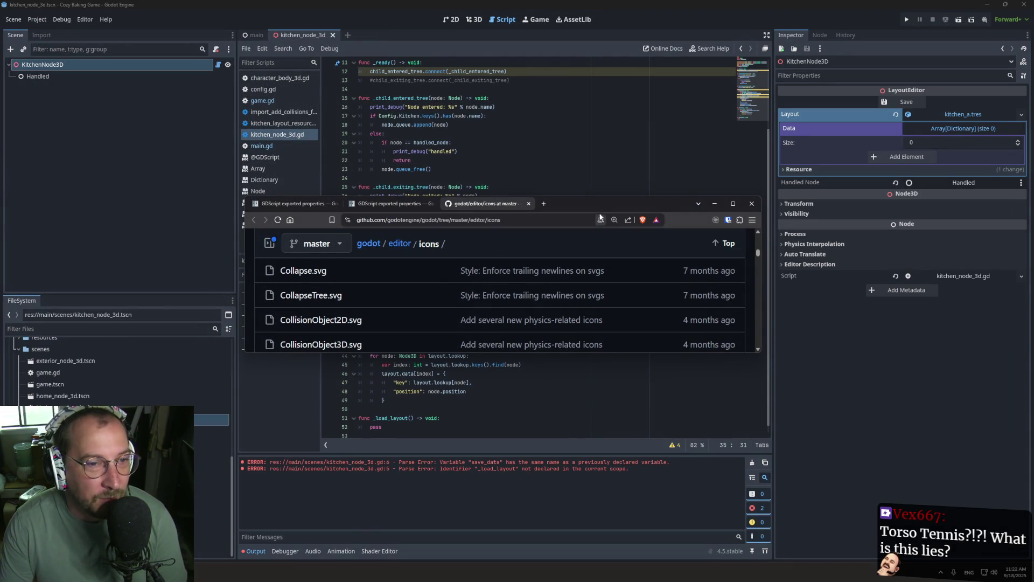
Move the browser window out of the way and return to Godot's script editor.
{"action": "left_click", "coordinate": [714, 203]}
{"action": "left_click", "coordinate": [579, 178]}
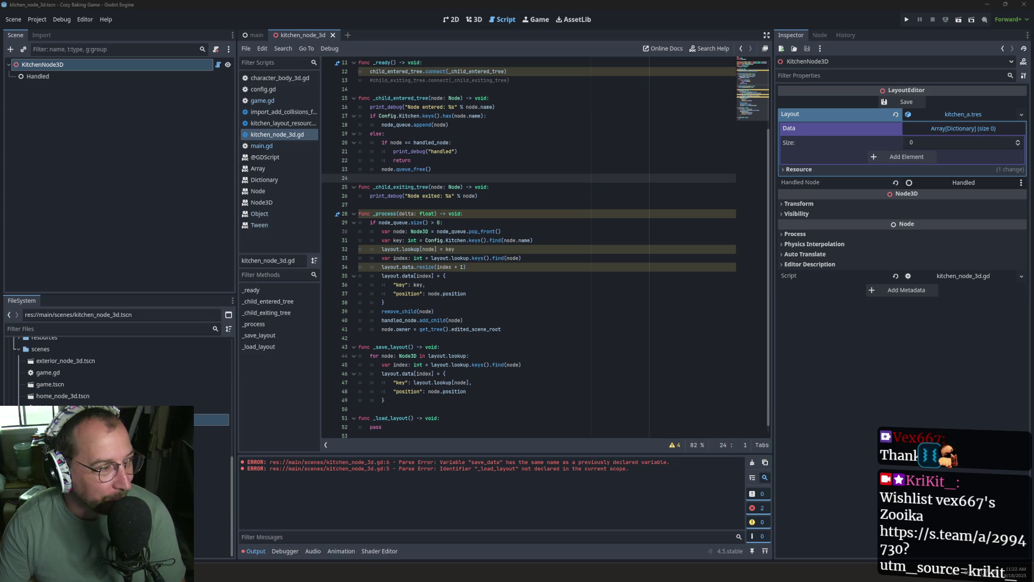
{"action": "left_click", "coordinate": [567, 259]}
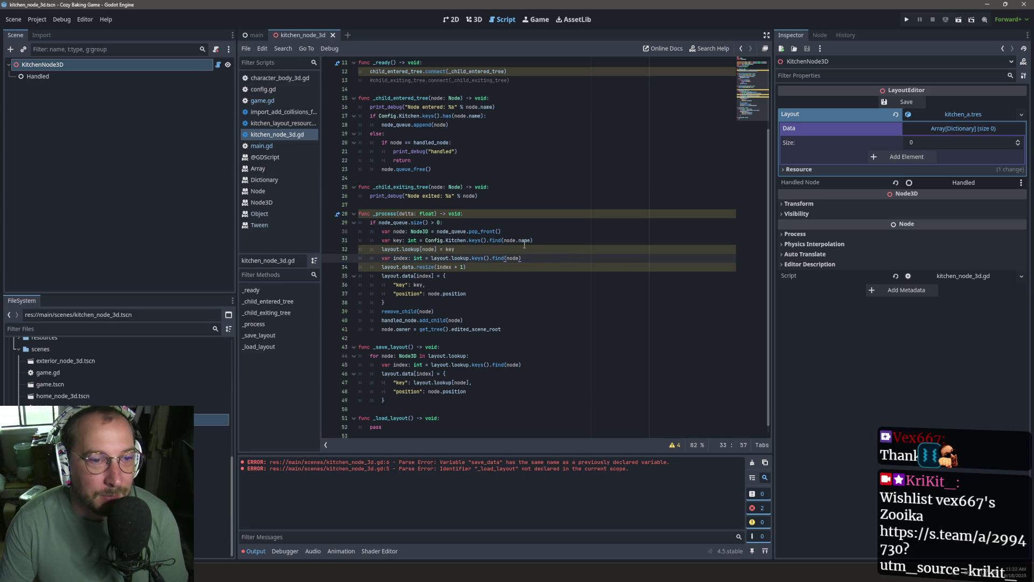
{"action": "mouse_move", "coordinate": [524, 244]}
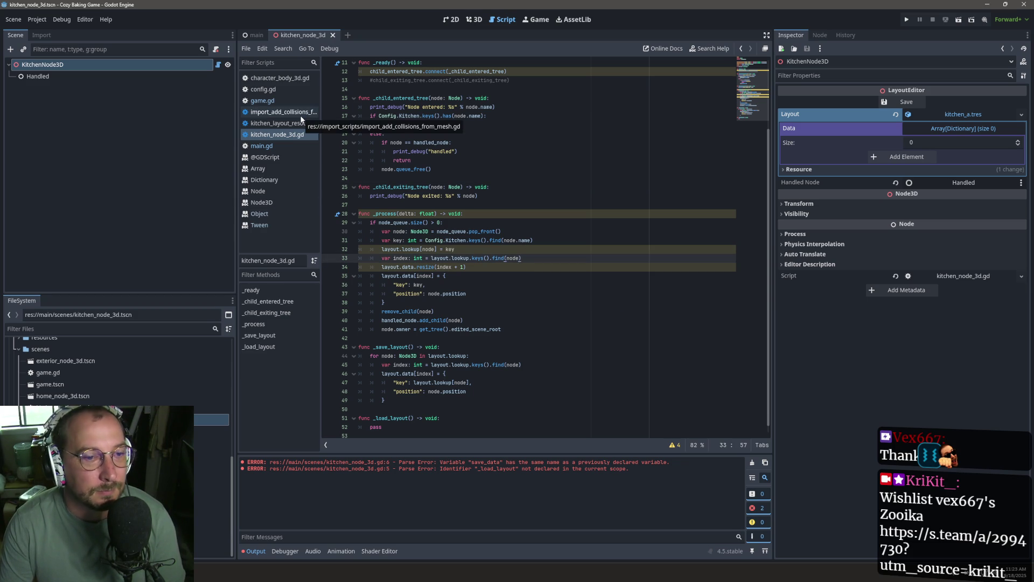
Step through game.gd, config.gd and character_body_3d.gd to main.gd, caret at line 25.
{"action": "left_click", "coordinate": [267, 101]}
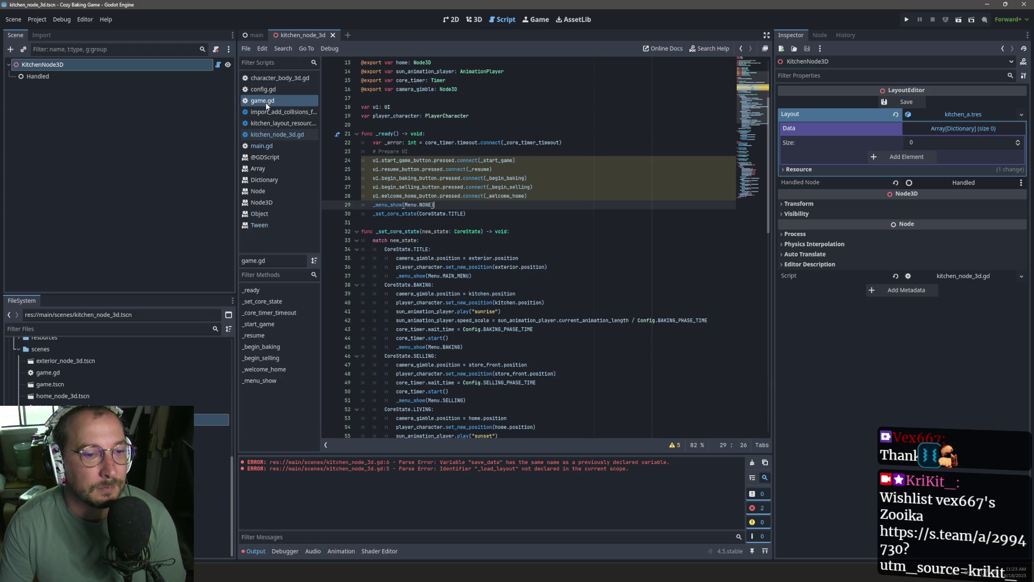
{"action": "left_click", "coordinate": [272, 89]}
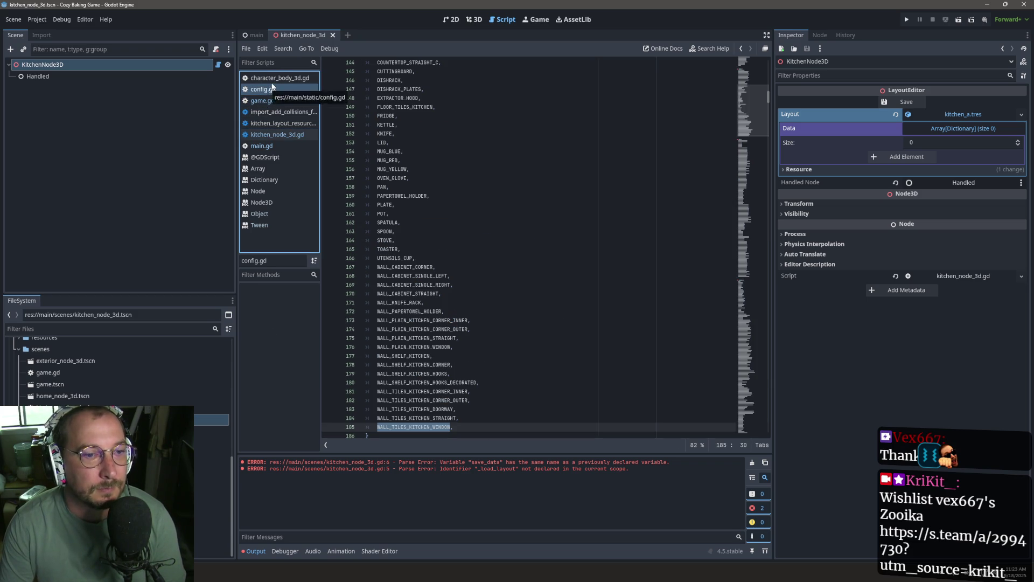
{"action": "left_click", "coordinate": [273, 81]}
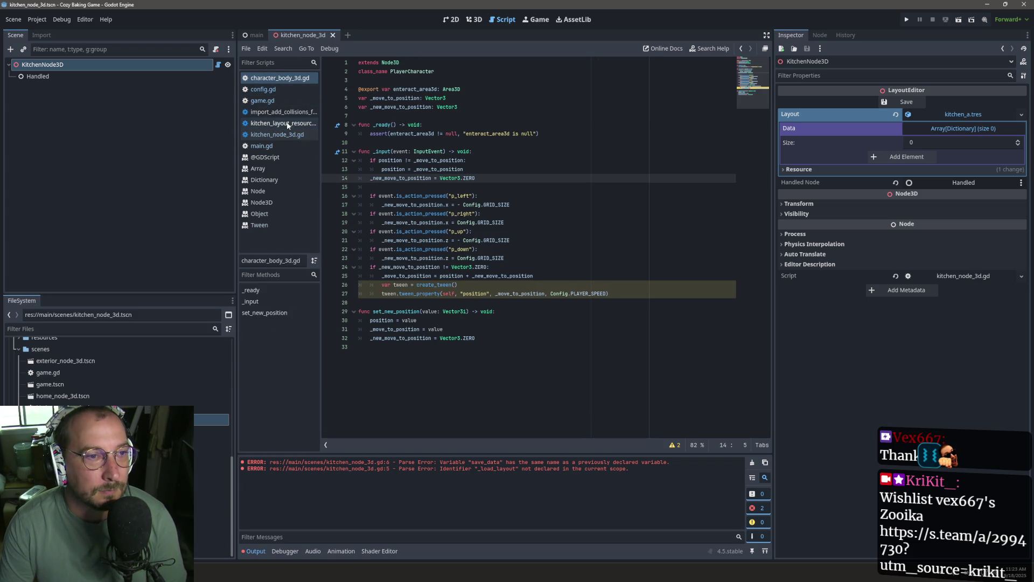
{"action": "left_click", "coordinate": [284, 146]}
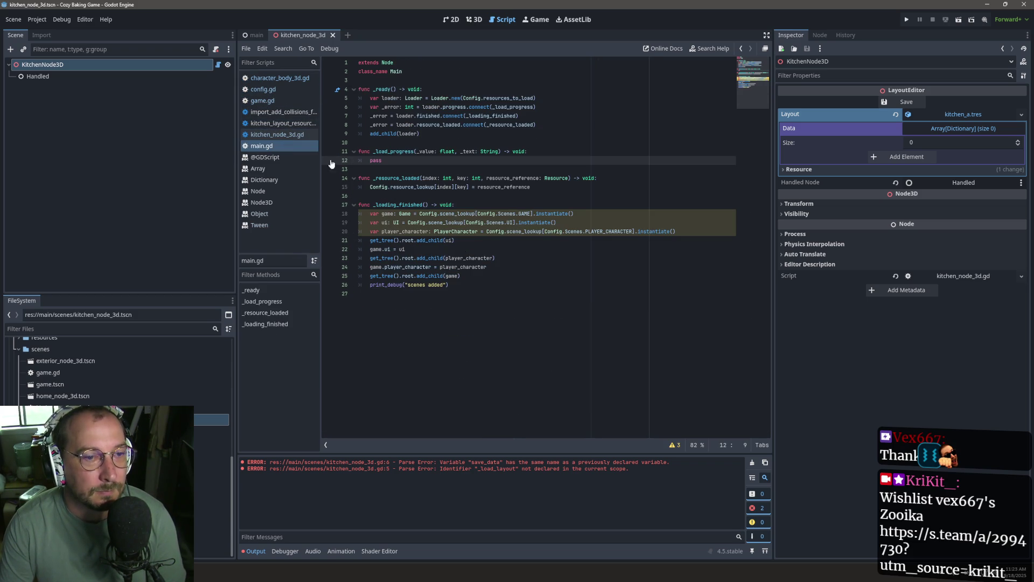
{"action": "left_click", "coordinate": [462, 289]}
{"action": "left_click", "coordinate": [480, 273]}
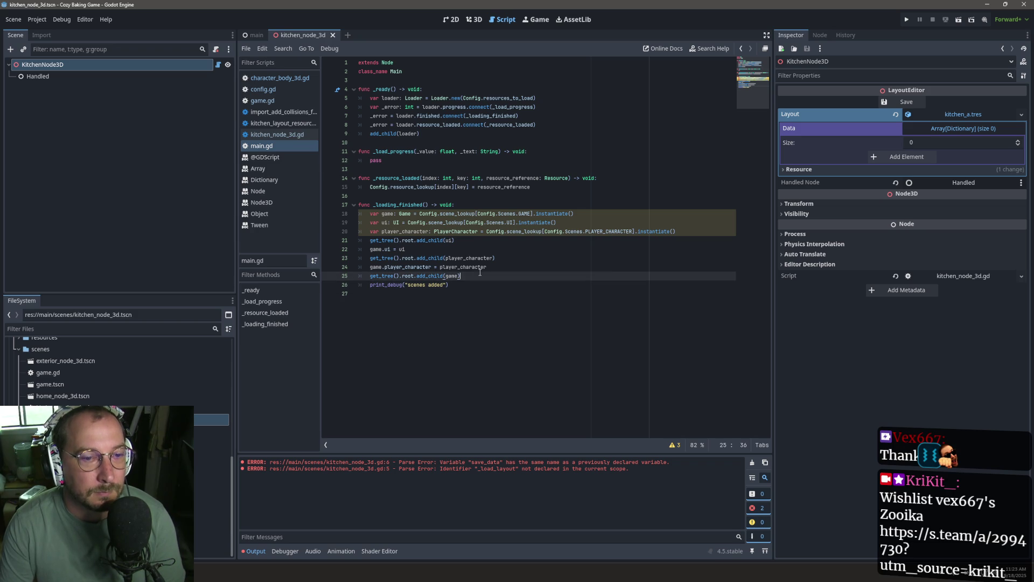
Write a new line 26 declaring kitchen_layout as KitchenLayoutResource loaded from the kitchen_a.tres path.
{"action": "key", "text": "Return"}
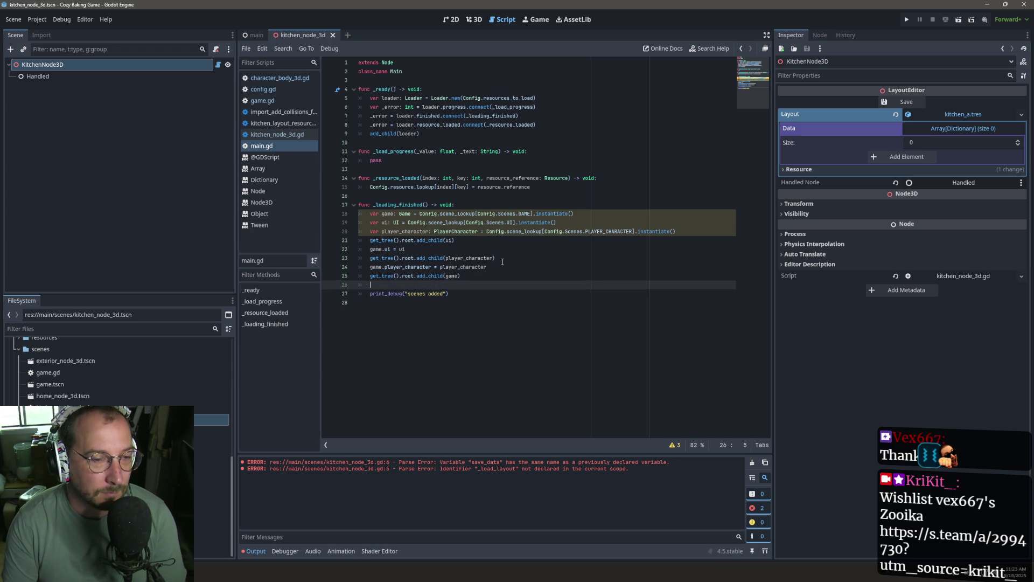
{"action": "type", "text": "Resource"}
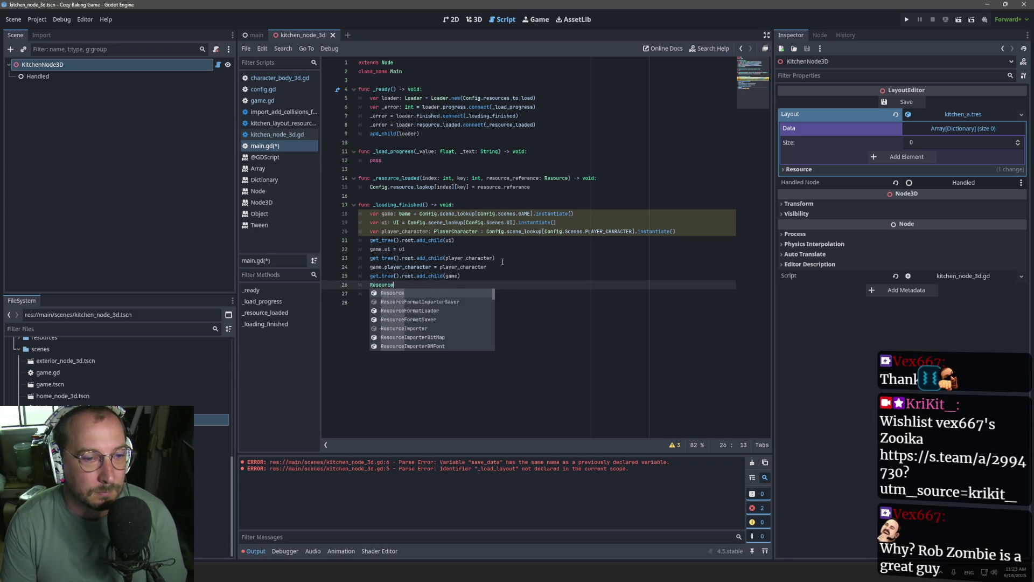
{"action": "type", "text": "Loader.load("}
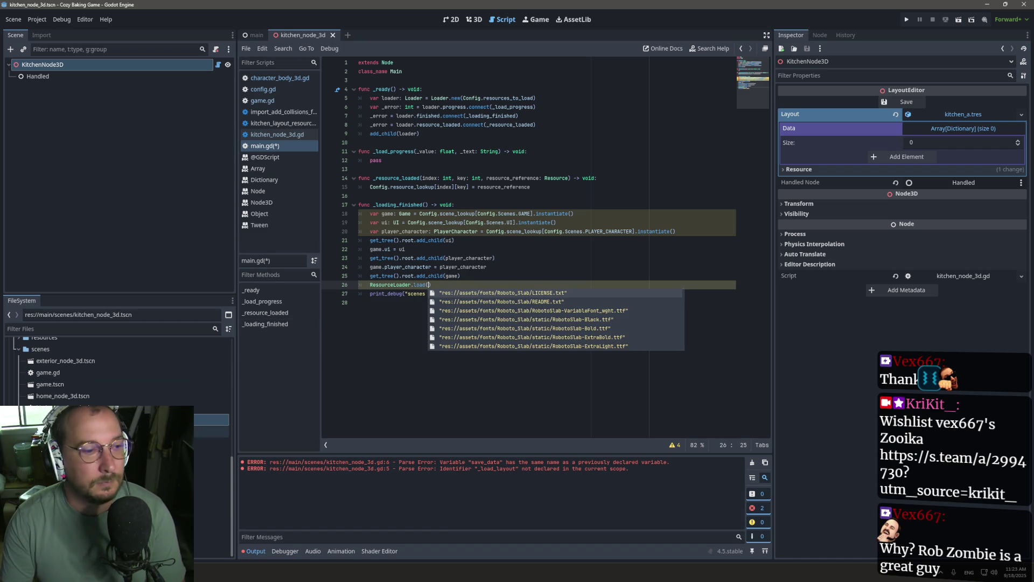
{"action": "scroll", "coordinate": [213, 455], "scroll_direction": "up", "scroll_amount": 5}
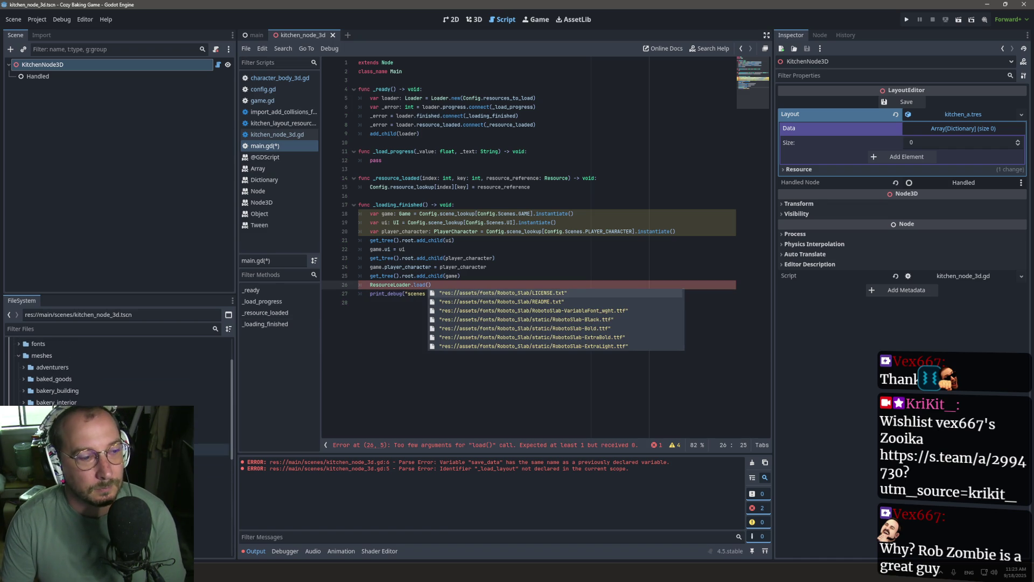
{"action": "mouse_move", "coordinate": [216, 519]}
{"action": "left_mouse_down"}
{"action": "mouse_move", "coordinate": [350, 396]}
{"action": "mouse_move", "coordinate": [429, 283]}
{"action": "left_mouse_up"}
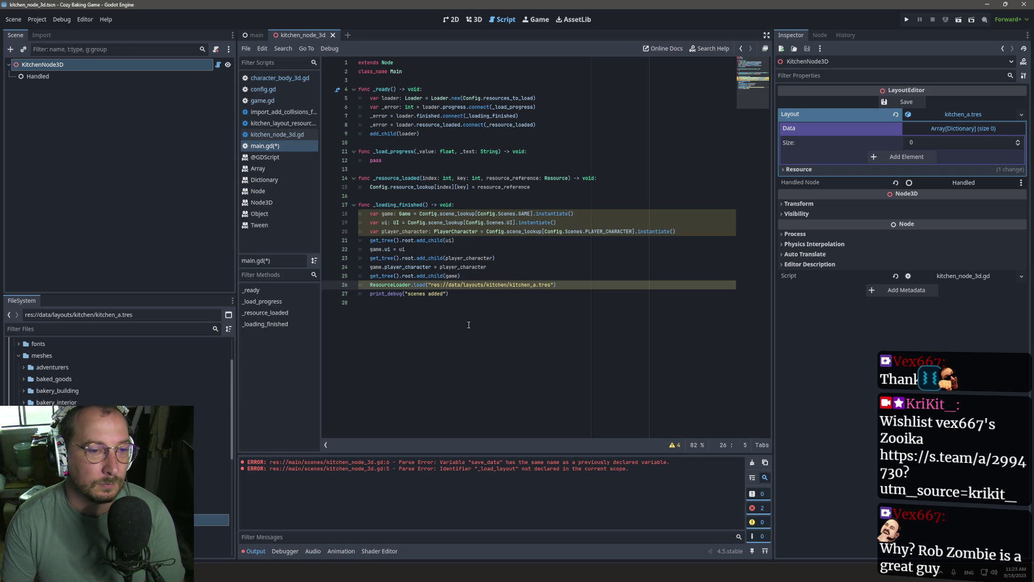
{"action": "type", "text": "var "}
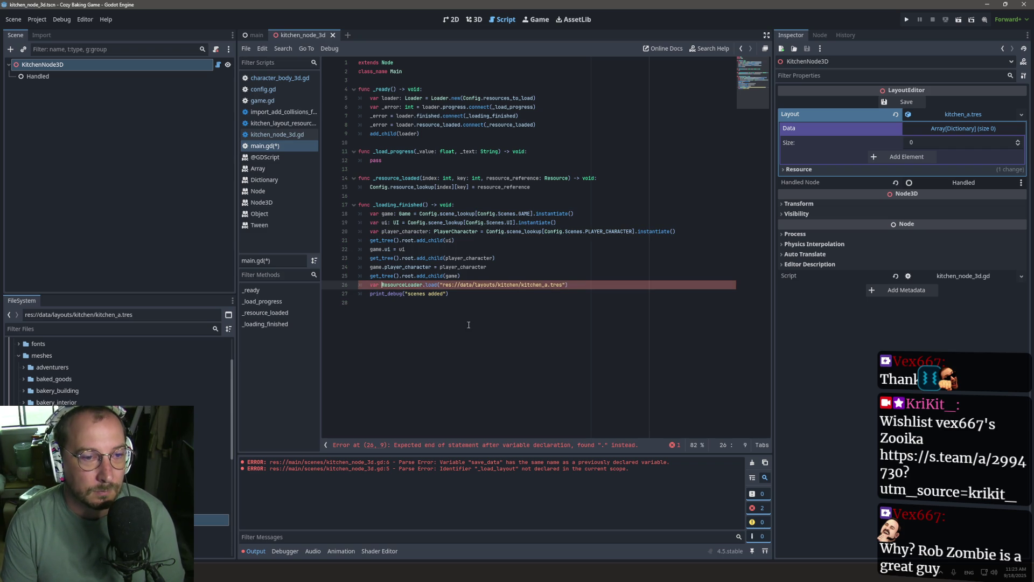
{"action": "type", "text": "kitchen"}
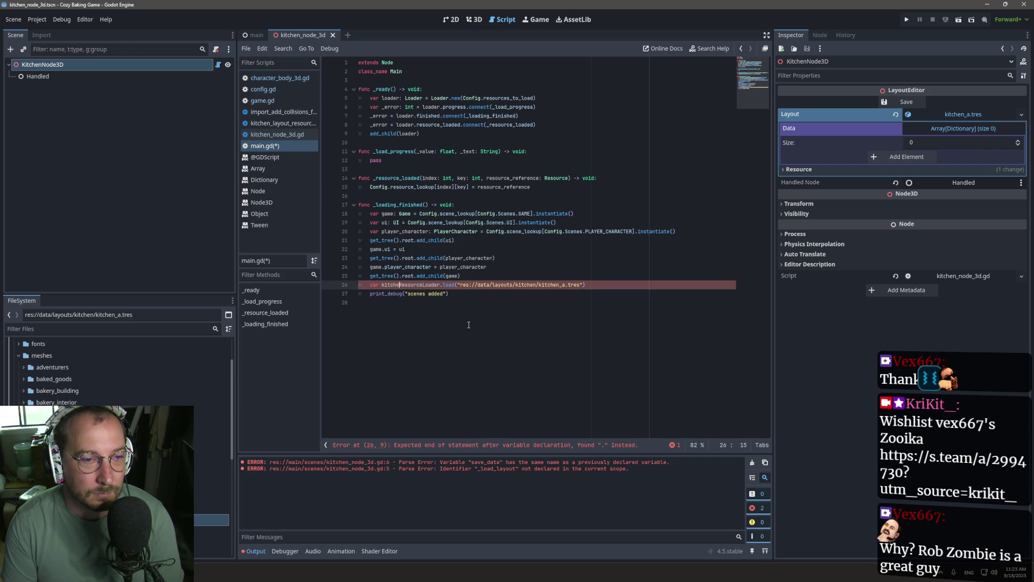
{"action": "type", "text": "_layout: "}
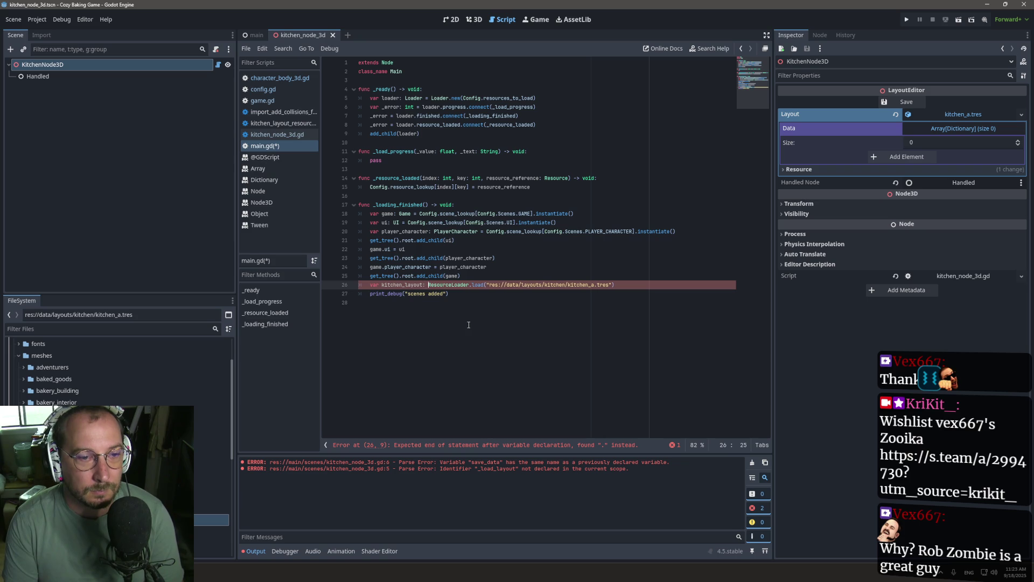
{"action": "type", "text": "Kitchen"}
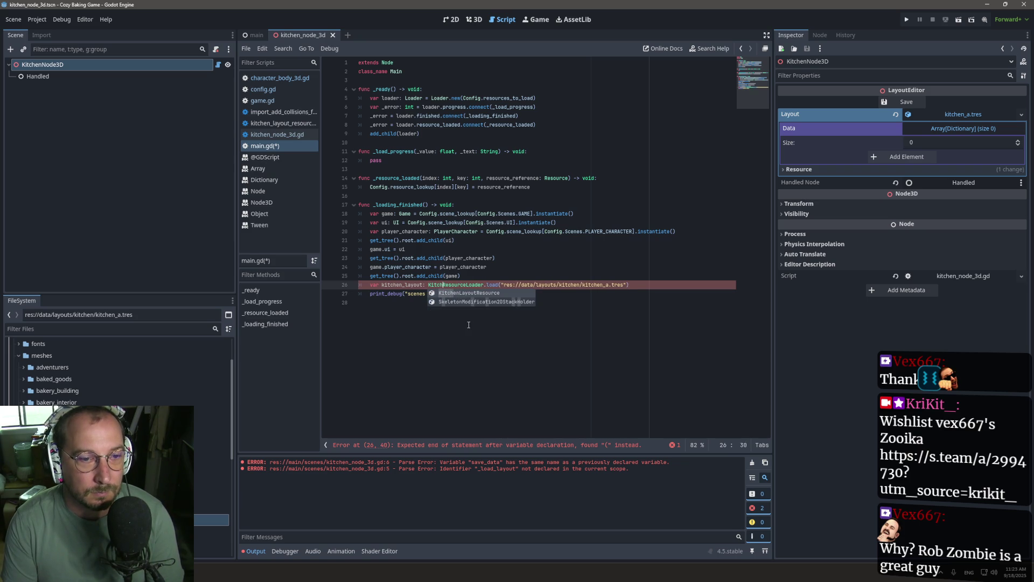
{"action": "key", "text": "Tab"}
{"action": "type", "text": "="}
{"action": "key", "text": "BackSpace"}
{"action": "key", "text": "BackSpace"}
{"action": "key", "text": "BackSpace"}
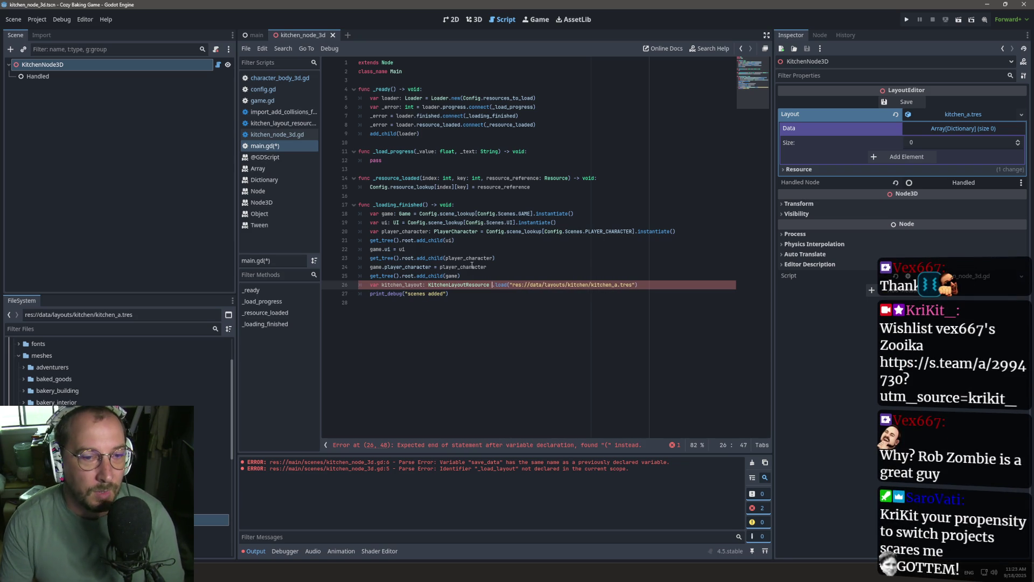
Fix line 26 so kitchen_layout is assigned from ResourceLoader.load, and save.
{"action": "double_click", "coordinate": [468, 284]}
{"action": "left_click", "coordinate": [491, 284]}
{"action": "type", "text": "="}
{"action": "key", "text": "Delete"}
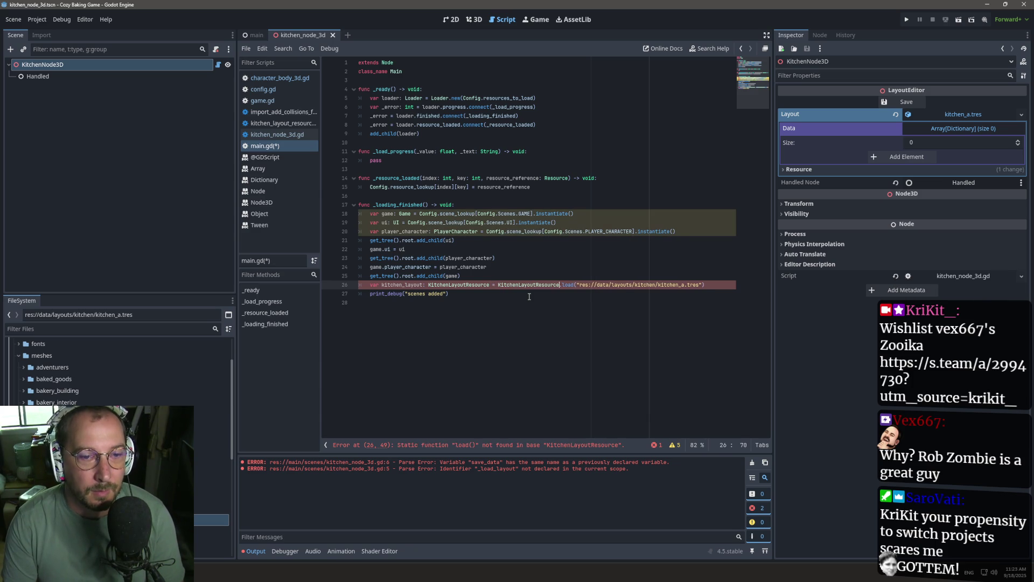
{"action": "left_click", "coordinate": [580, 294]}
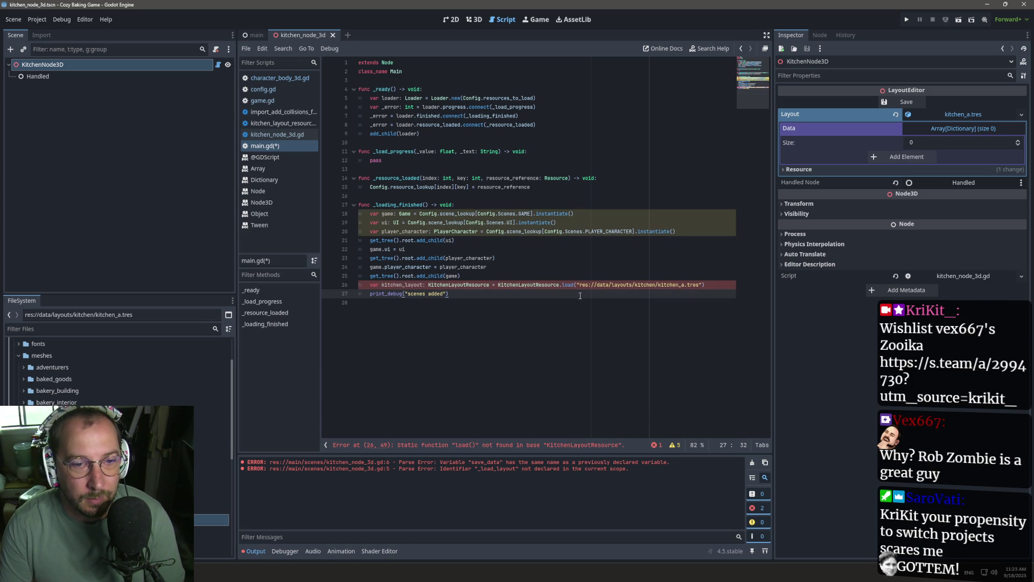
{"action": "key", "text": "ctrl+s"}
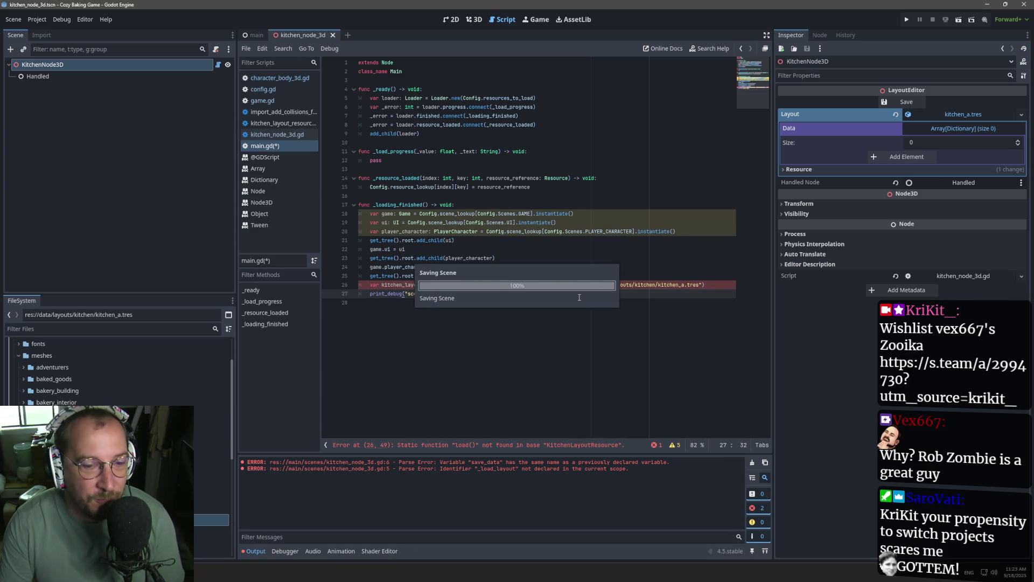
{"action": "double_click", "coordinate": [513, 285]}
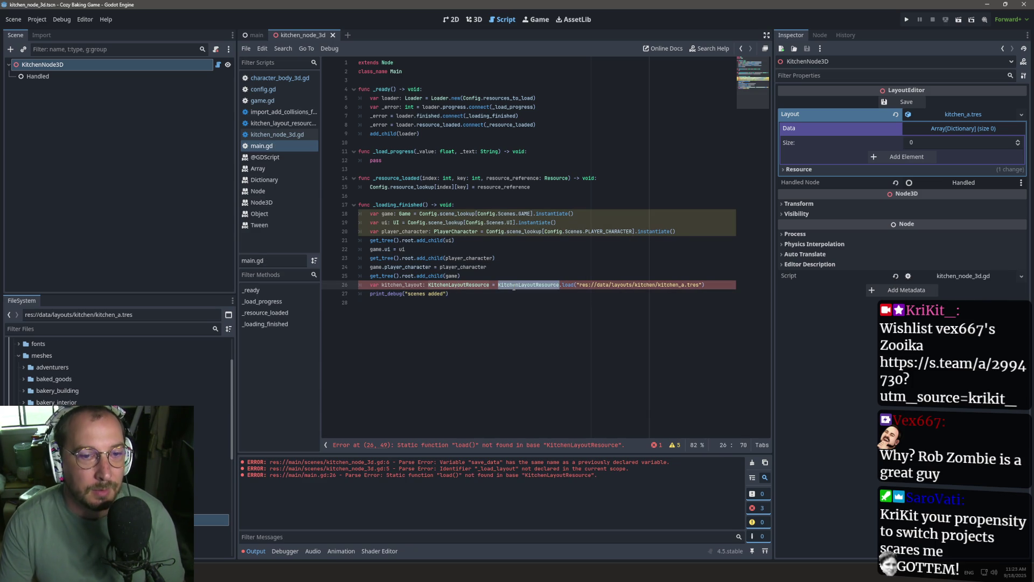
{"action": "type", "text": "ResourceLoad"}
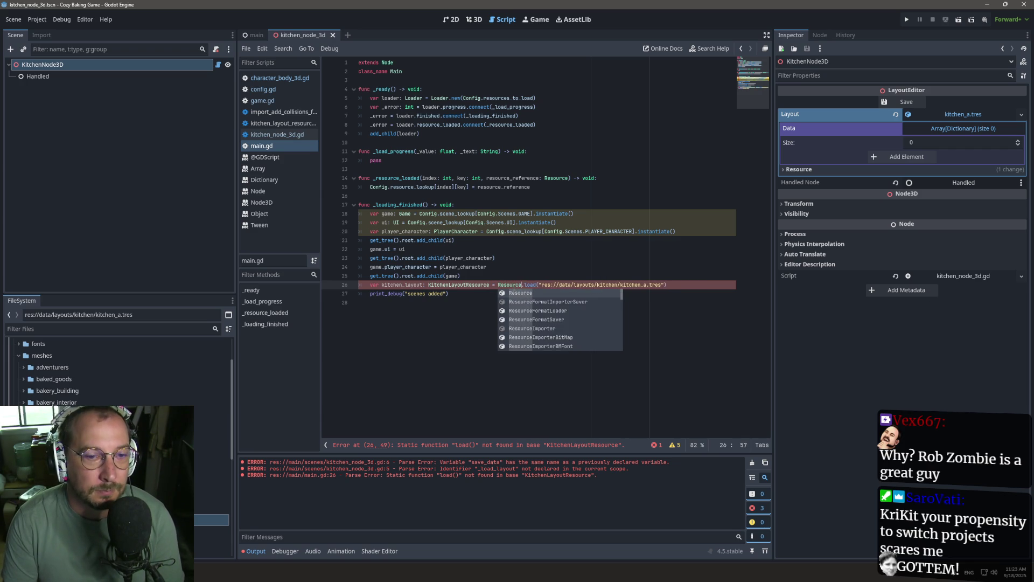
{"action": "type", "text": "er"}
{"action": "key", "text": "Escape"}
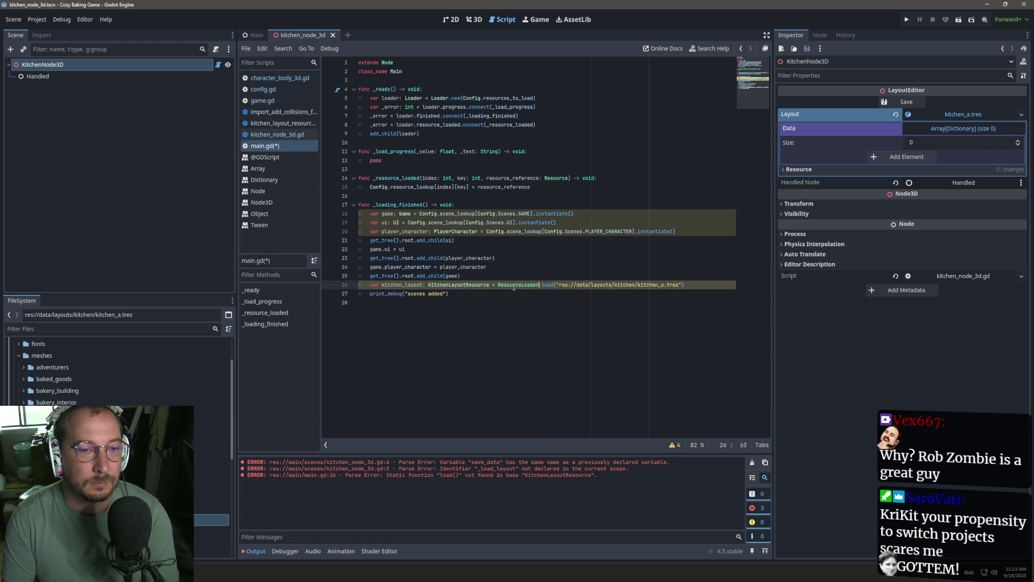
Add line 27 print(kitchen_layout.data) and save main.gd.
{"action": "double_click", "coordinate": [403, 283]}
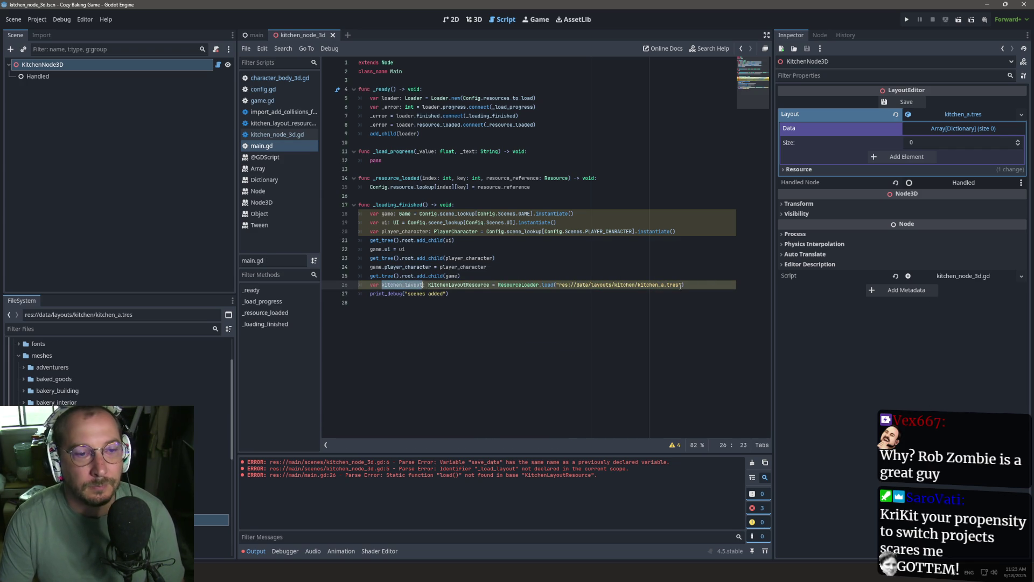
{"action": "left_click", "coordinate": [708, 285]}
{"action": "key", "text": "Return"}
{"action": "type", "text": "print_"}
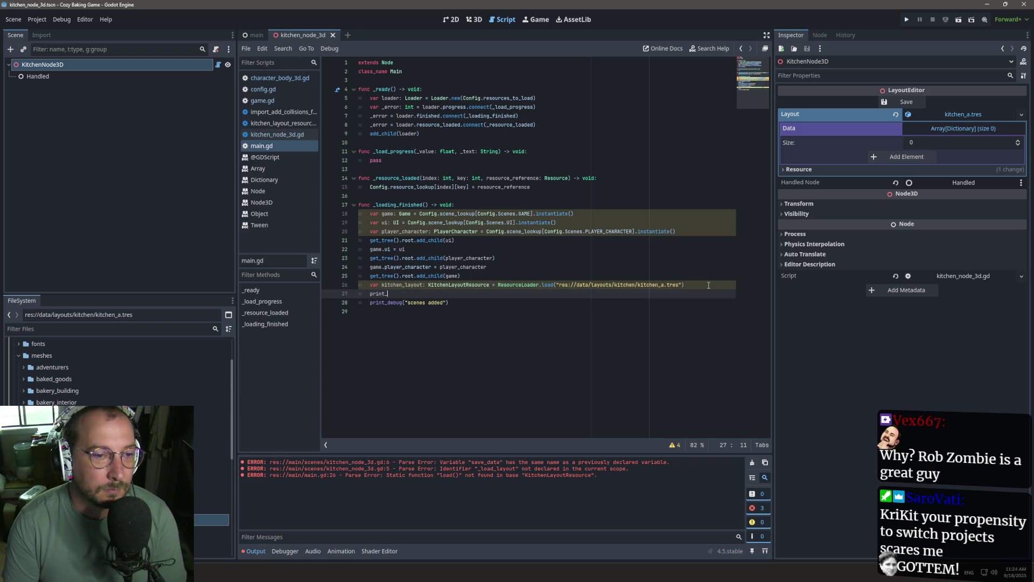
{"action": "type", "text": "(kitchen_layout"}
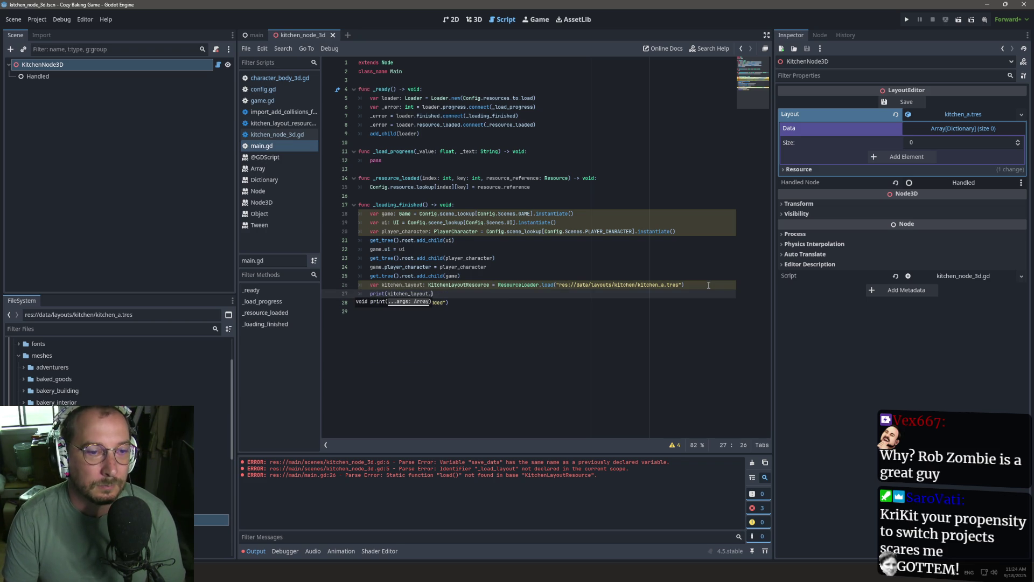
{"action": "type", "text": "."}
{"action": "key", "text": "Return"}
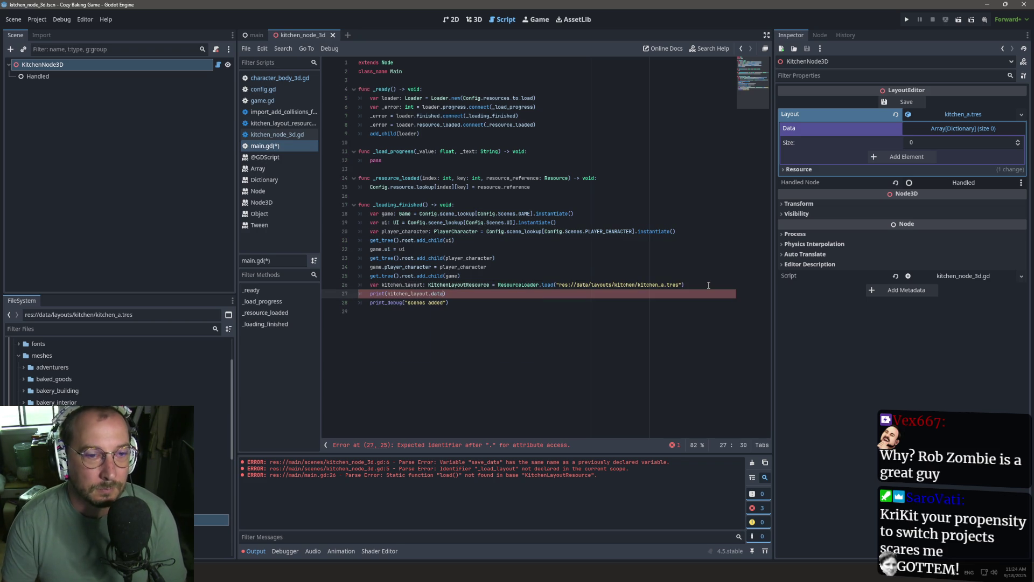
{"action": "key", "text": "ctrl+s"}
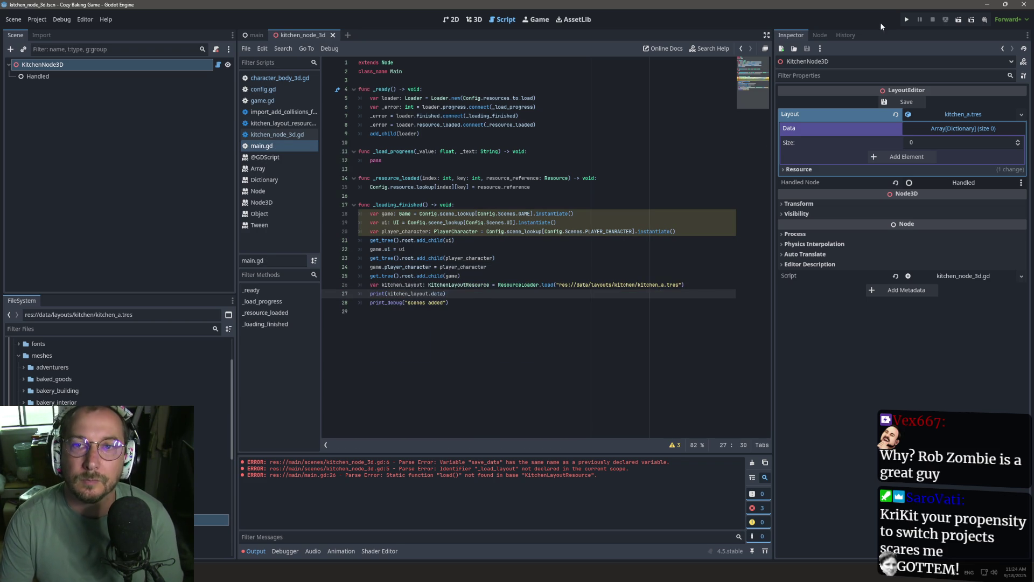
Run the project, which prints an empty [] layout, stop it, and view the kitchen scene in 3D.
{"action": "left_click", "coordinate": [907, 19]}
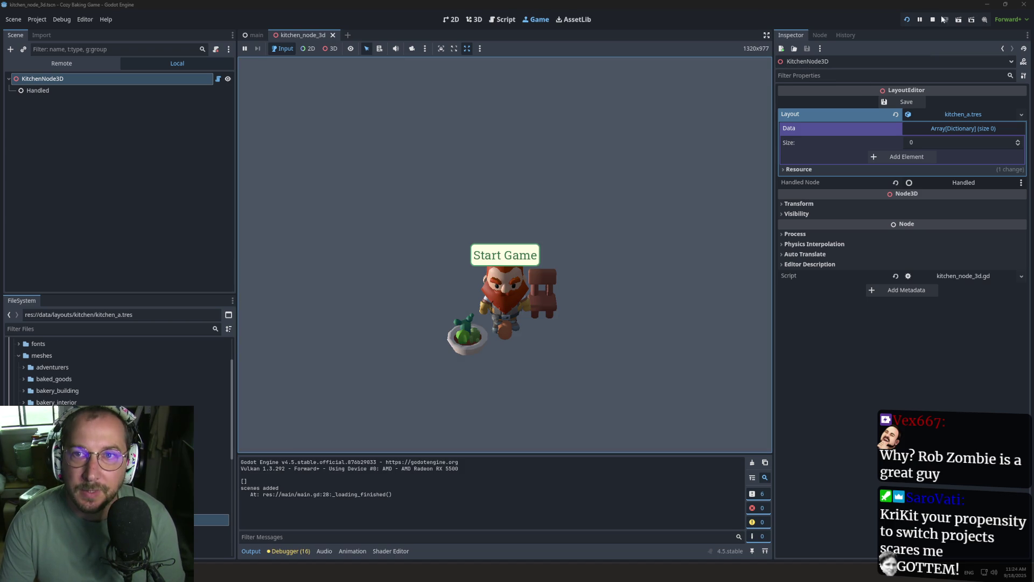
{"action": "left_click", "coordinate": [932, 19]}
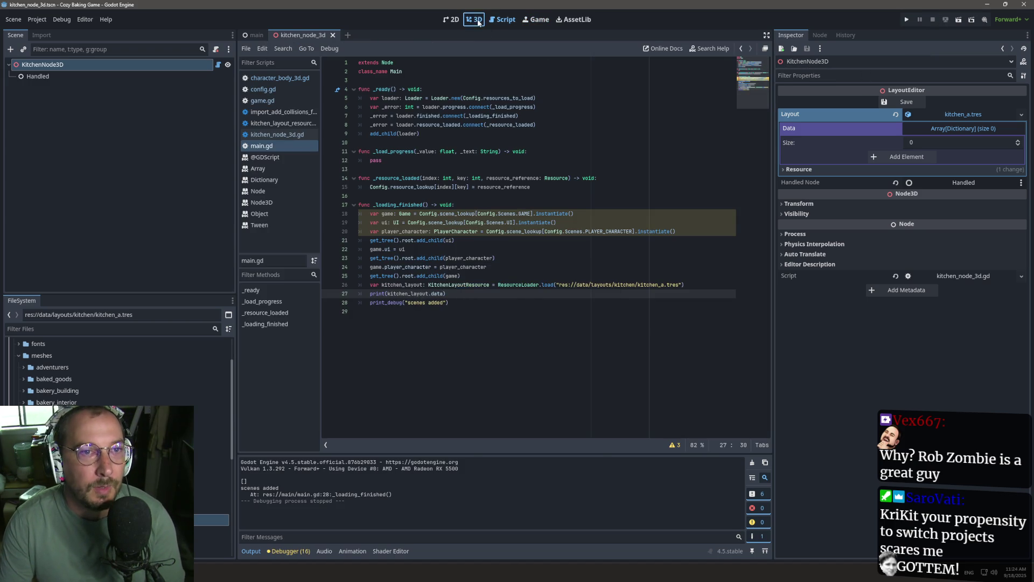
{"action": "left_click", "coordinate": [474, 19]}
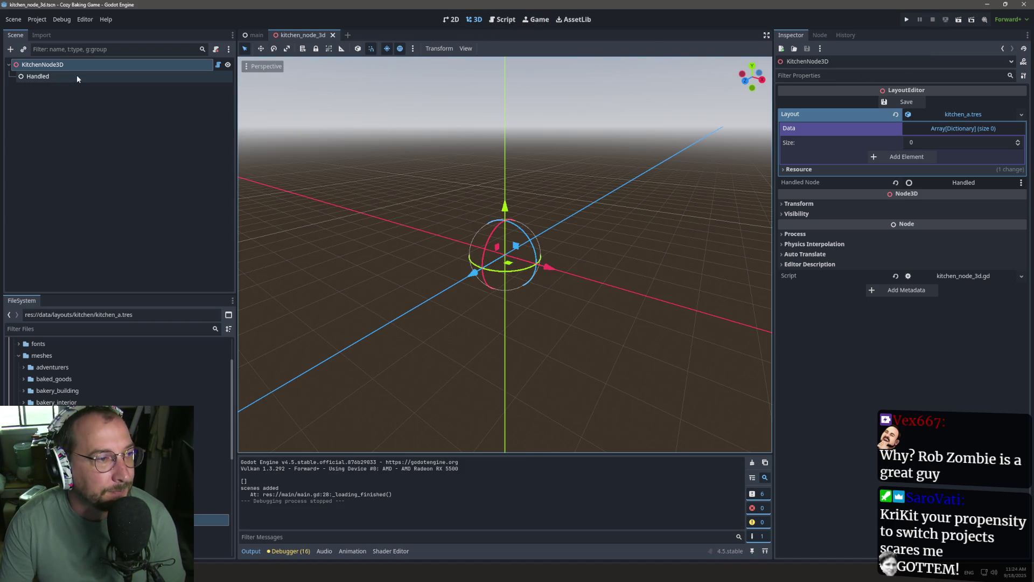
{"action": "scroll", "coordinate": [119, 372], "scroll_direction": "up", "scroll_amount": 2}
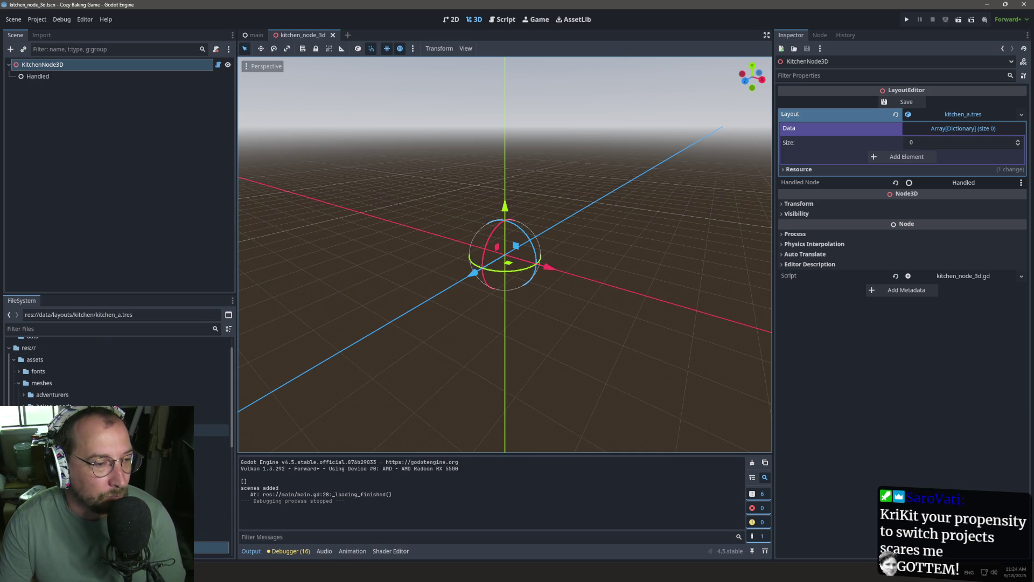
{"action": "left_click", "coordinate": [212, 430]}
{"action": "left_click", "coordinate": [212, 441]}
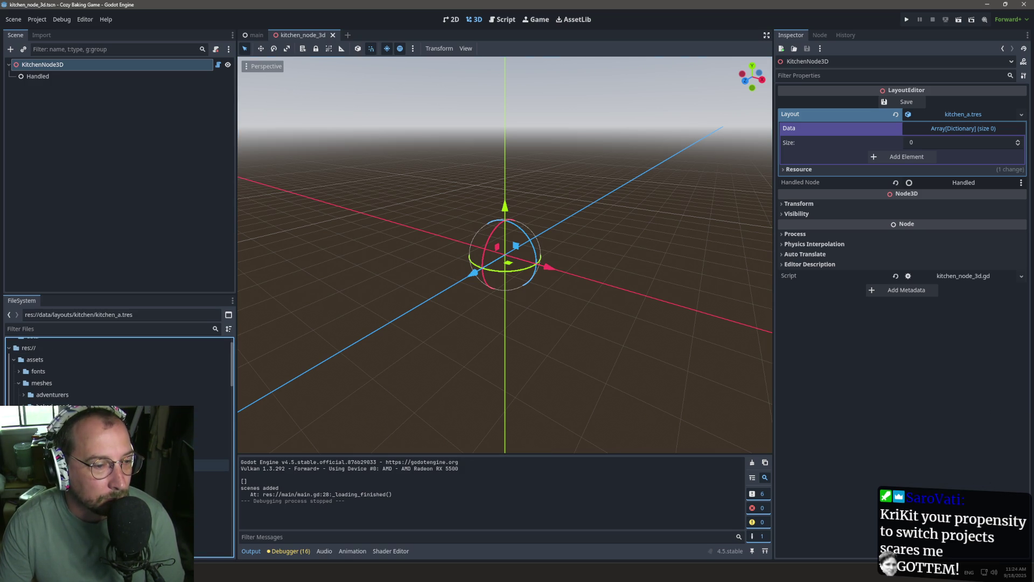
{"action": "scroll", "coordinate": [212, 507], "scroll_direction": "down", "scroll_amount": 1}
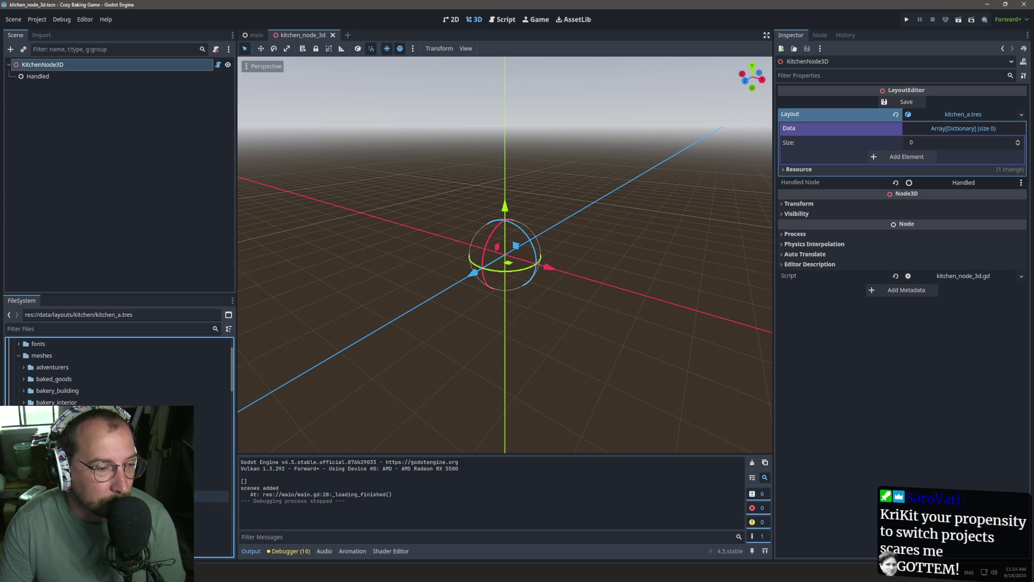
Place countertop_corner_inner.gltf in the kitchen scene, save, and inspect kitchen_a.tres's key-7 entry.
{"action": "left_click_drag", "start_coordinate": [215, 508], "coordinate": [509, 258]}
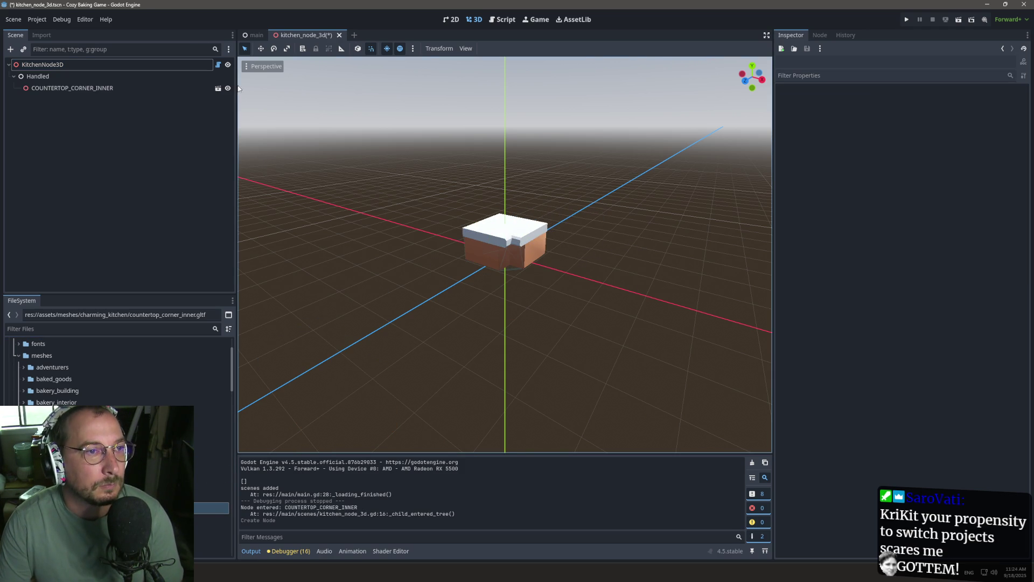
{"action": "key", "text": "ctrl+s"}
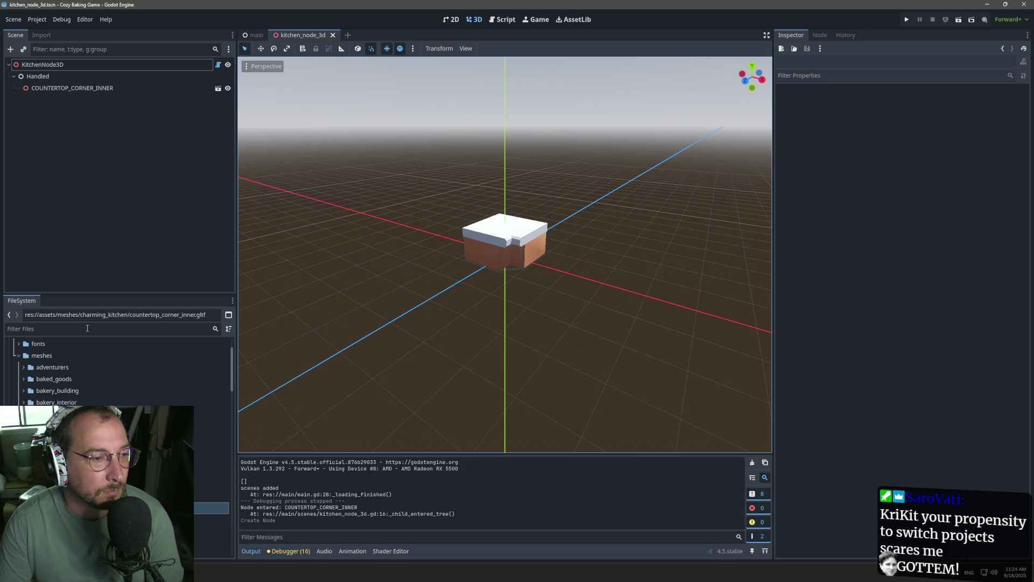
{"action": "left_click", "coordinate": [67, 329]}
{"action": "type", "text": "data"}
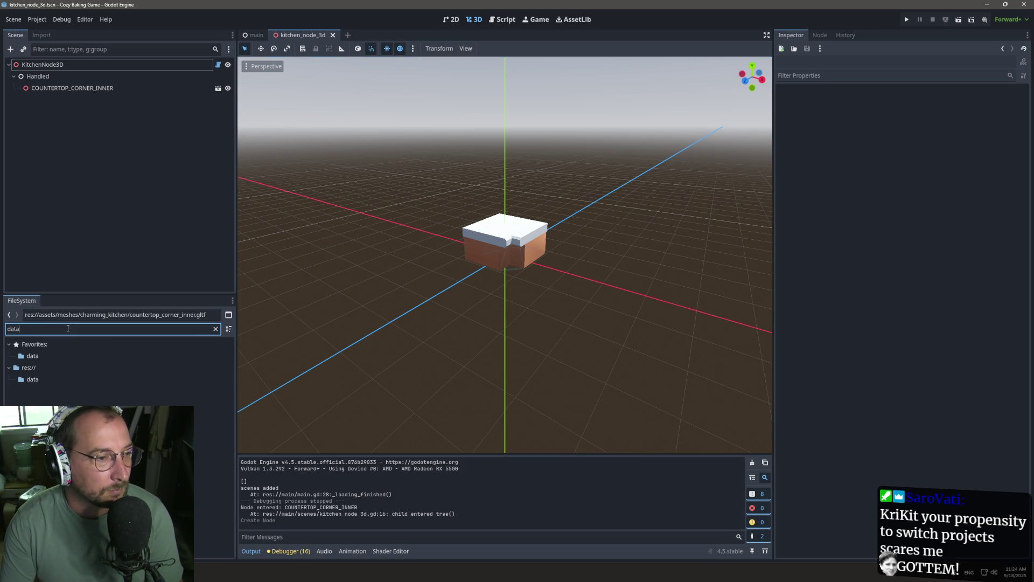
{"action": "left_click", "coordinate": [39, 376]}
{"action": "left_click", "coordinate": [215, 327]}
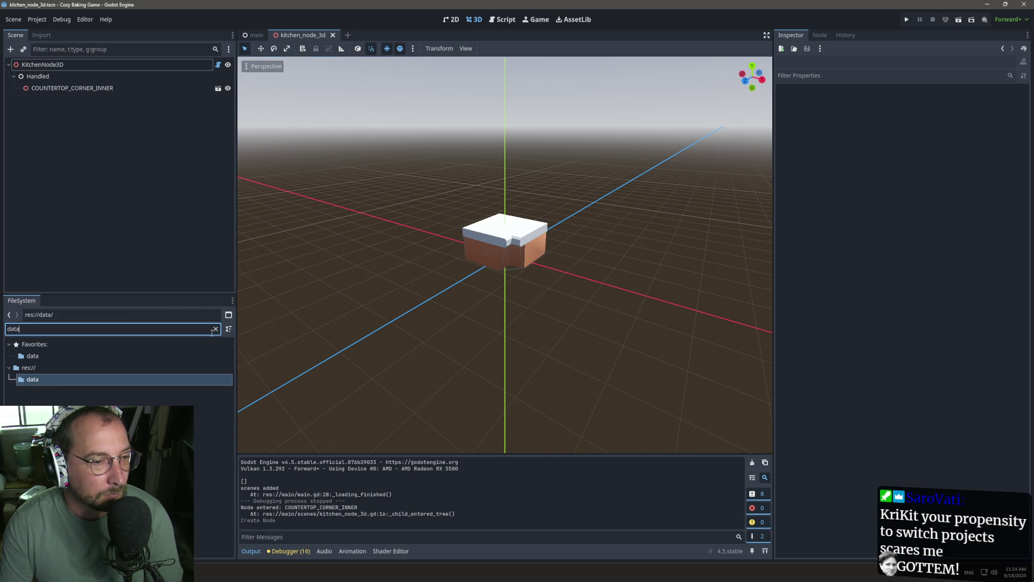
{"action": "double_click", "coordinate": [211, 476]}
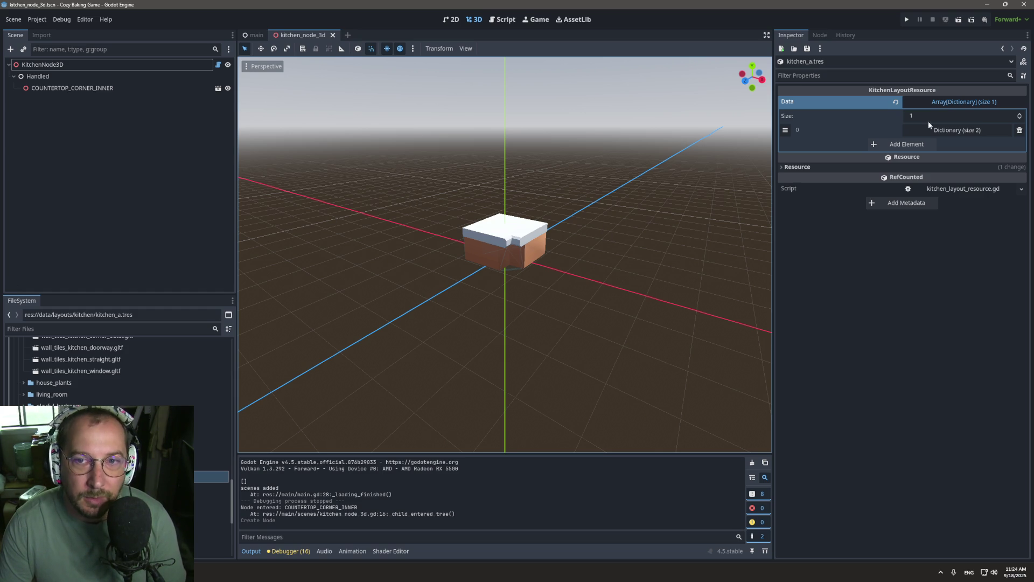
{"action": "left_click", "coordinate": [958, 126]}
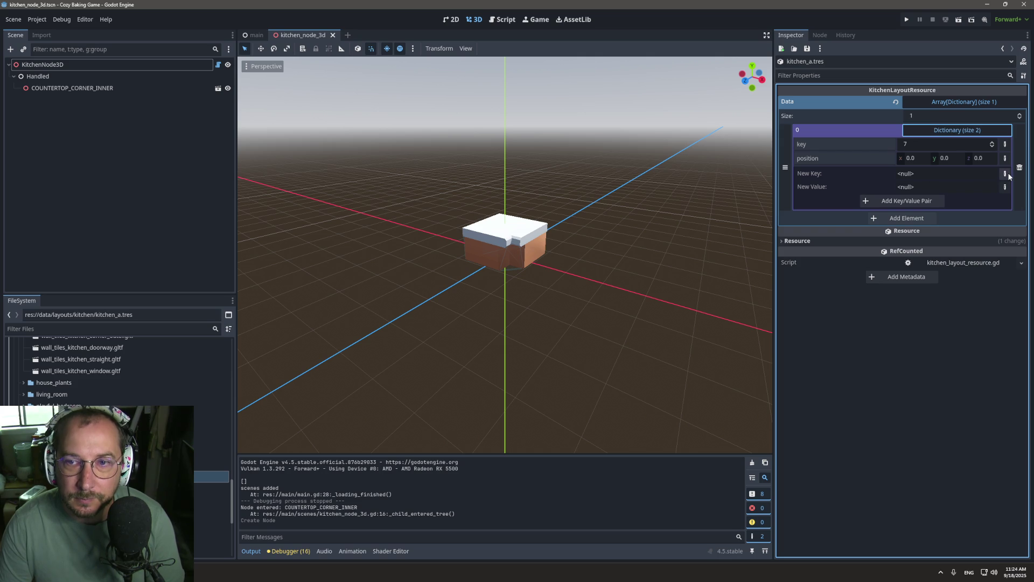
{"action": "left_click", "coordinate": [842, 145]}
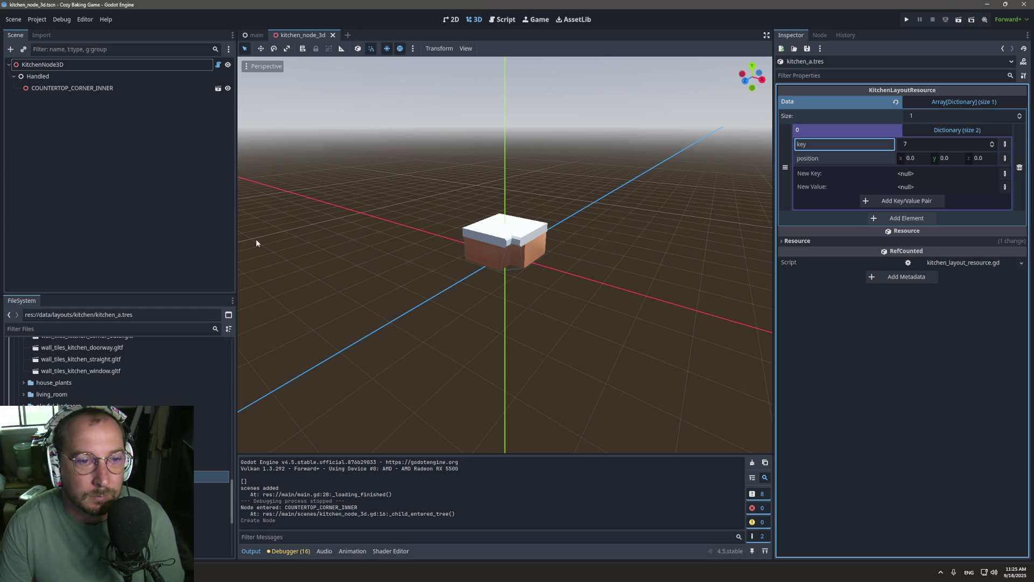
Return to main.gd's line-26 loading code and scroll the FileSystem dock back to res://.
{"action": "left_click", "coordinate": [506, 19]}
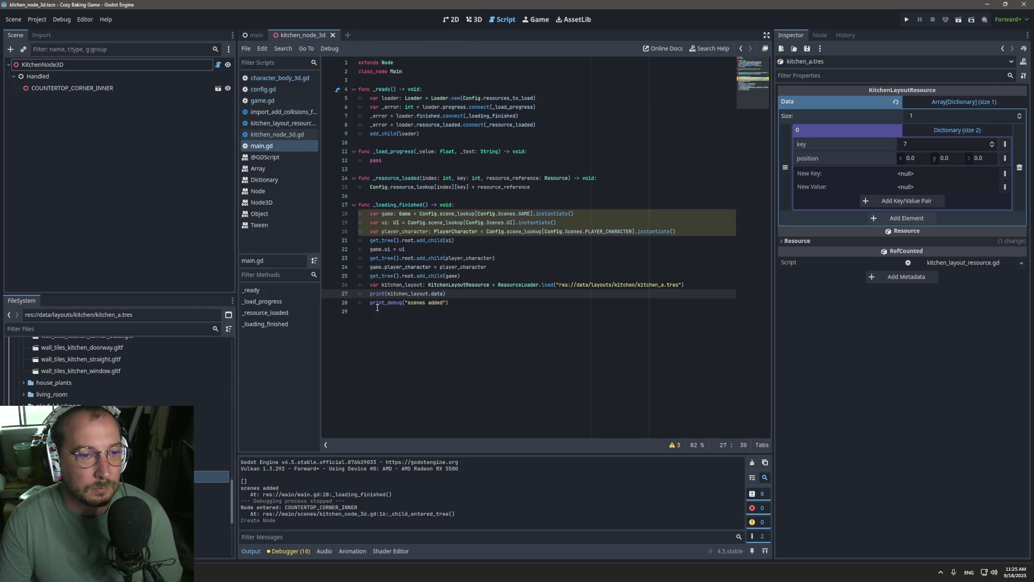
{"action": "left_click_drag", "start_coordinate": [688, 285], "coordinate": [706, 279]}
{"action": "left_click", "coordinate": [703, 283]}
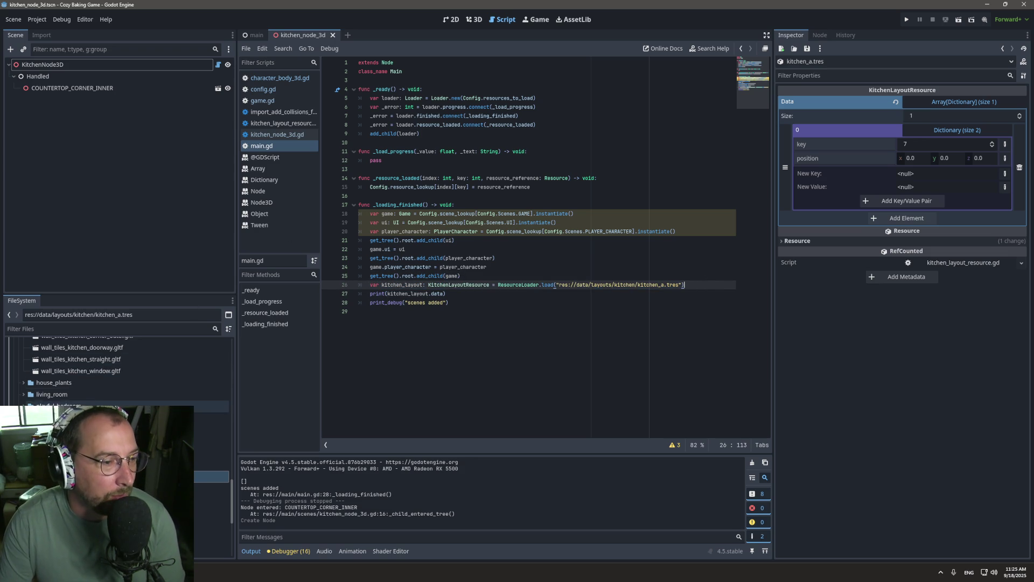
{"action": "scroll", "coordinate": [162, 377], "scroll_direction": "up", "scroll_amount": 3}
{"action": "scroll", "coordinate": [118, 366], "scroll_direction": "up", "scroll_amount": 5}
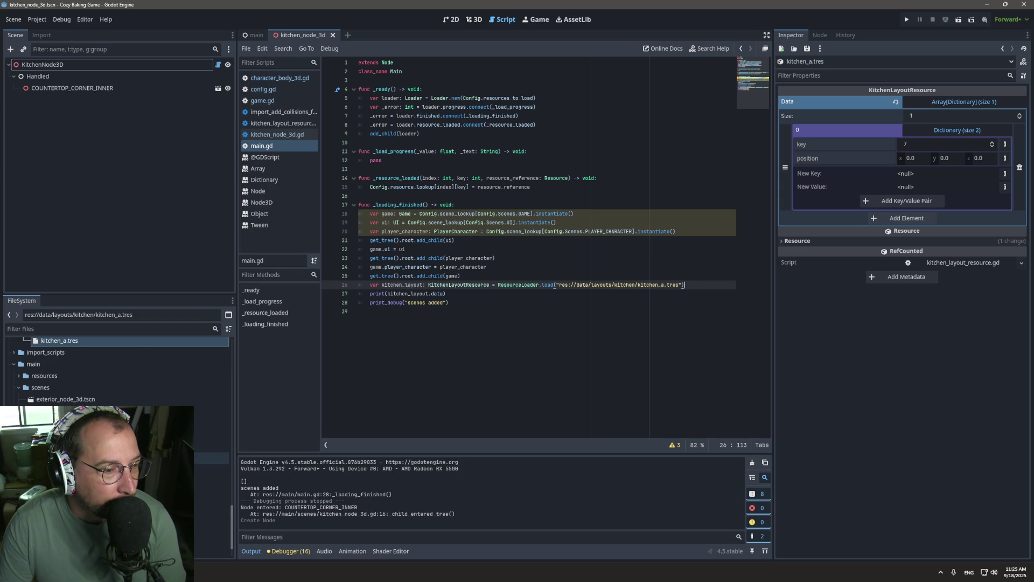
{"action": "scroll", "coordinate": [21, 394], "scroll_direction": "up", "scroll_amount": 3}
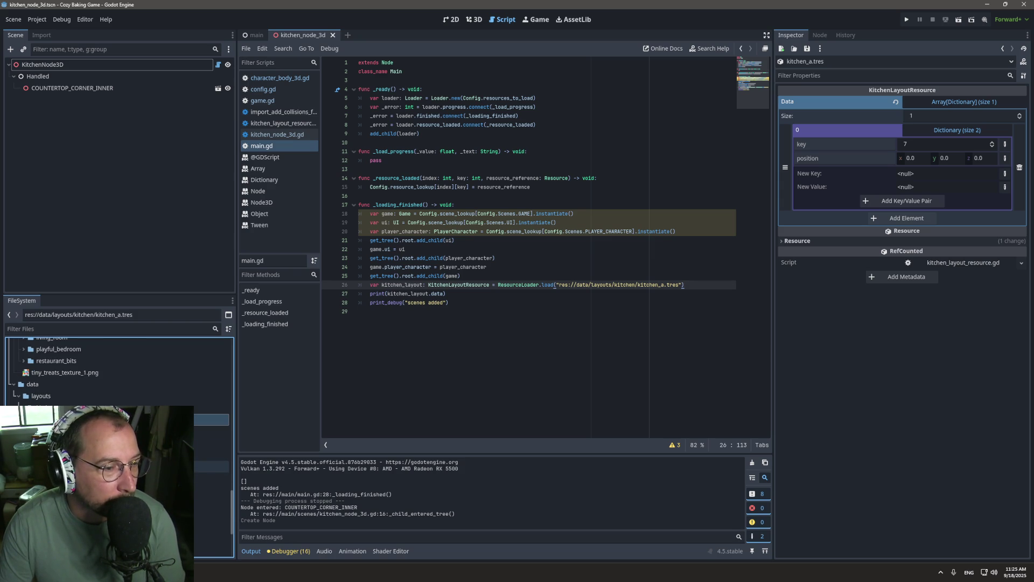
{"action": "scroll", "coordinate": [161, 516], "scroll_direction": "down", "scroll_amount": 10}
{"action": "scroll", "coordinate": [41, 403], "scroll_direction": "up", "scroll_amount": 20}
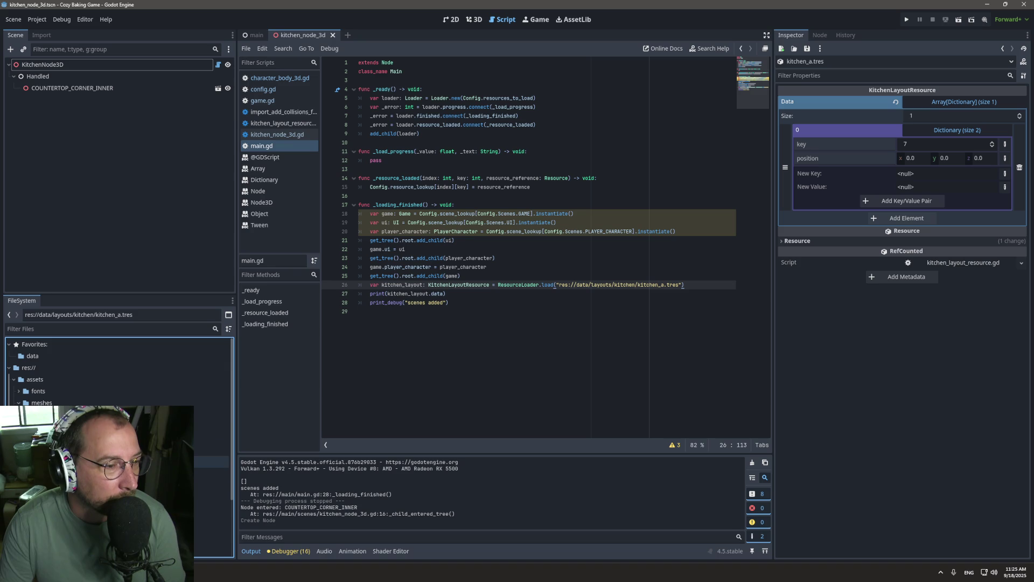
{"action": "left_click", "coordinate": [24, 380]}
Create a new folder named editors at the project root.
{"action": "right_click", "coordinate": [29, 370]}
{"action": "mouse_move", "coordinate": [49, 379]}
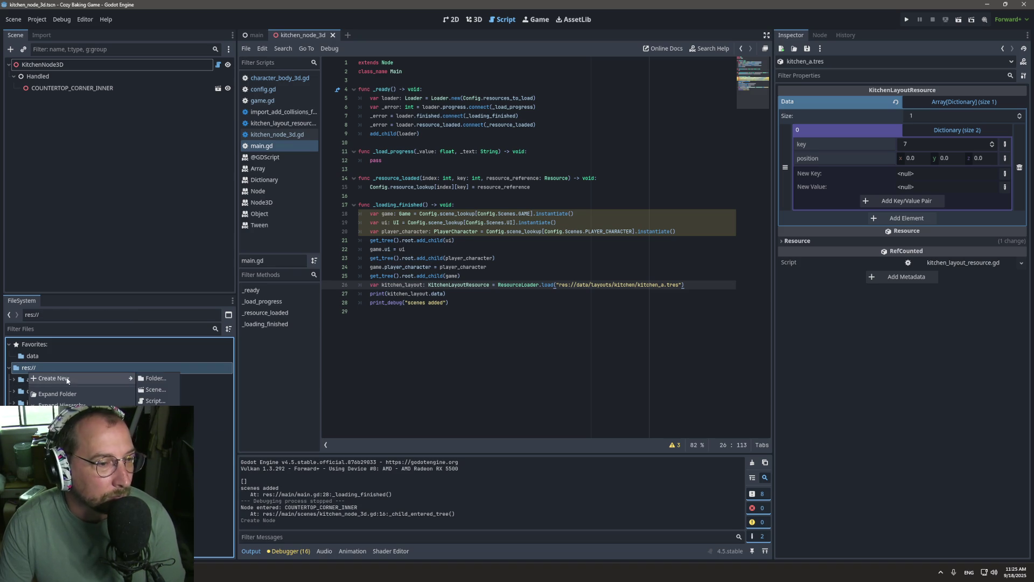
{"action": "left_click", "coordinate": [163, 375]}
{"action": "type", "text": "editors"}
{"action": "key", "text": "Return"}
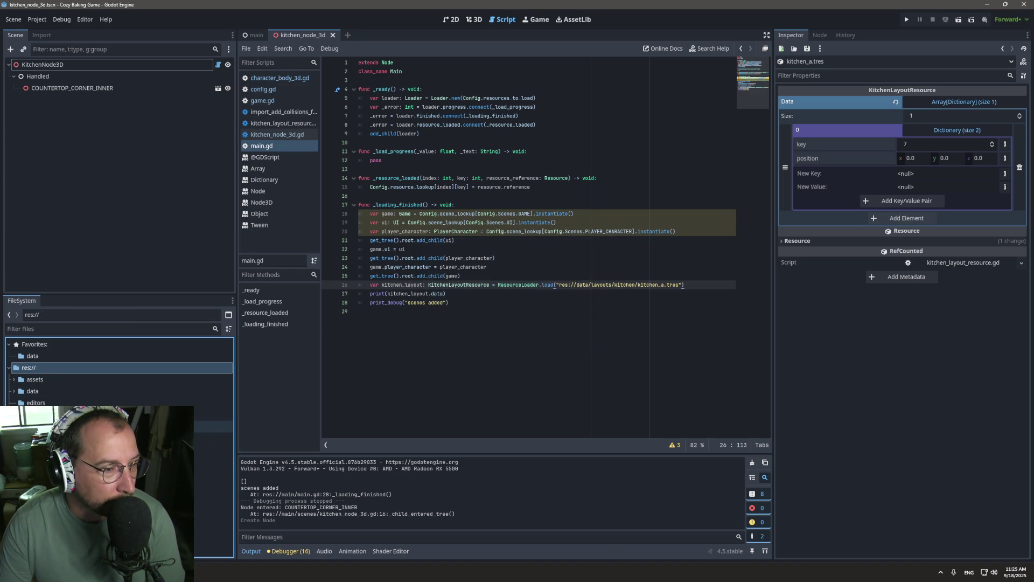
Drag kitchen_node_3d.tscn from res://main/scenes into the editors folder.
{"action": "scroll", "coordinate": [119, 372], "scroll_direction": "down", "scroll_amount": 2}
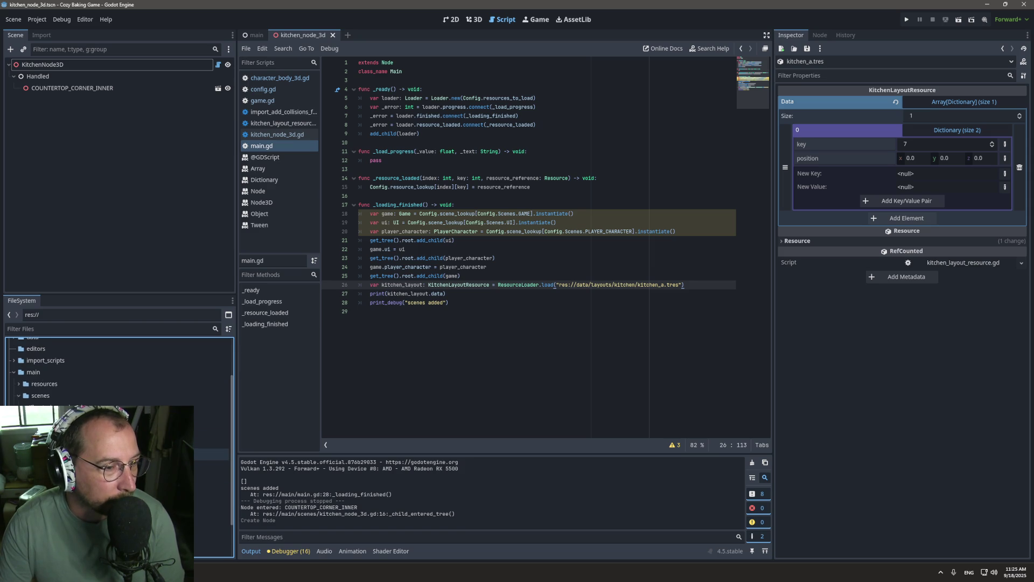
{"action": "left_click", "coordinate": [210, 454]}
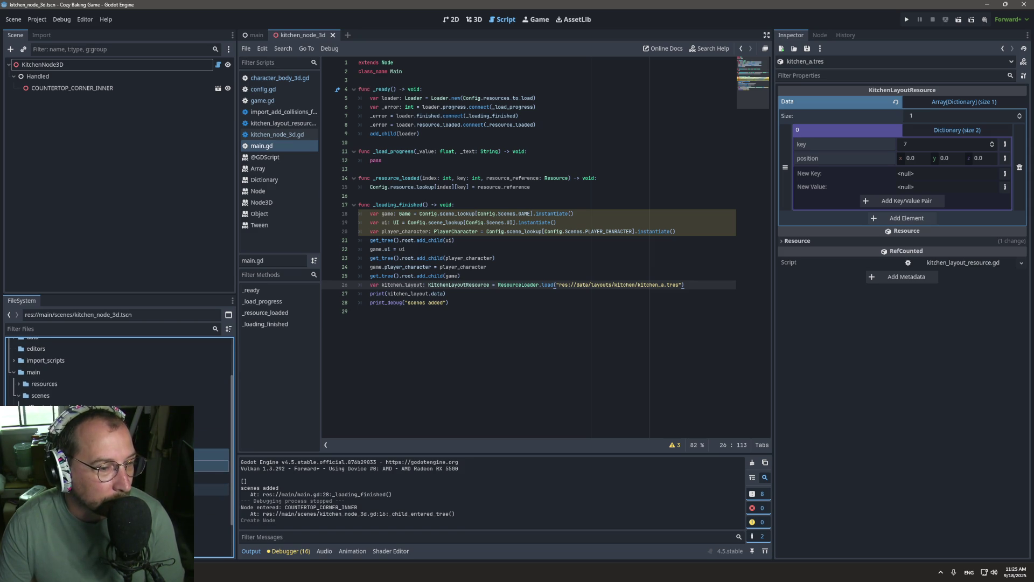
{"action": "left_click", "coordinate": [210, 442]}
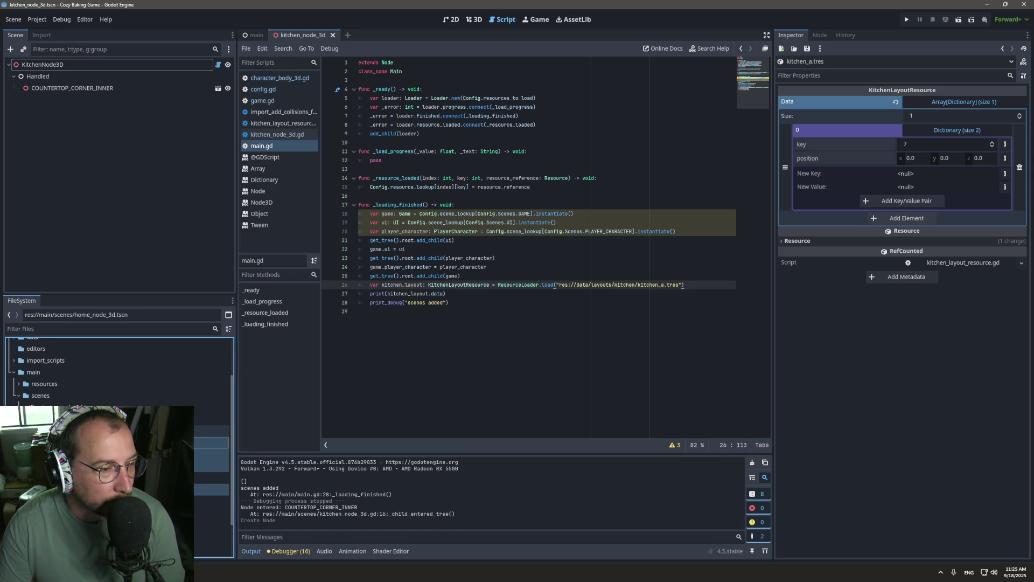
{"action": "left_click", "coordinate": [210, 430]}
{"action": "scroll", "coordinate": [118, 371], "scroll_direction": "up", "scroll_amount": 2}
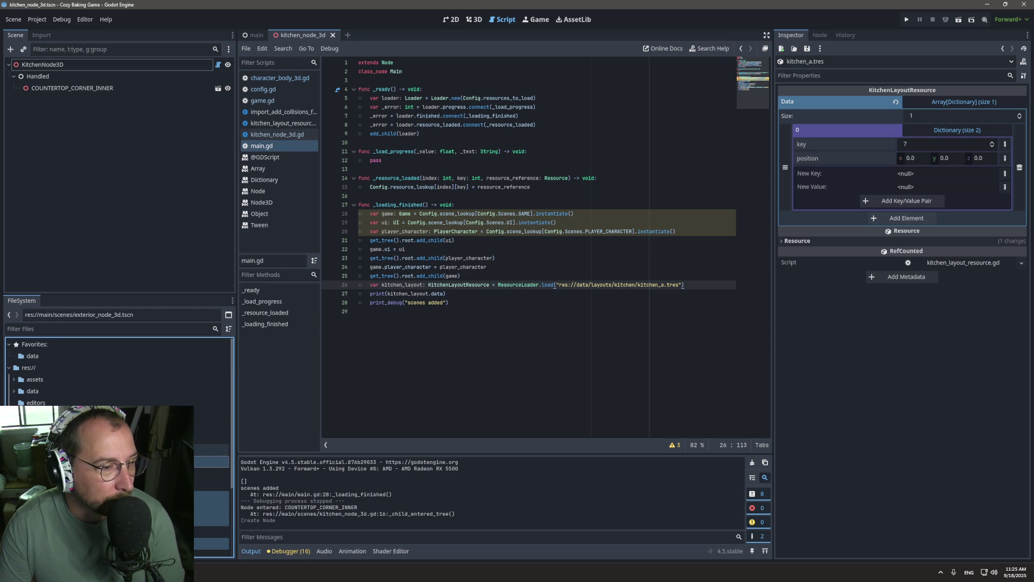
{"action": "left_click", "coordinate": [50, 403]}
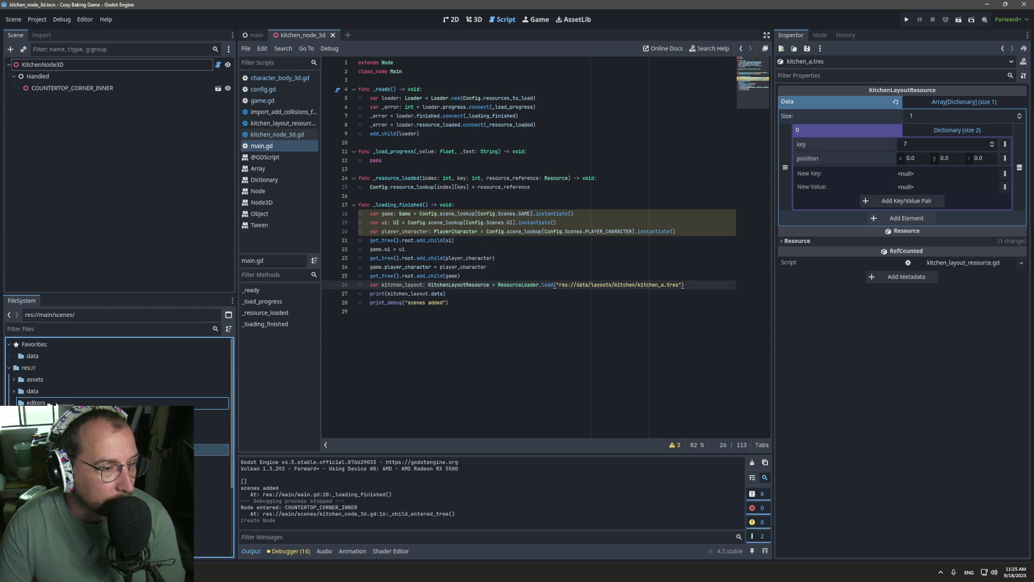
{"action": "left_click", "coordinate": [50, 404]}
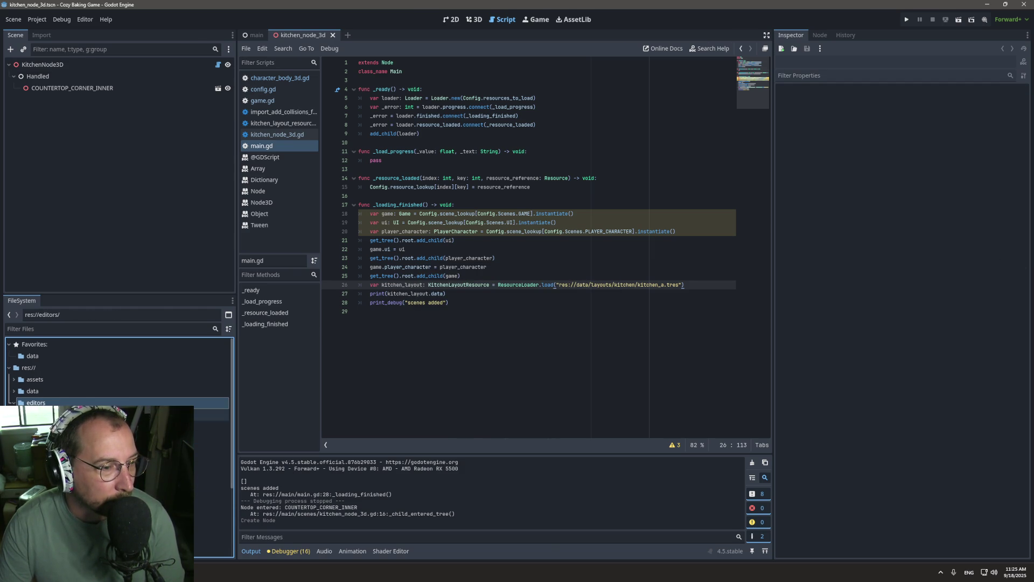
{"action": "left_click", "coordinate": [54, 414]}
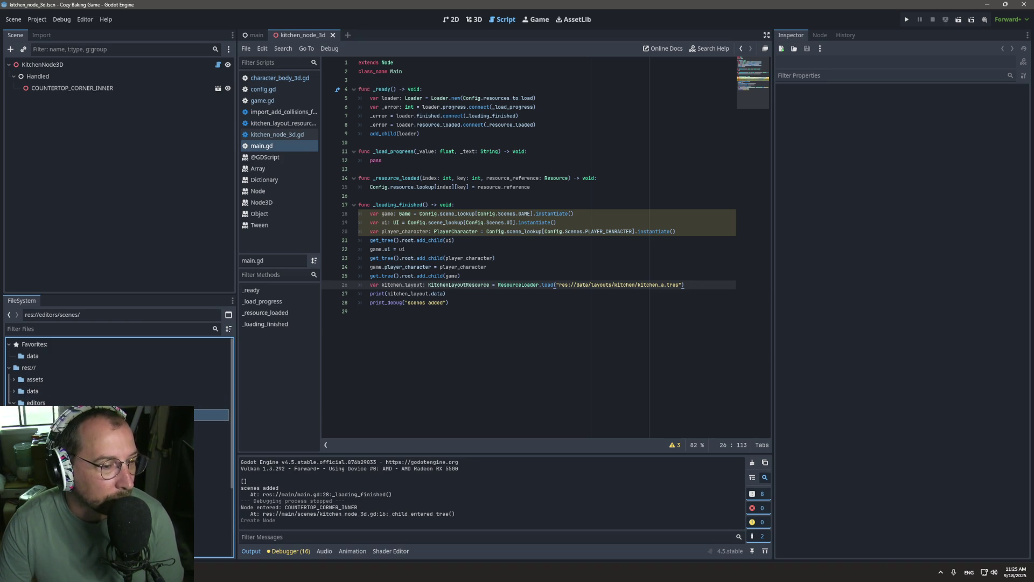
{"action": "scroll", "coordinate": [119, 371], "scroll_direction": "down", "scroll_amount": 3}
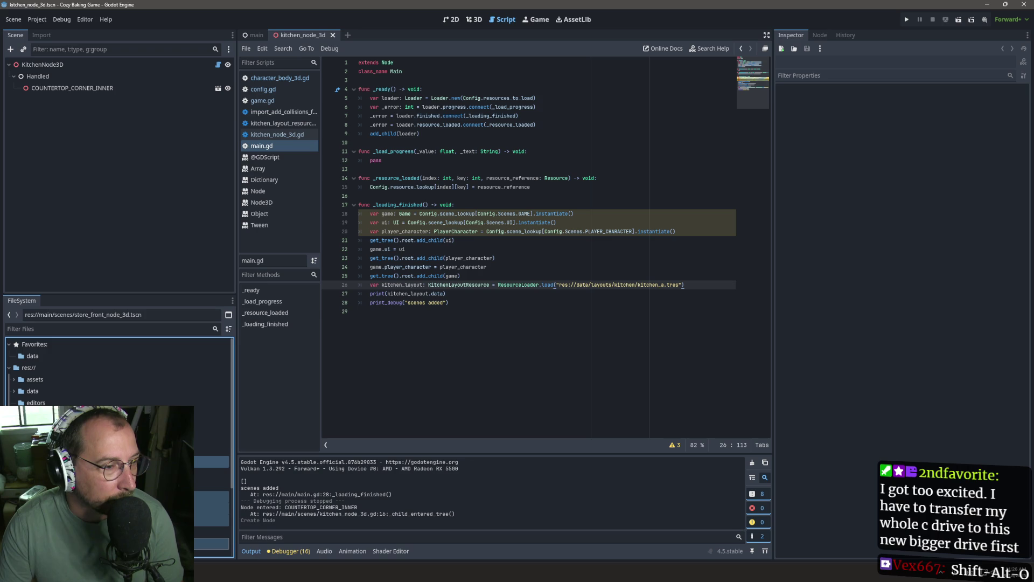
{"action": "mouse_move", "coordinate": [81, 462]}
{"action": "left_mouse_down"}
{"action": "mouse_move", "coordinate": [32, 427]}
{"action": "mouse_move", "coordinate": [31, 403]}
{"action": "left_mouse_up"}
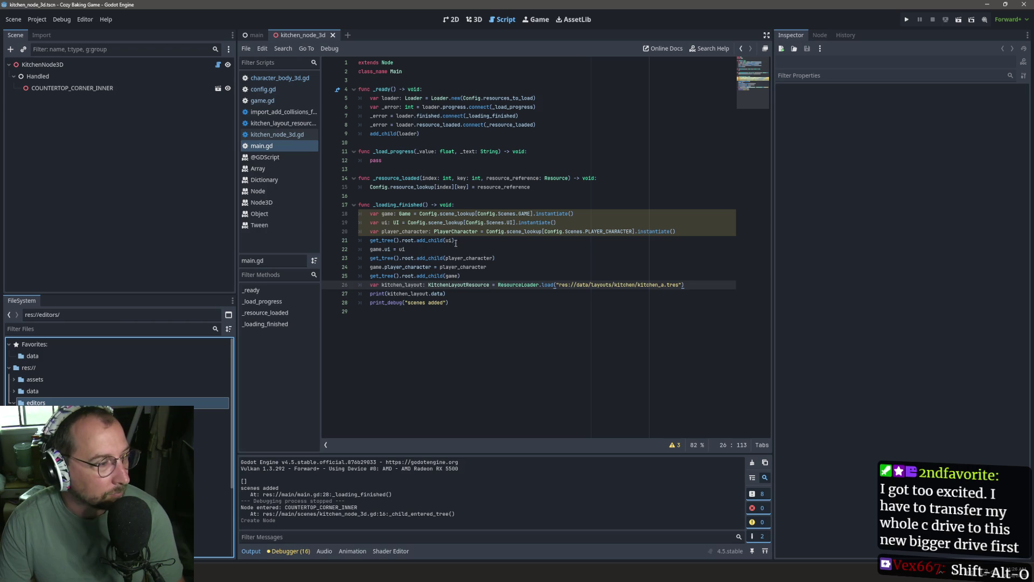
{"action": "left_click", "coordinate": [441, 232]}
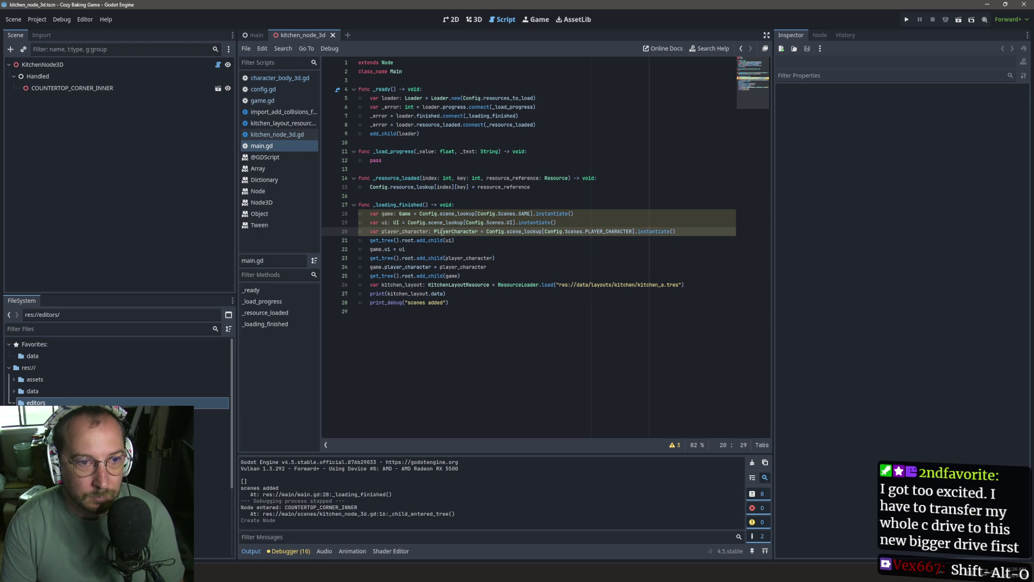
Rename kitchen_node_3d.tscn in the editors folder to editor_kitchen.tscn.
{"action": "key", "text": "ctrl+shift+o"}
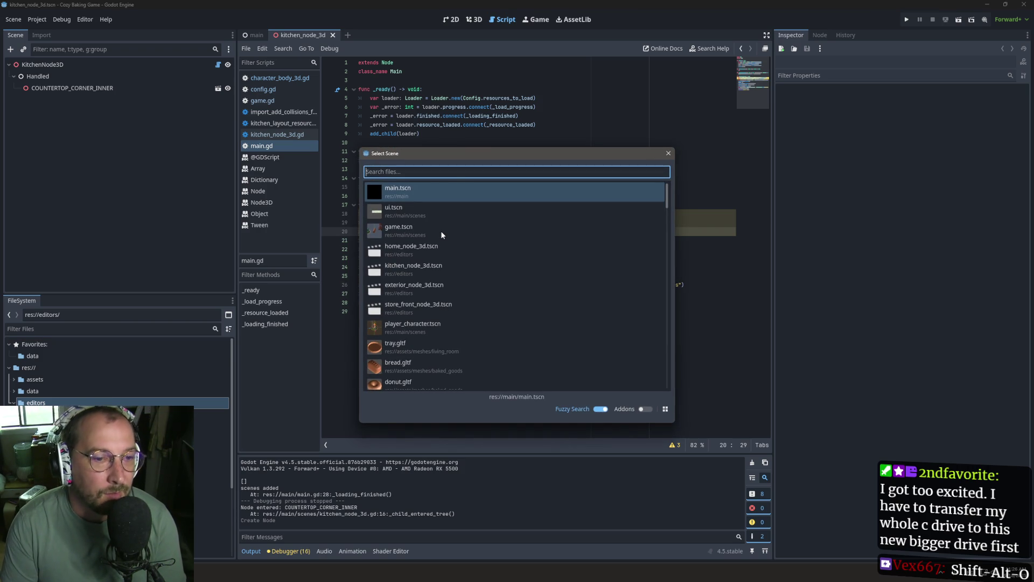
{"action": "key", "text": "Escape"}
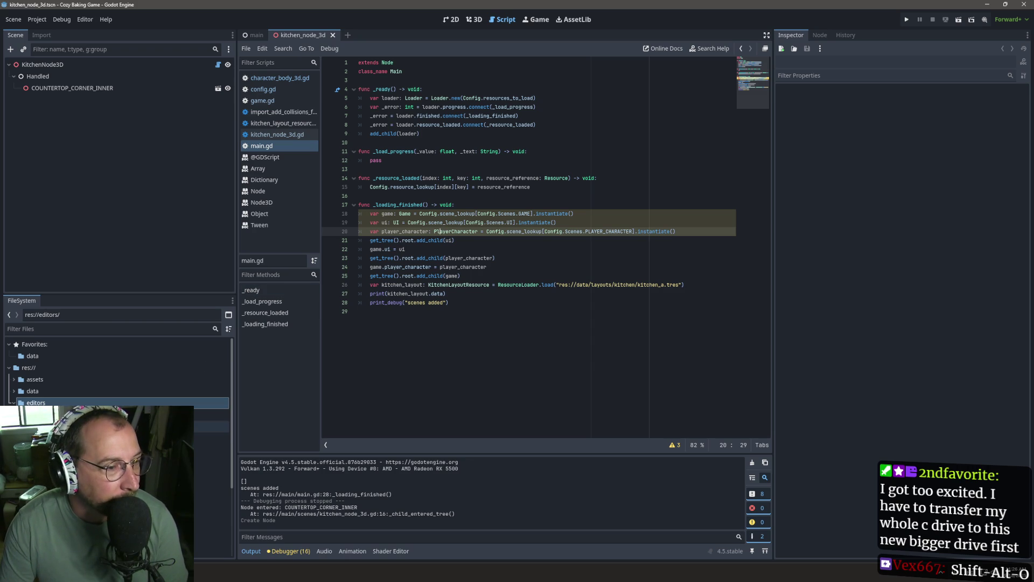
{"action": "left_click", "coordinate": [35, 403]}
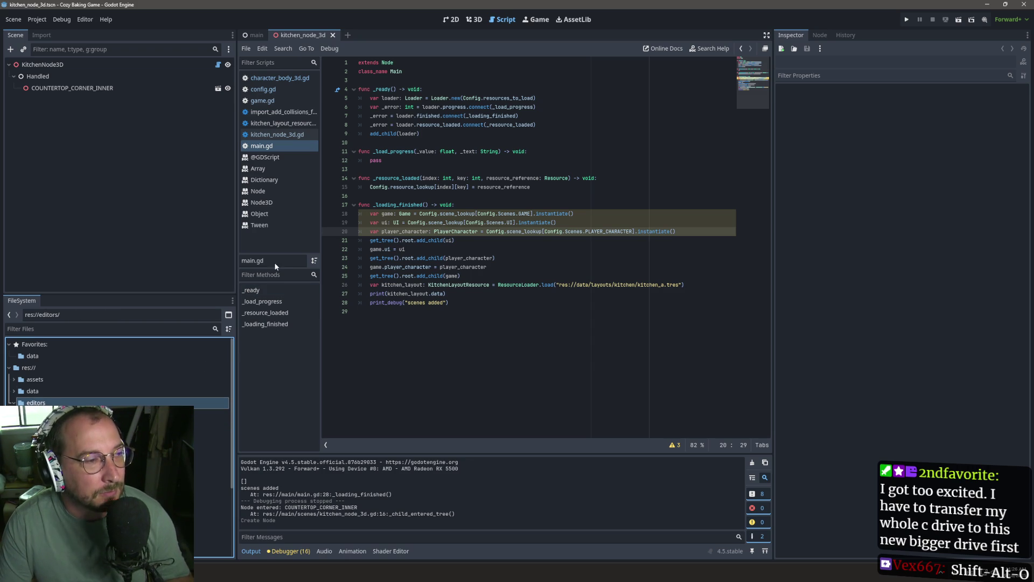
{"action": "left_click", "coordinate": [492, 304]}
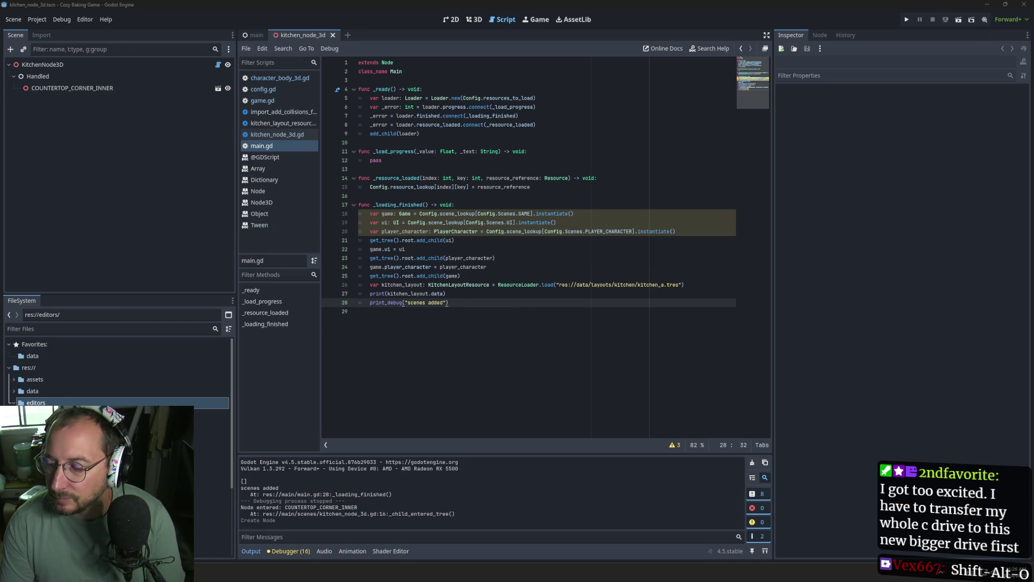
{"action": "left_click", "coordinate": [885, 364]}
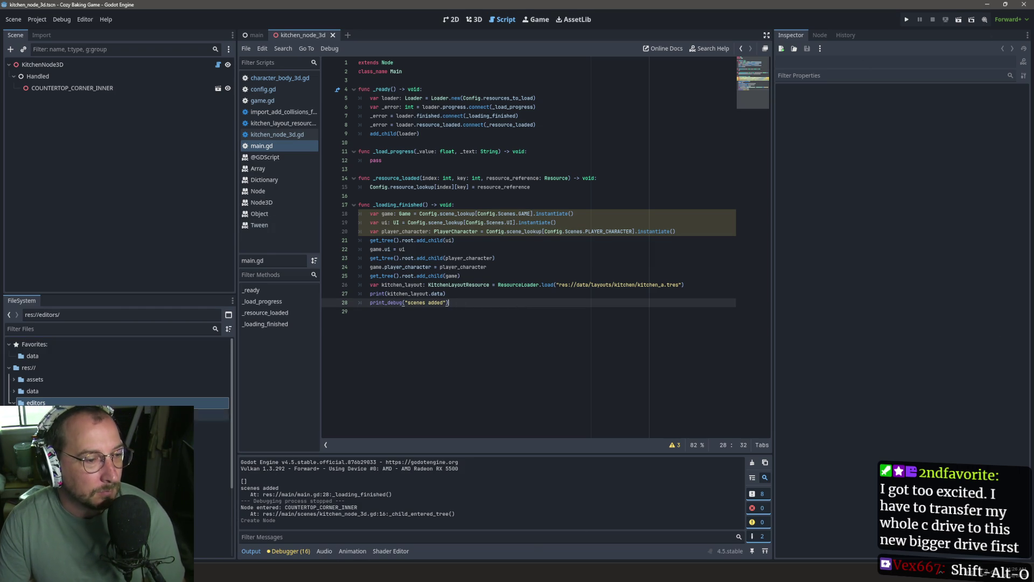
{"action": "left_click", "coordinate": [55, 449]}
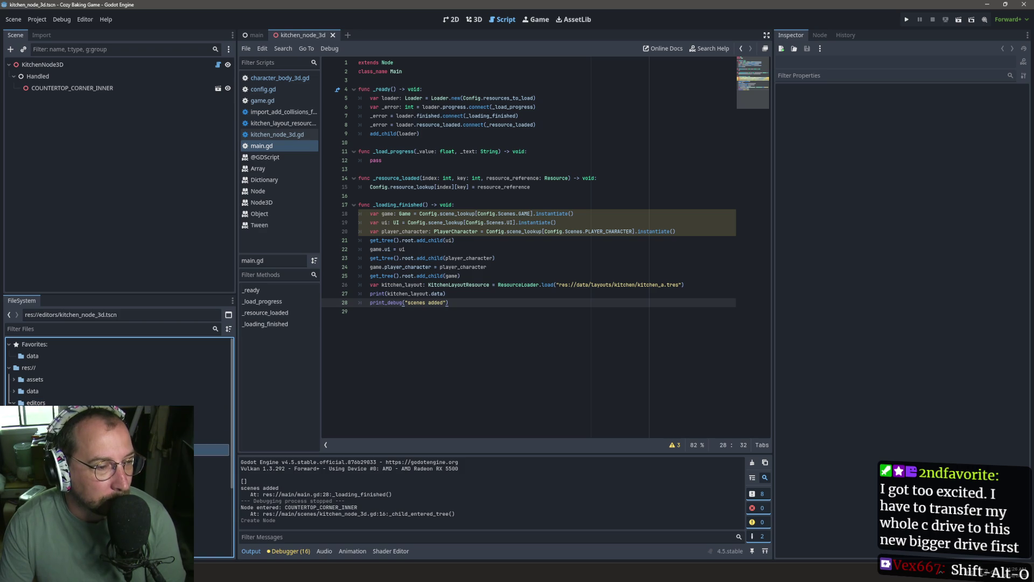
{"action": "right_click", "coordinate": [56, 450]}
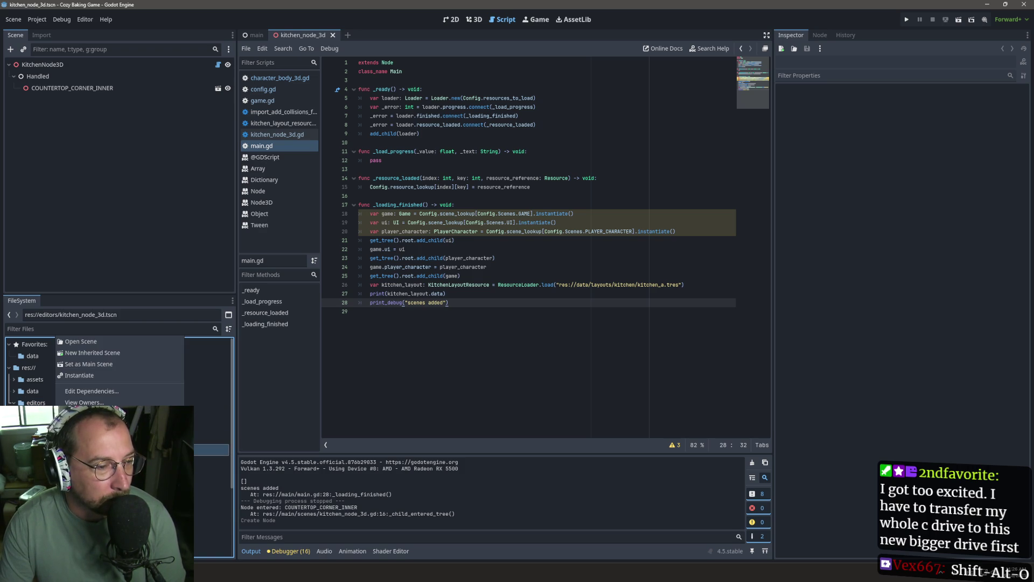
{"action": "key", "text": "Escape"}
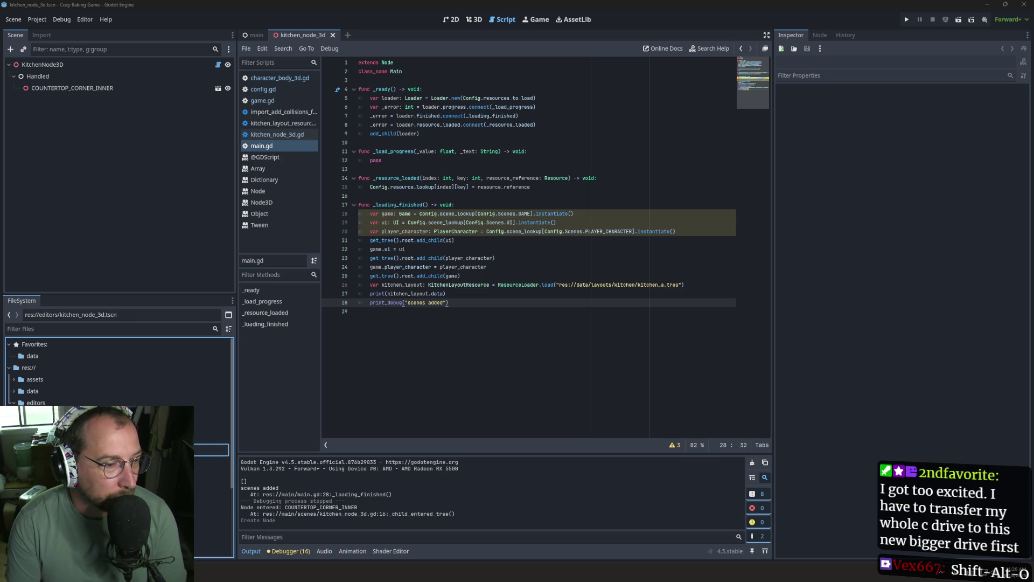
{"action": "key", "text": "Return"}
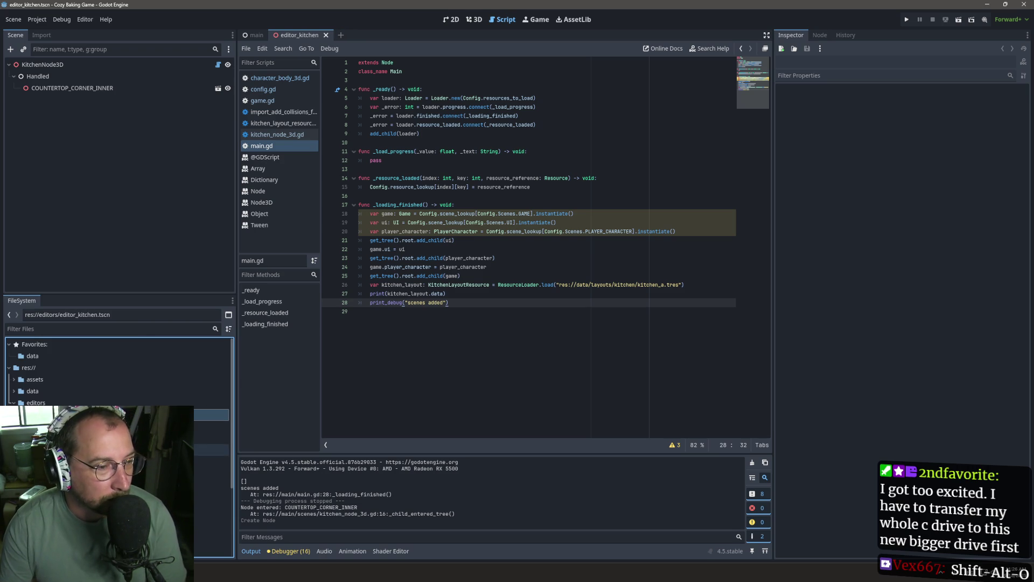
Rename kitchen_node_3d.gd to editor_kitchen.gd and open it.
{"action": "right_click", "coordinate": [75, 450]}
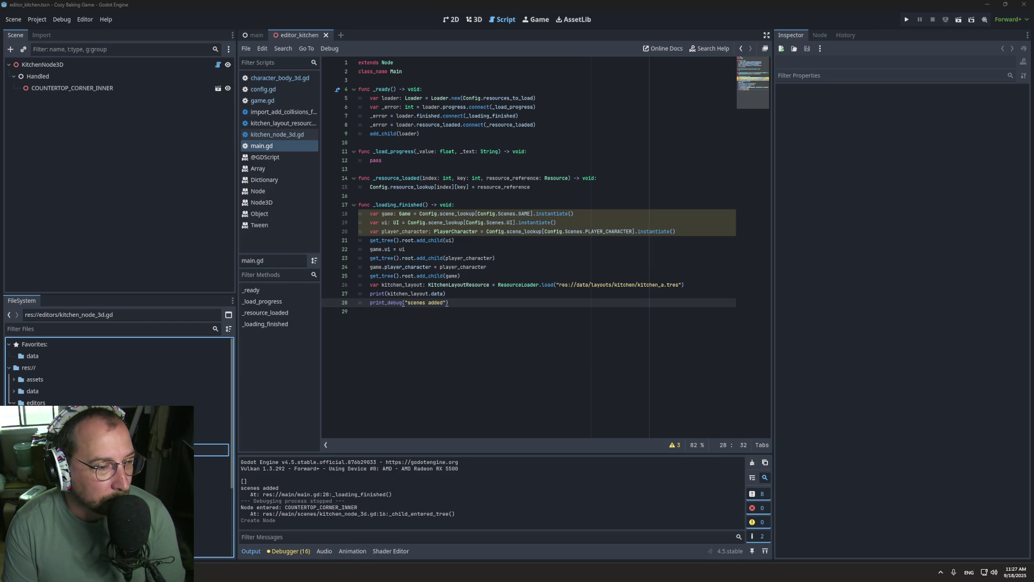
{"action": "key", "text": "Return"}
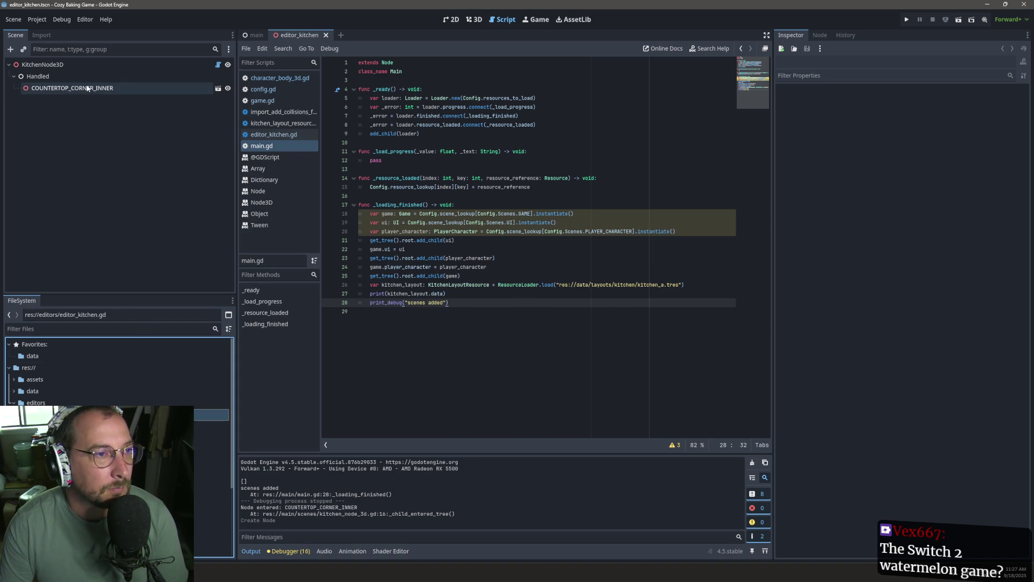
{"action": "left_click", "coordinate": [219, 65]}
Prefix the line-3 class_name with Kitchen to make it KitchenLayoutEditor, and save.
{"action": "scroll", "coordinate": [532, 125], "scroll_direction": "up", "scroll_amount": 3}
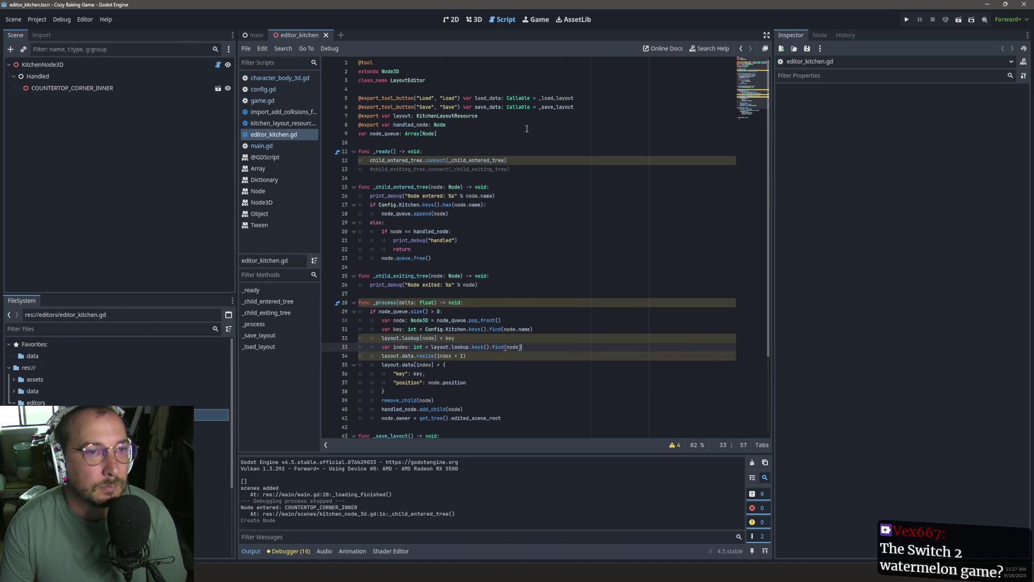
{"action": "left_click", "coordinate": [390, 81]}
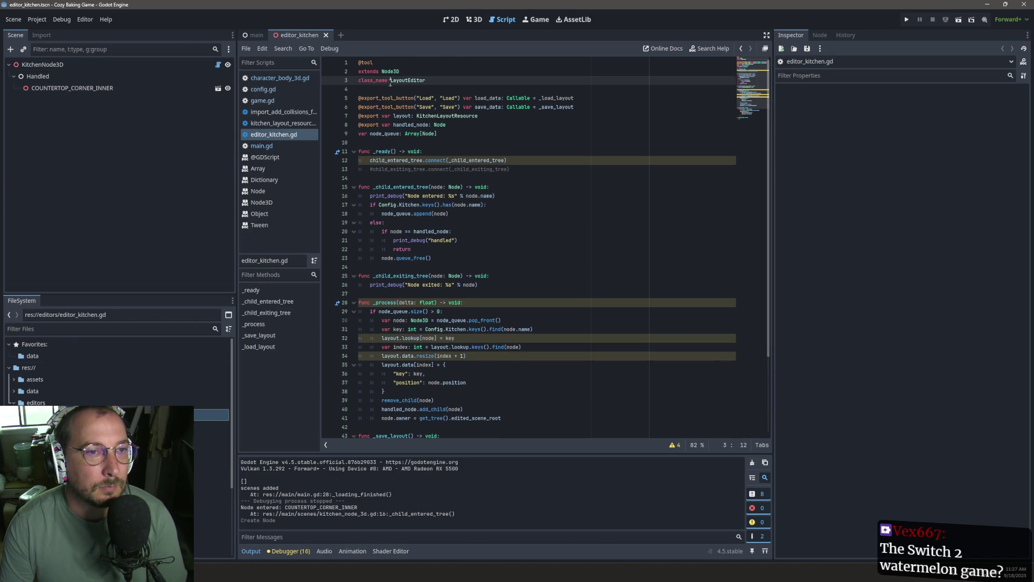
{"action": "type", "text": "Kitchen"}
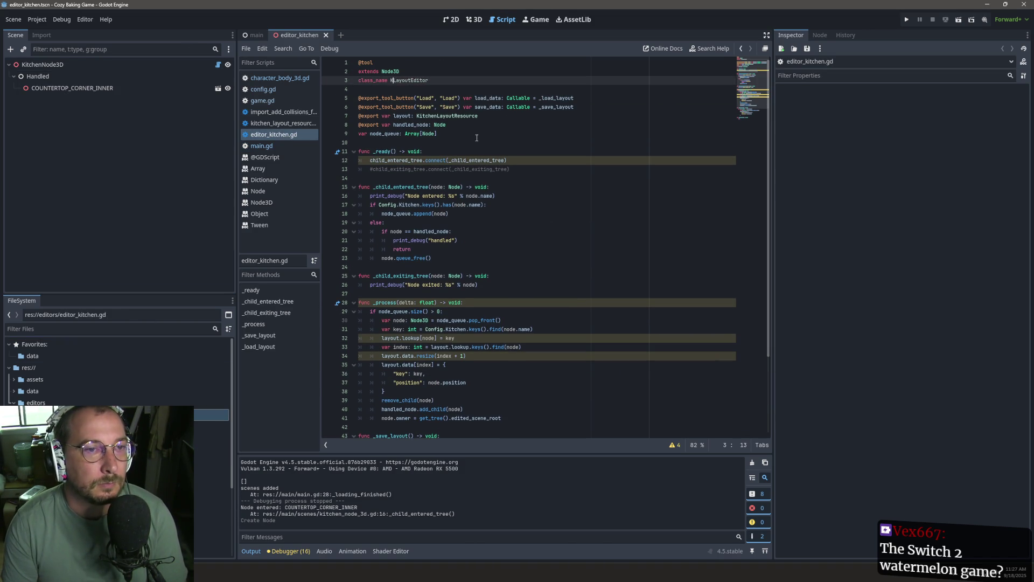
{"action": "key", "text": "ctrl+s"}
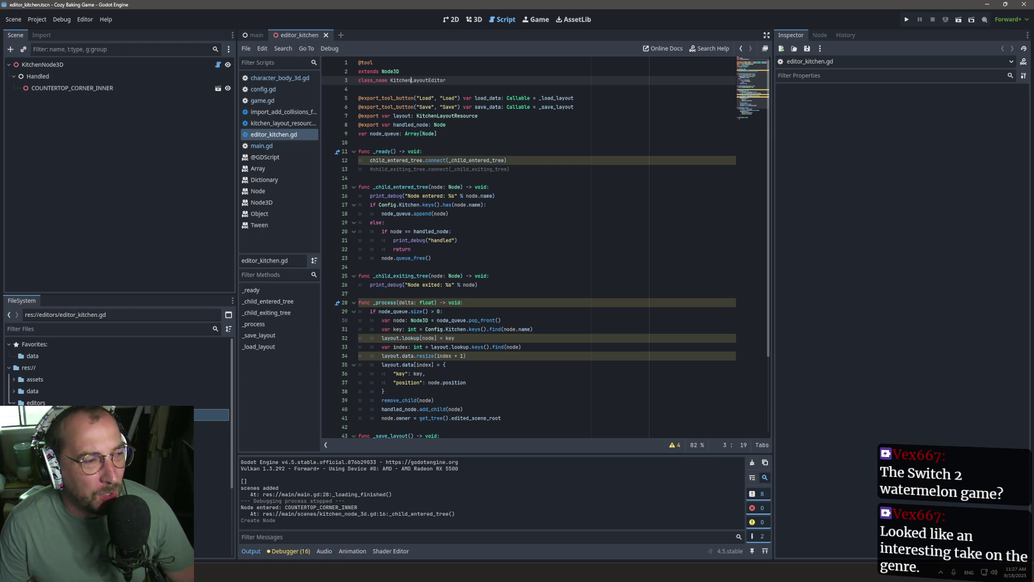
{"action": "scroll", "coordinate": [620, 188], "scroll_direction": "down", "scroll_amount": 4}
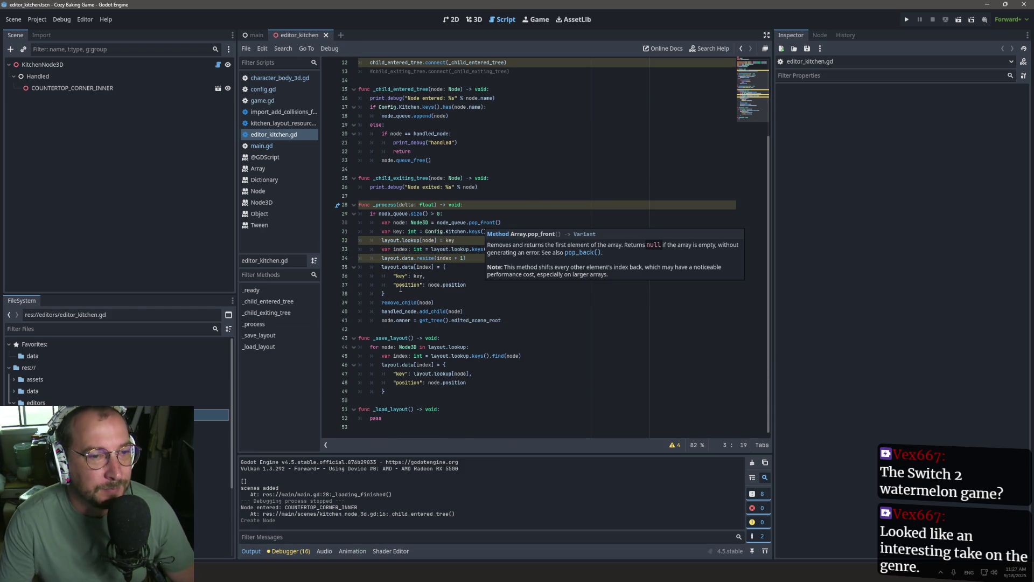
Review editor_kitchen.gd's _save_layout code and the stub _load_layout function.
{"action": "mouse_move", "coordinate": [429, 257]}
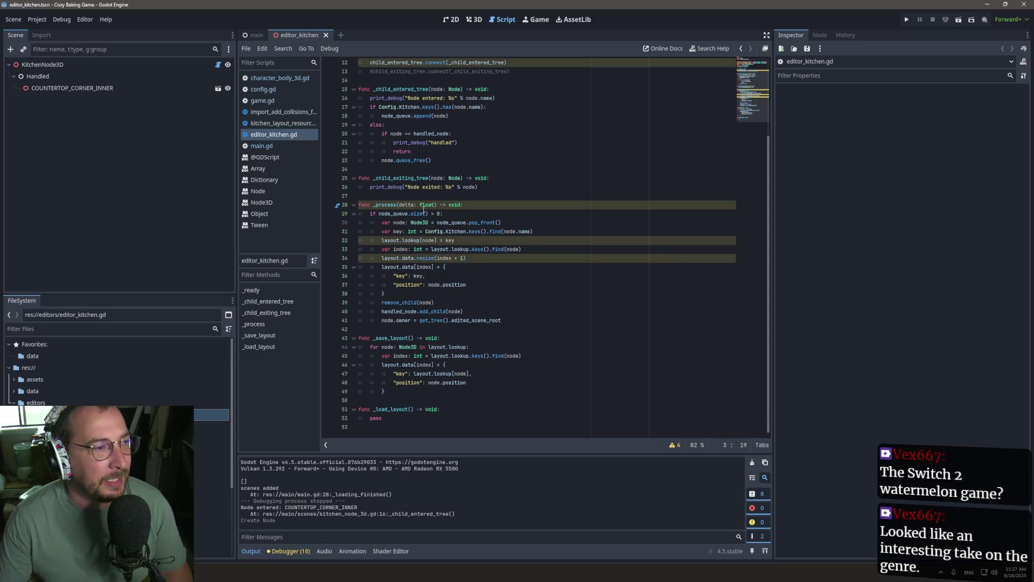
{"action": "mouse_move", "coordinate": [424, 209]}
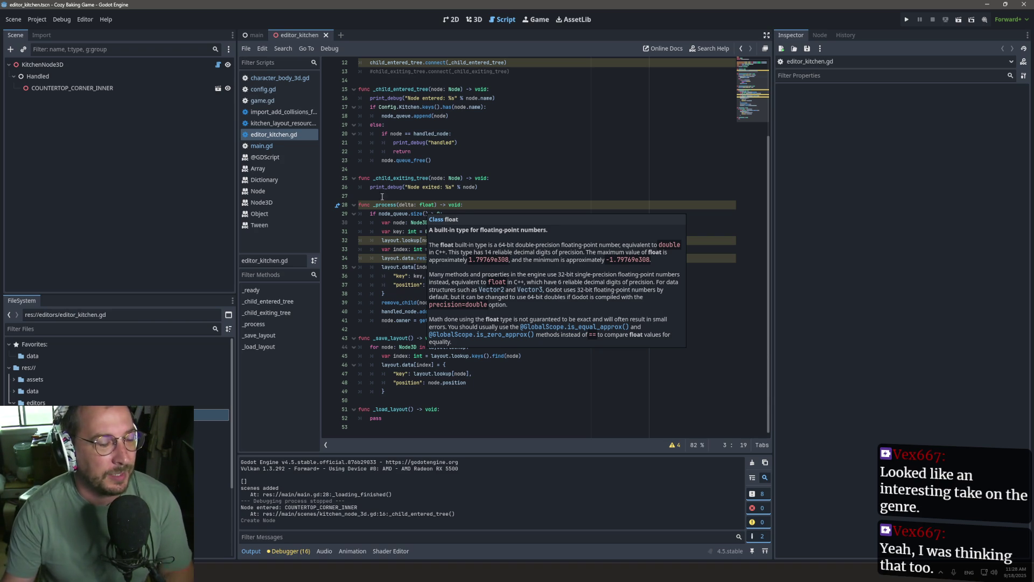
{"action": "left_click", "coordinate": [440, 143]}
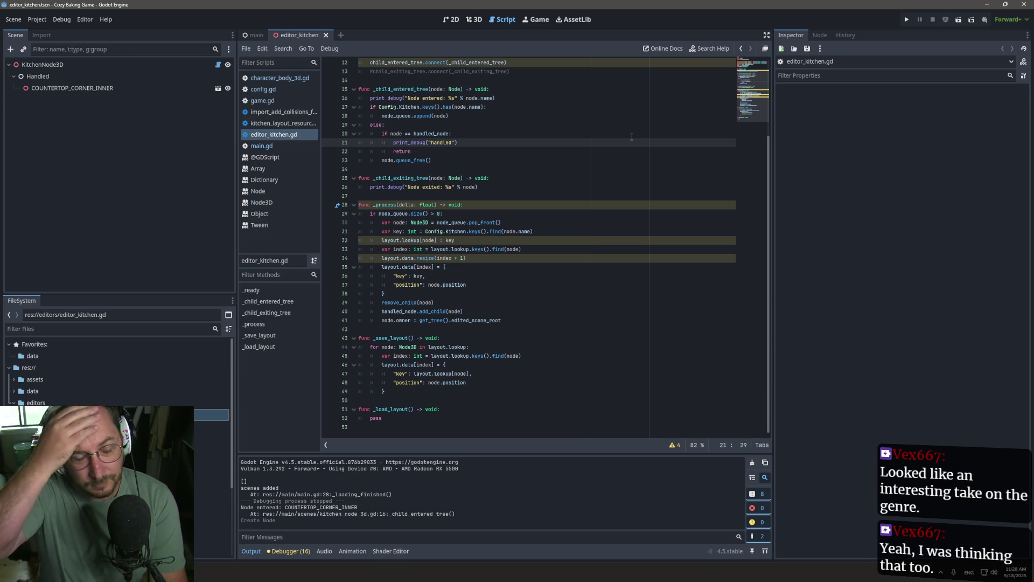
{"action": "left_click", "coordinate": [425, 418]}
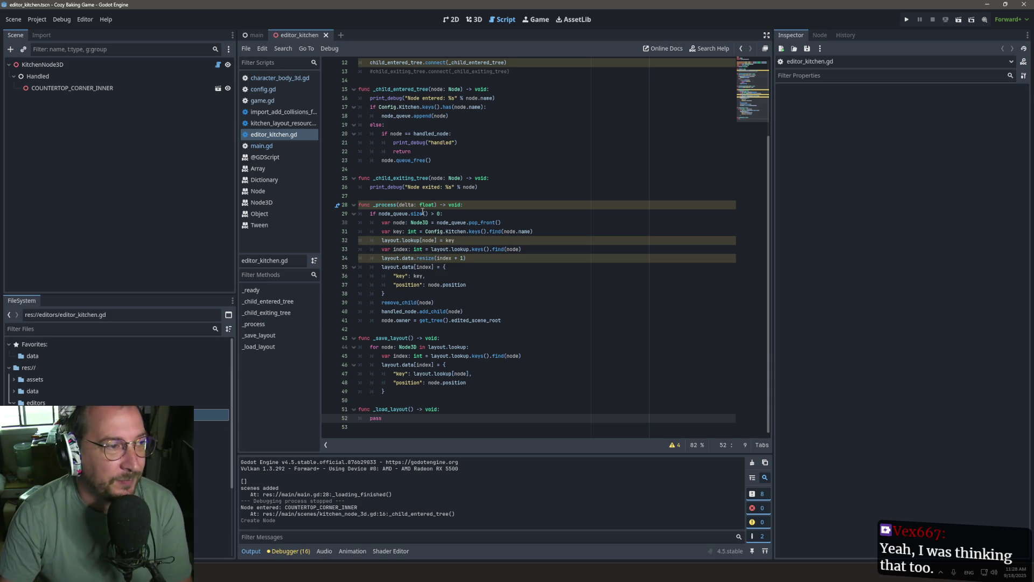
{"action": "scroll", "coordinate": [452, 200], "scroll_direction": "up", "scroll_amount": 1}
{"action": "scroll", "coordinate": [447, 198], "scroll_direction": "down", "scroll_amount": 1}
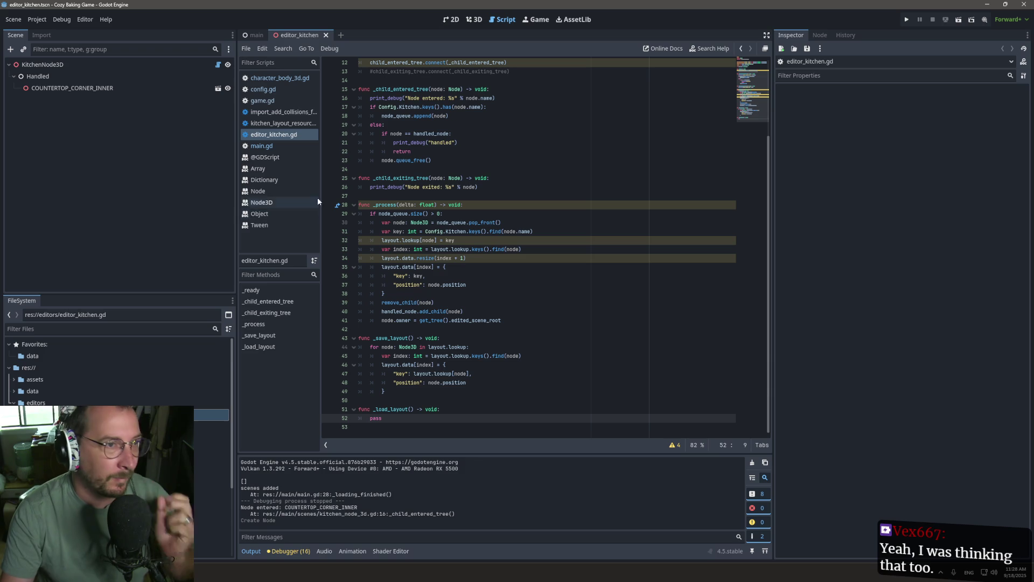
Save the editor_kitchen scene, then flip to the main scene tab and back to editor_kitchen.
{"action": "left_click", "coordinate": [474, 20]}
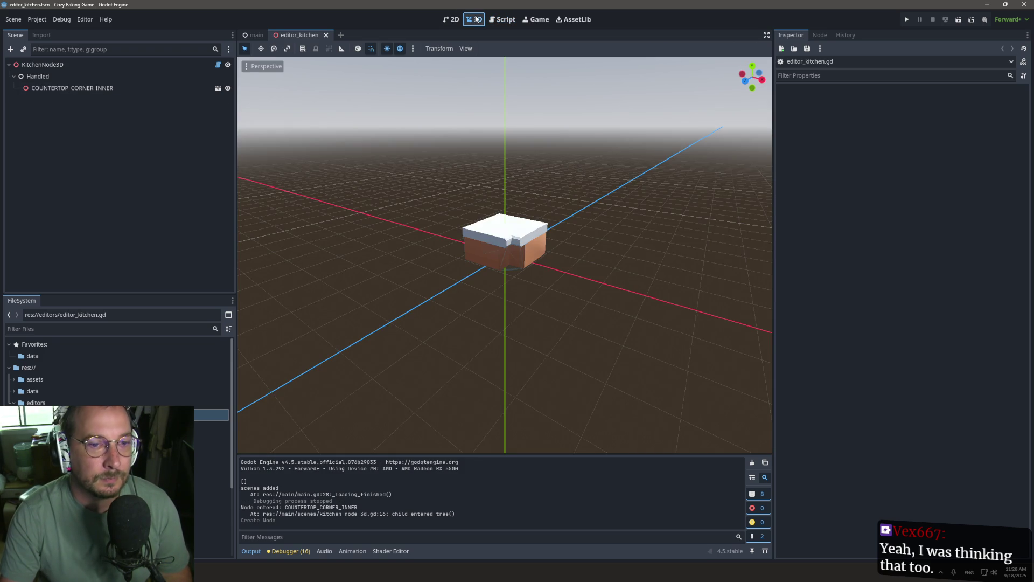
{"action": "left_click", "coordinate": [506, 18]}
{"action": "key", "text": "ctrl+s"}
{"action": "left_click", "coordinate": [474, 19]}
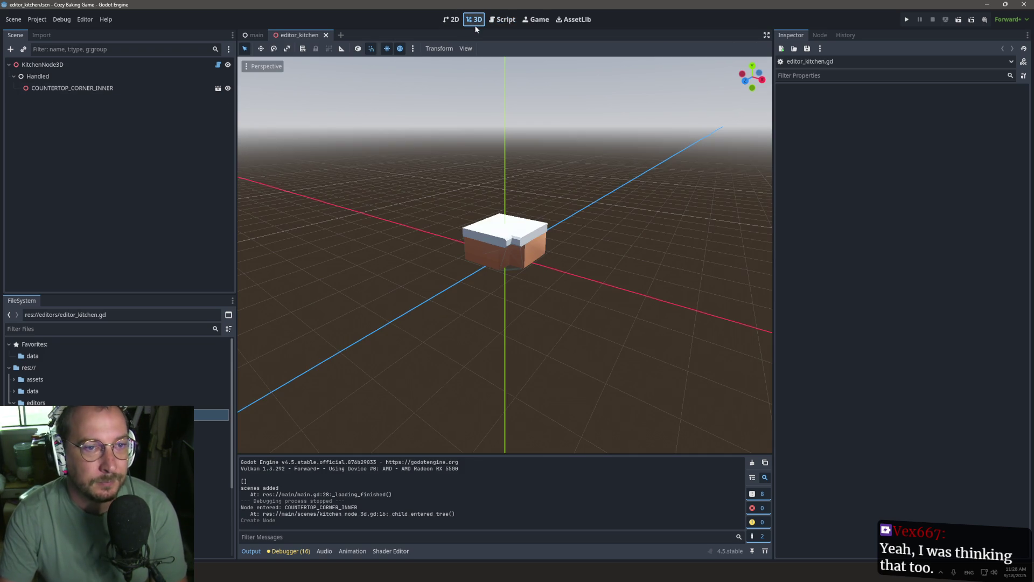
{"action": "left_click", "coordinate": [506, 20]}
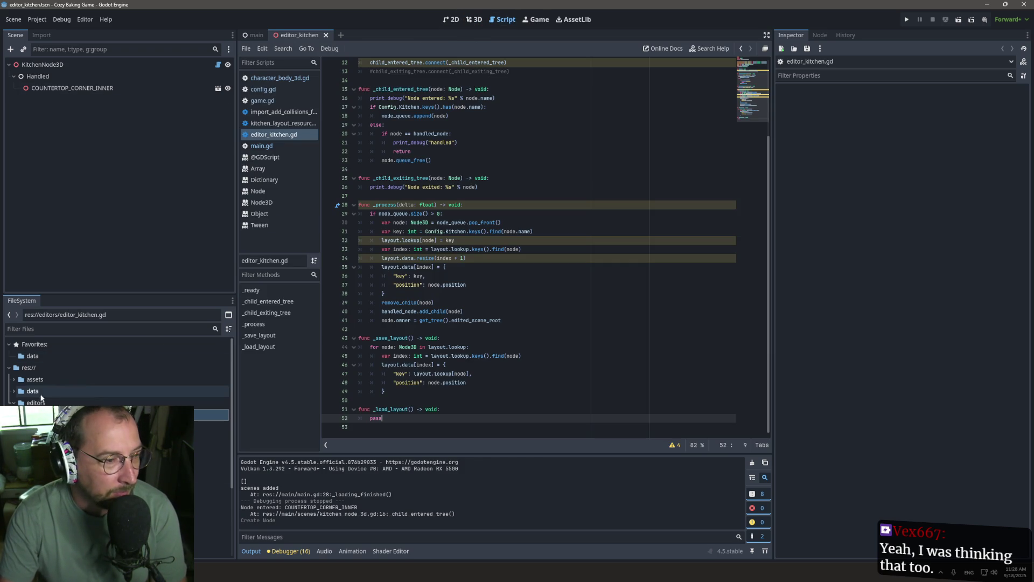
{"action": "left_click", "coordinate": [256, 37]}
{"action": "left_click", "coordinate": [301, 35]}
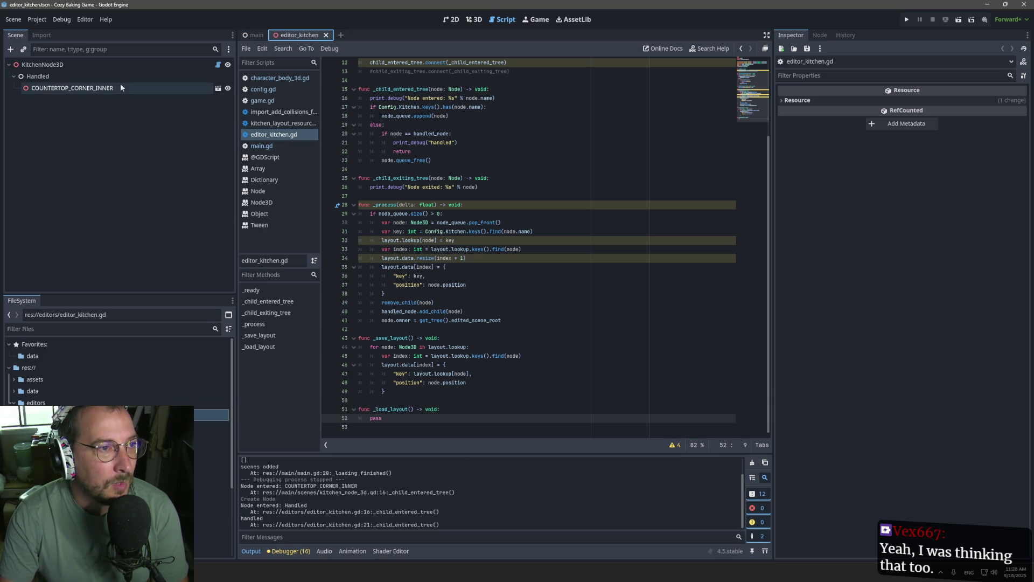
{"action": "left_click", "coordinate": [79, 317]}
{"action": "left_click", "coordinate": [76, 328]}
Filter the FileSystem for 'game' and open game.tscn.
{"action": "type", "text": "gae"}
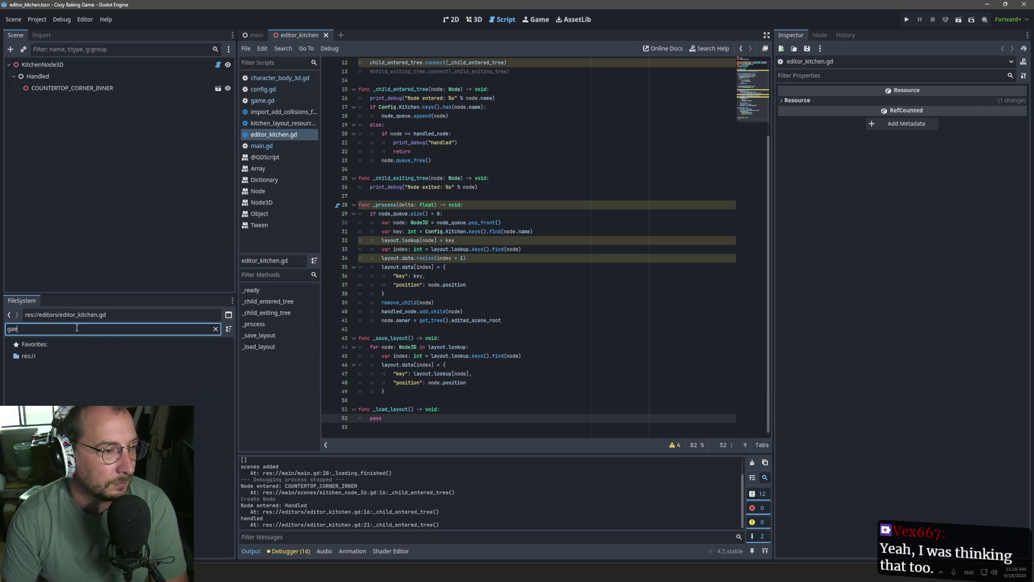
{"action": "key", "text": "BackSpace"}
{"action": "type", "text": "me"}
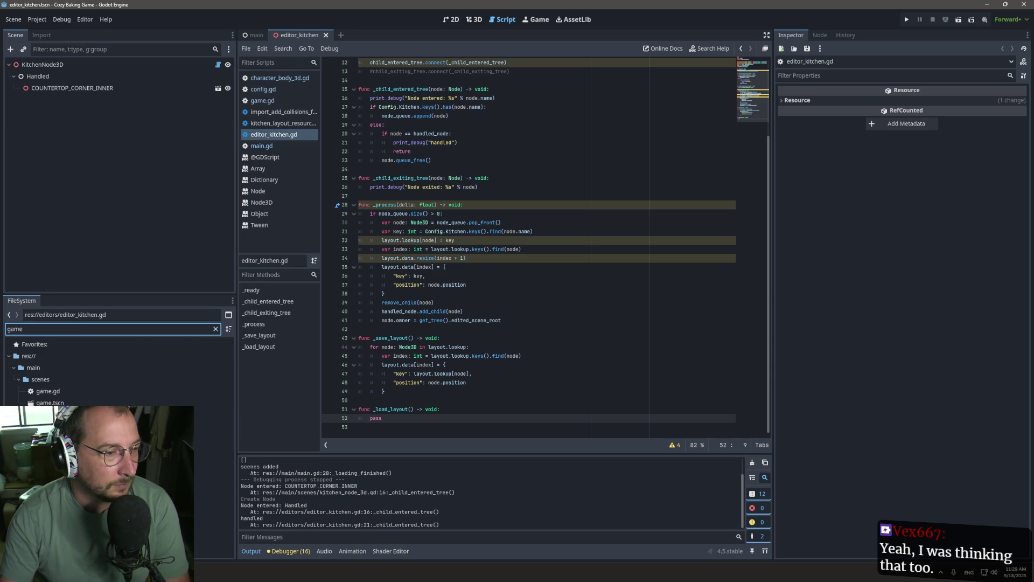
{"action": "double_click", "coordinate": [50, 402]}
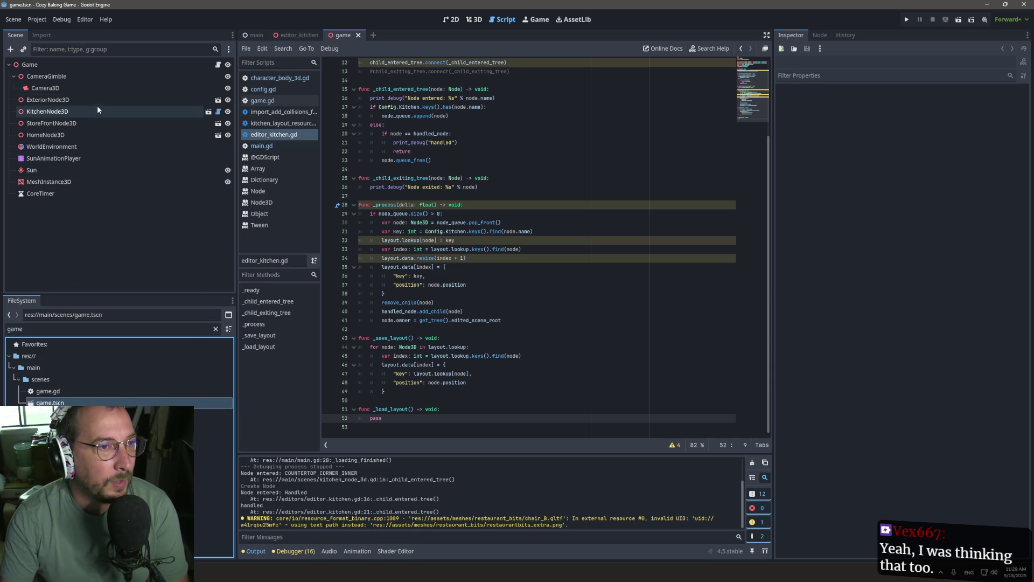
Make the children local on ExteriorNode3D, KitchenNode3D, StoreFrontNode3D and HomeNode3D.
{"action": "right_click", "coordinate": [76, 100]}
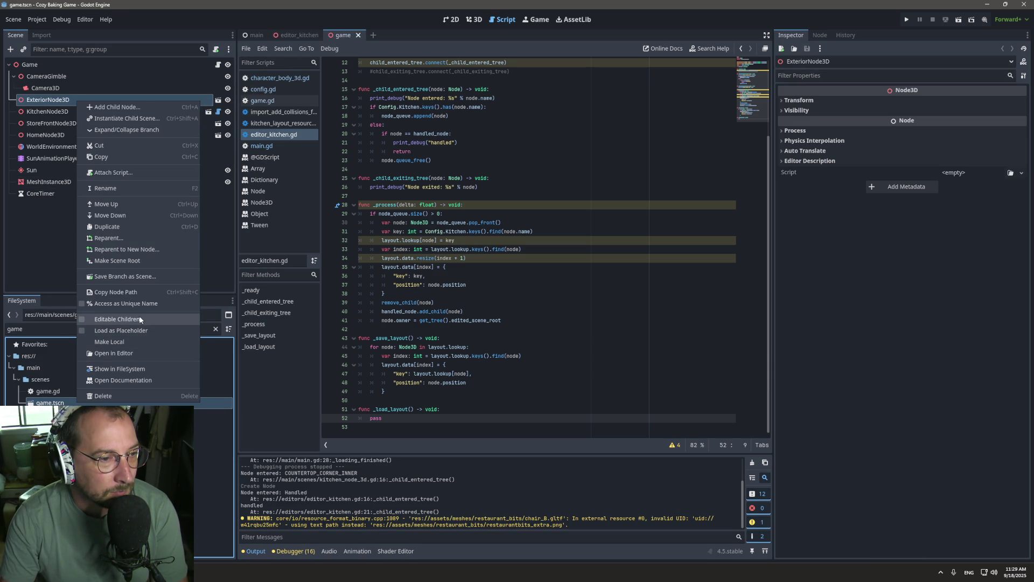
{"action": "left_click", "coordinate": [130, 343]}
{"action": "left_click", "coordinate": [89, 146]}
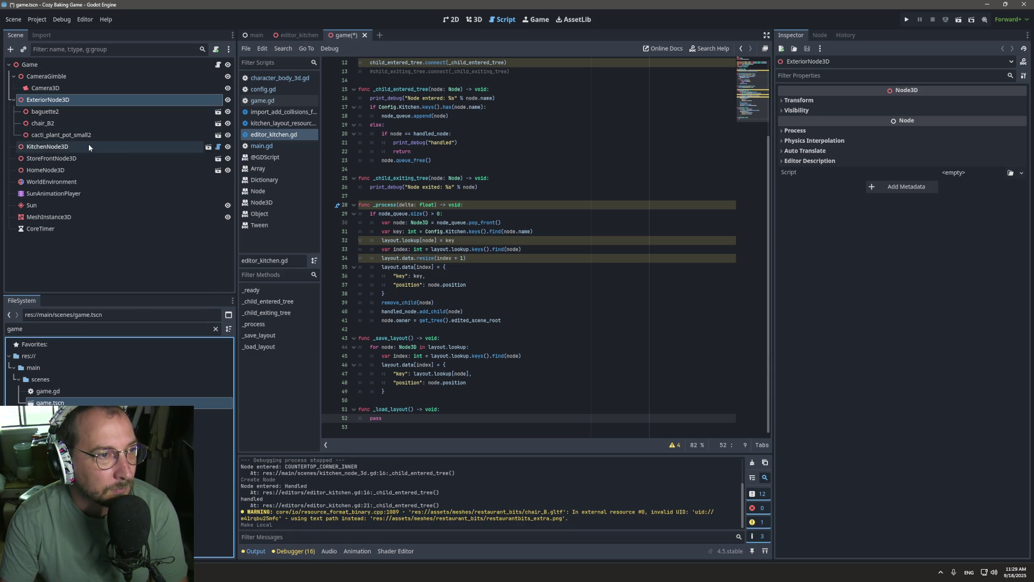
{"action": "right_click", "coordinate": [88, 144]}
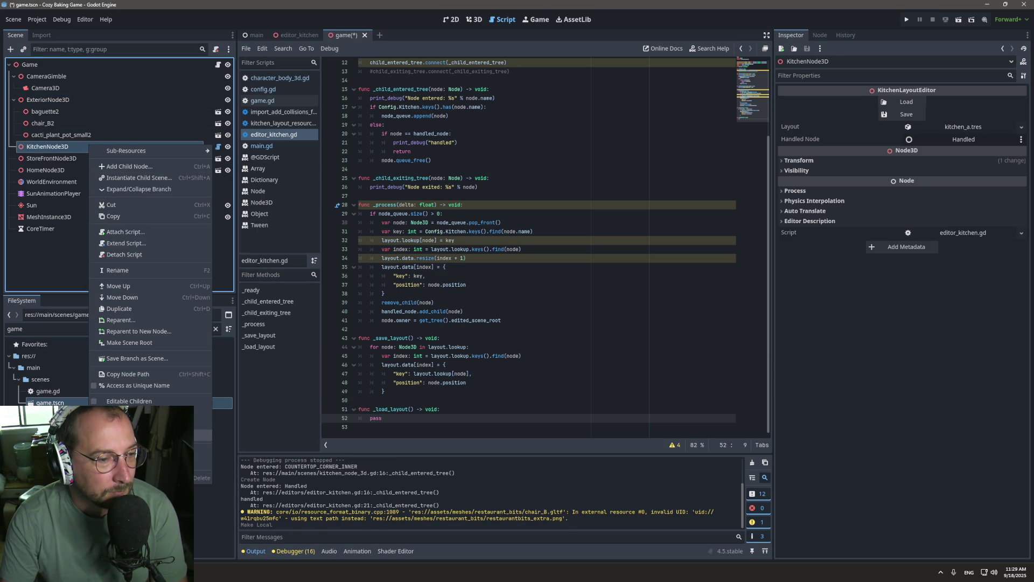
{"action": "left_click", "coordinate": [129, 424]}
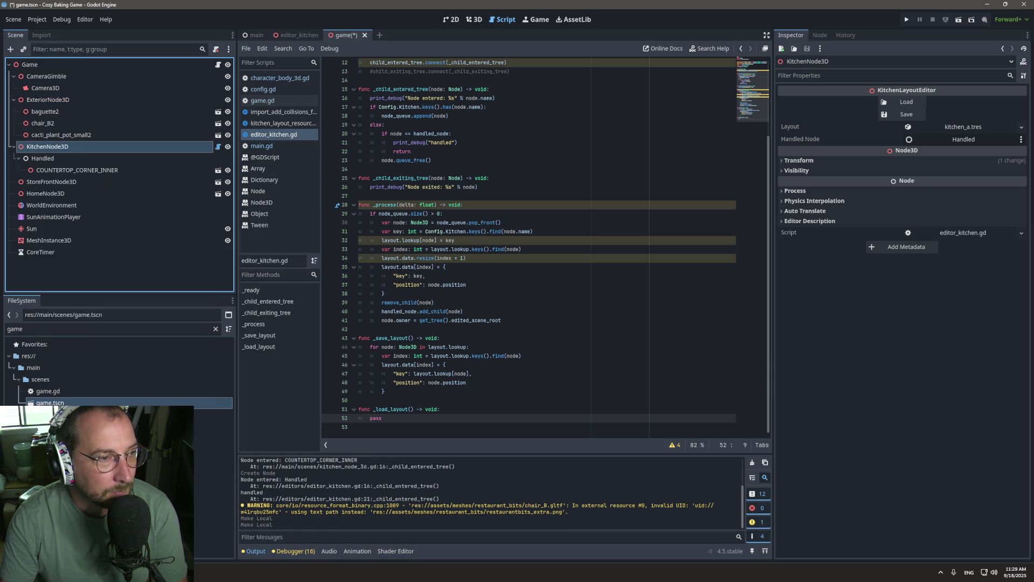
{"action": "left_click", "coordinate": [85, 184]}
{"action": "right_click", "coordinate": [86, 184]}
{"action": "left_click", "coordinate": [108, 348]}
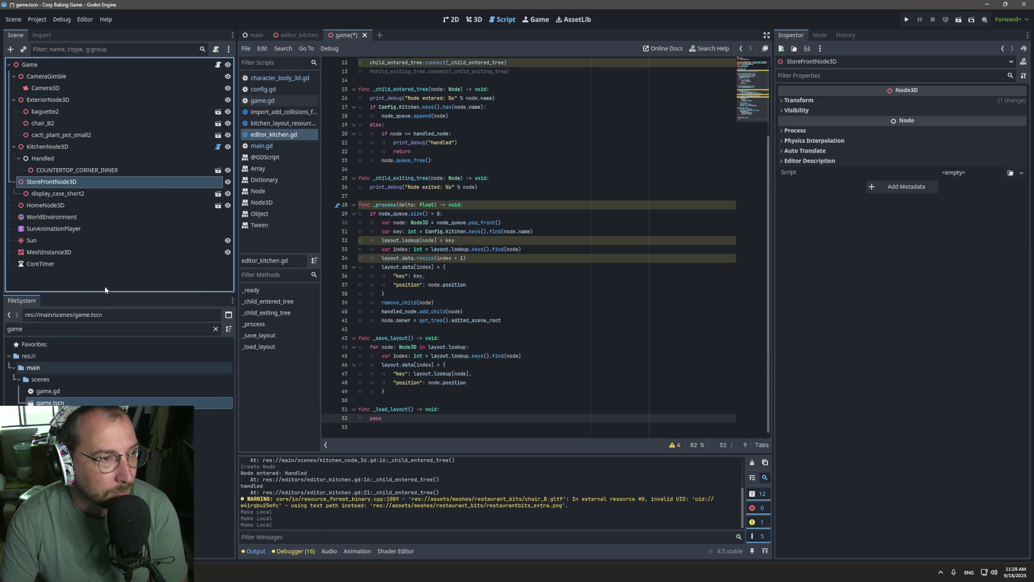
{"action": "left_click", "coordinate": [75, 205]}
{"action": "right_click", "coordinate": [76, 206]}
{"action": "left_click", "coordinate": [108, 369]}
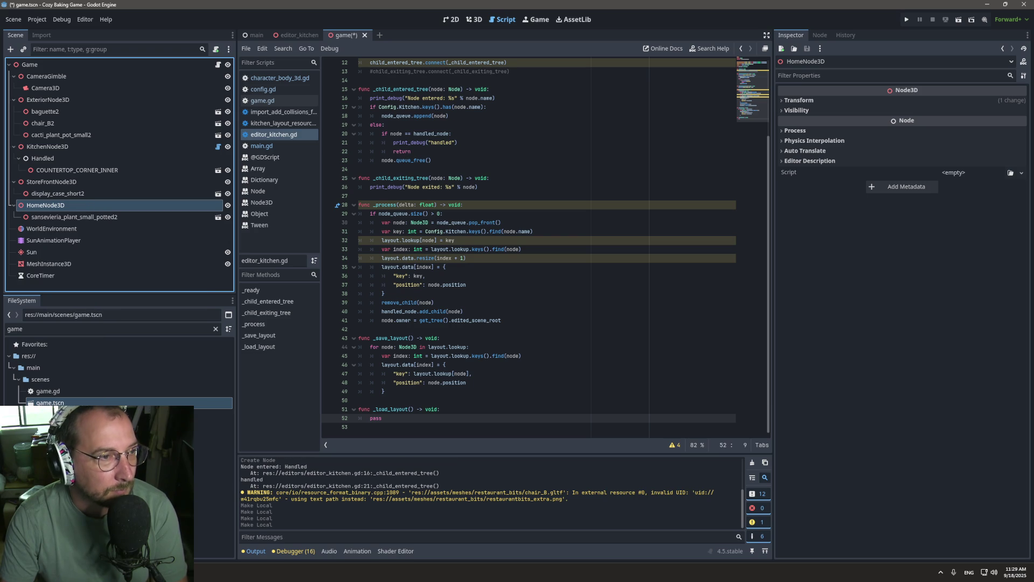
Detach the script from KitchenNode3D.
{"action": "left_click", "coordinate": [76, 217]}
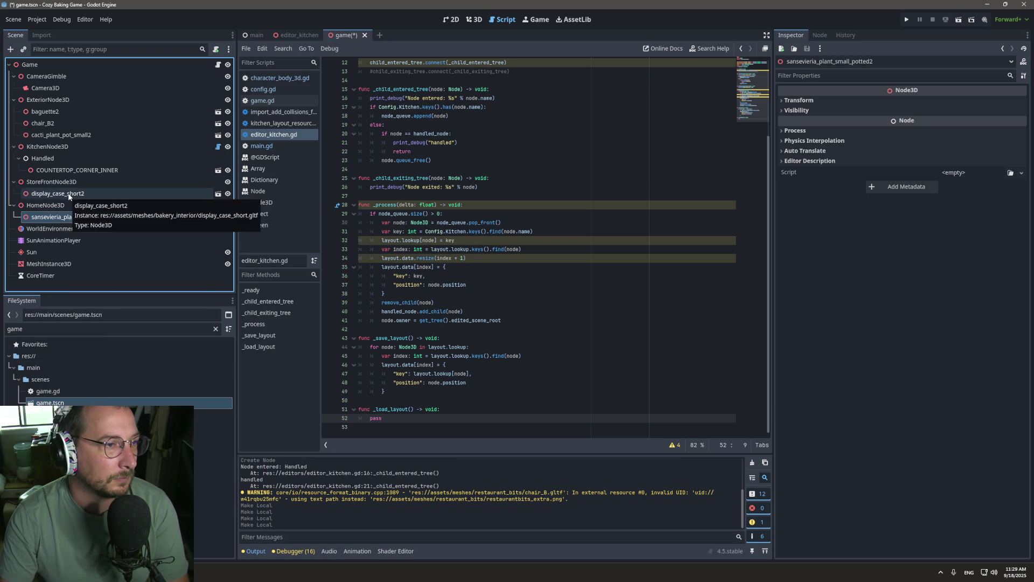
{"action": "left_click", "coordinate": [43, 159]}
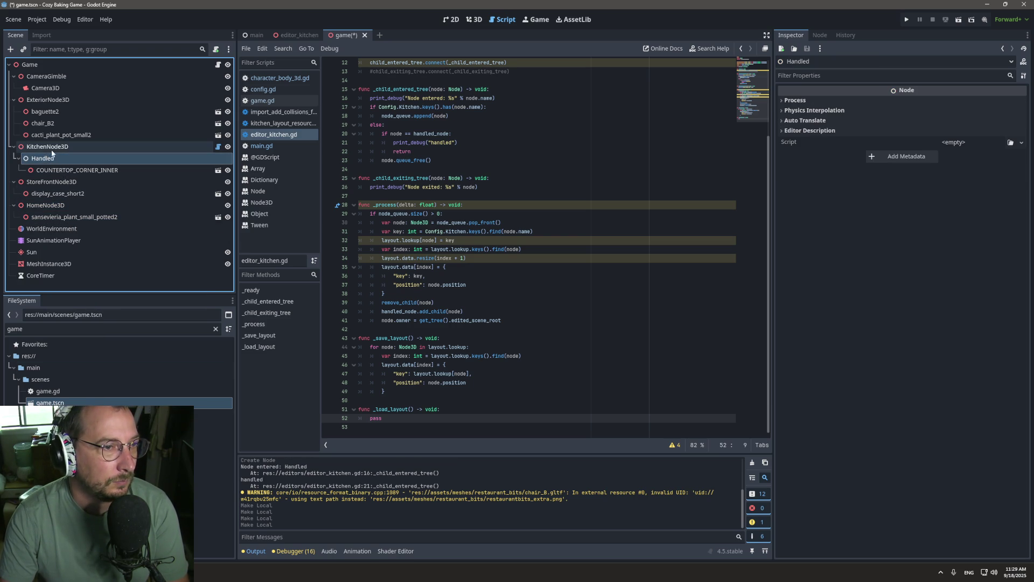
{"action": "right_click", "coordinate": [166, 139]}
{"action": "right_click", "coordinate": [144, 146]}
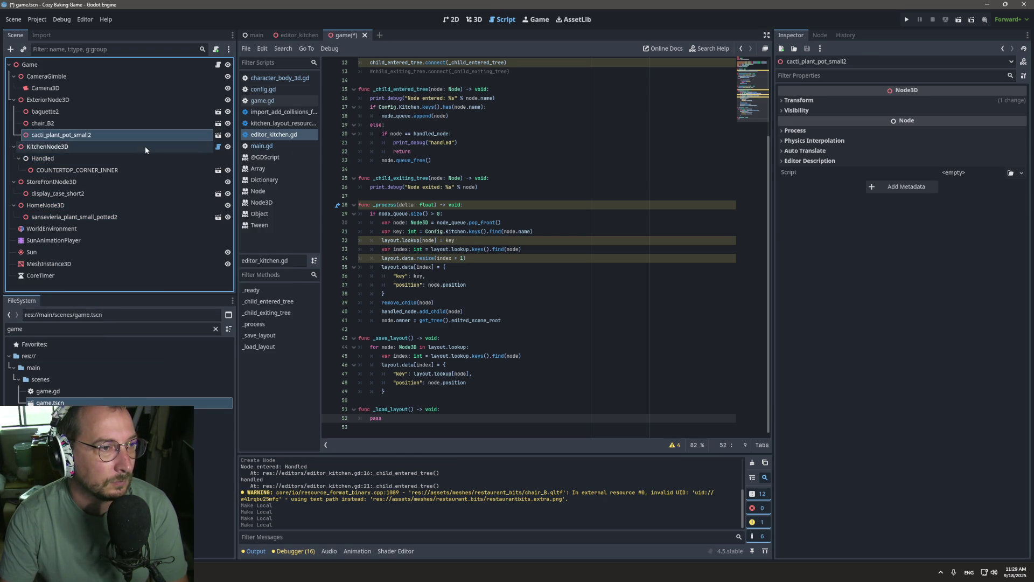
{"action": "right_click", "coordinate": [145, 146]}
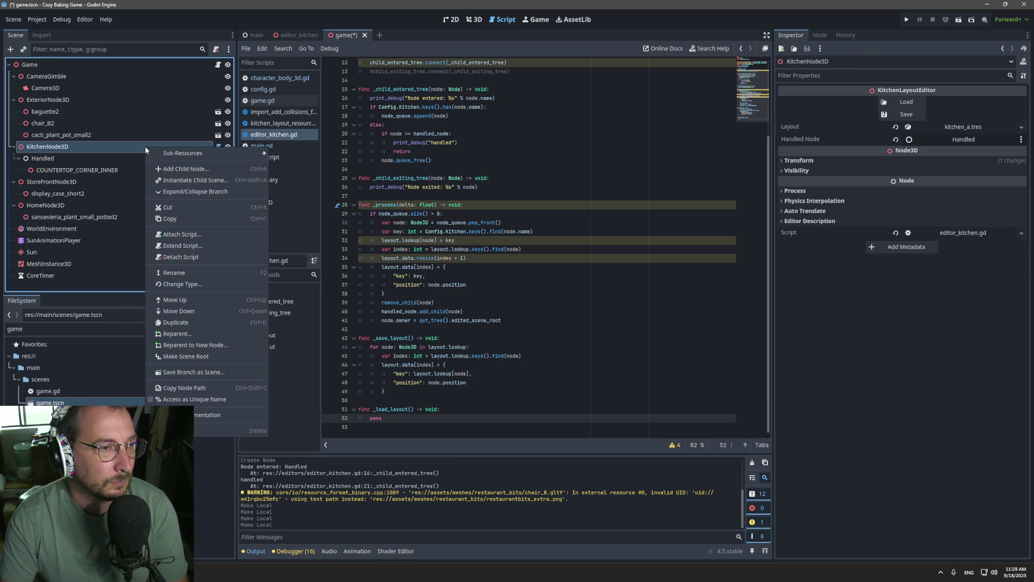
{"action": "left_click", "coordinate": [203, 258]}
Delete the Handled node and its children, then save the game scene.
{"action": "left_click", "coordinate": [71, 156]}
{"action": "right_click", "coordinate": [71, 156]}
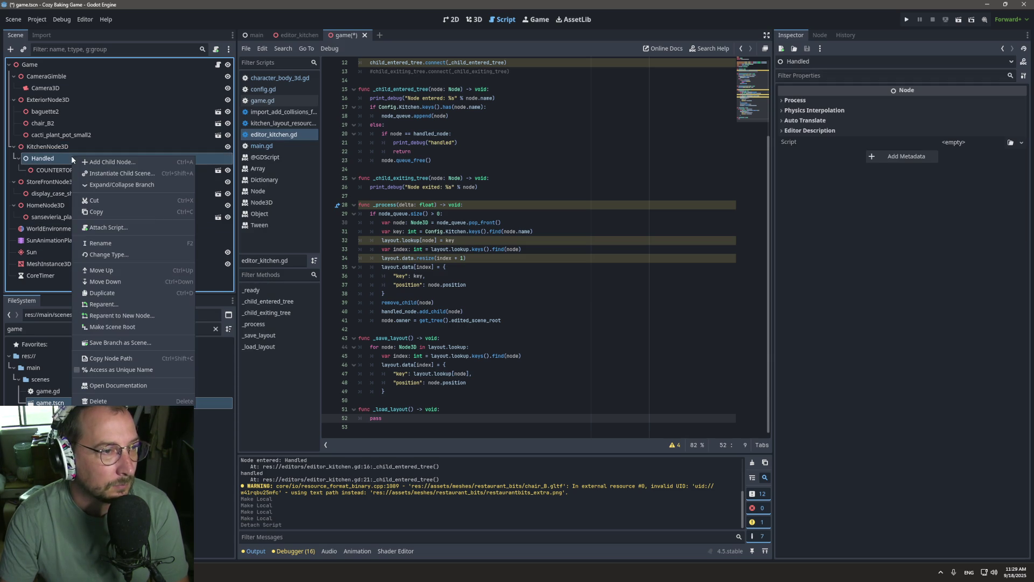
{"action": "left_click", "coordinate": [121, 401]}
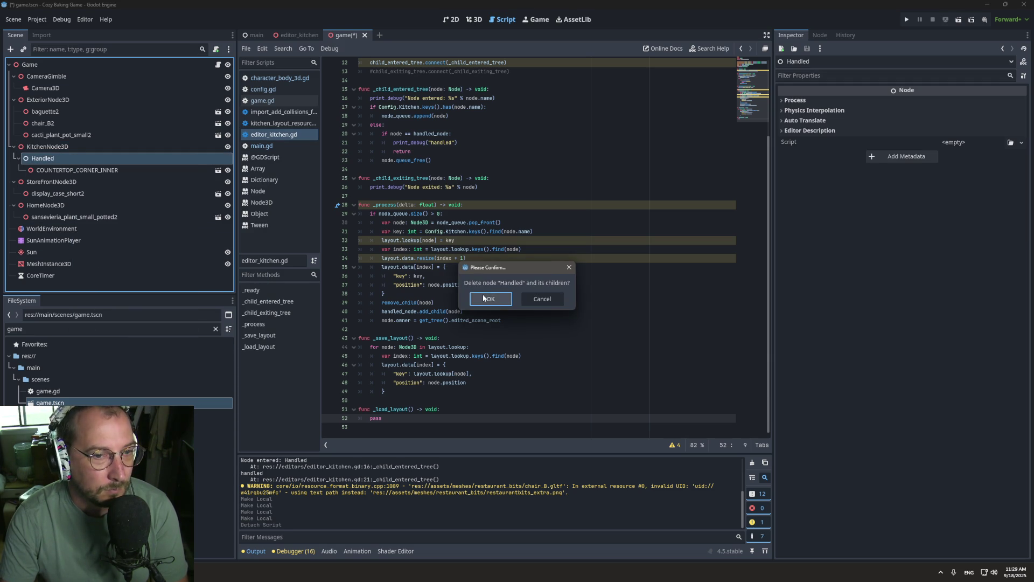
{"action": "left_click", "coordinate": [503, 299]}
{"action": "key", "text": "ctrl+s"}
{"action": "left_click", "coordinate": [73, 147]}
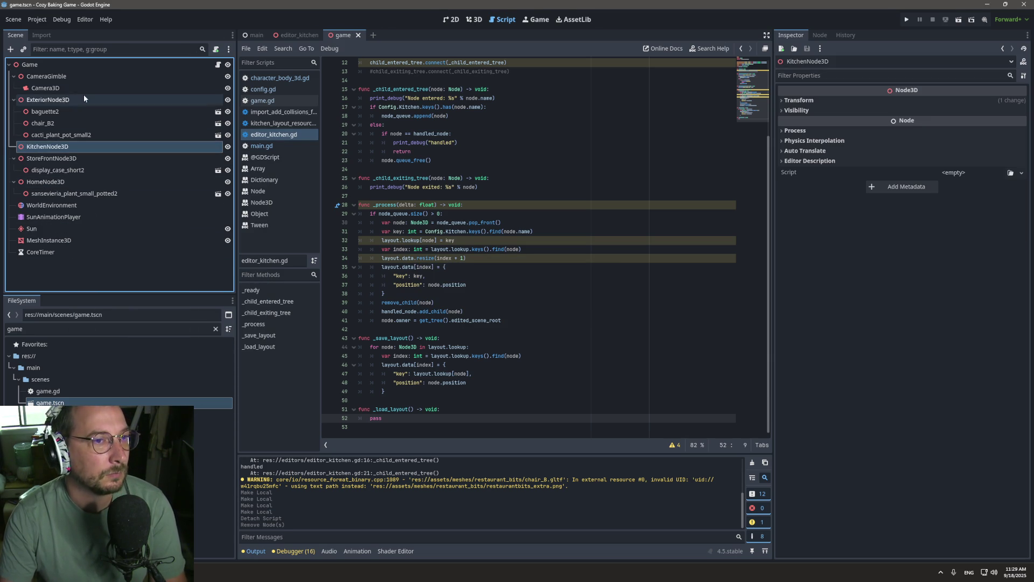
{"action": "left_click", "coordinate": [74, 66]}
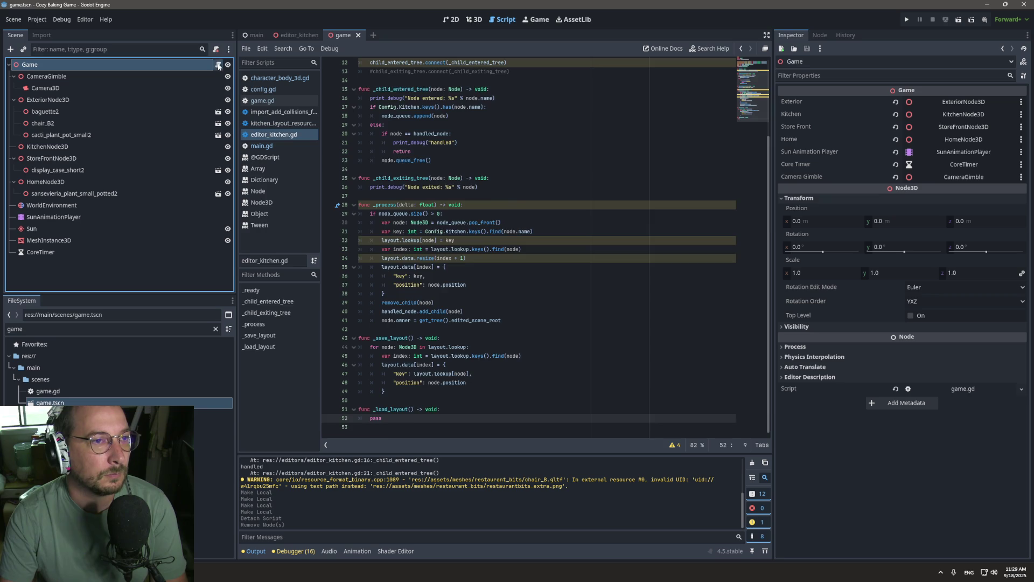
Review game.gd's kitchen and store_front exports, then go to main.gd's kitchen_a.tres load line.
{"action": "left_click", "coordinate": [218, 64]}
{"action": "mouse_move", "coordinate": [487, 142]}
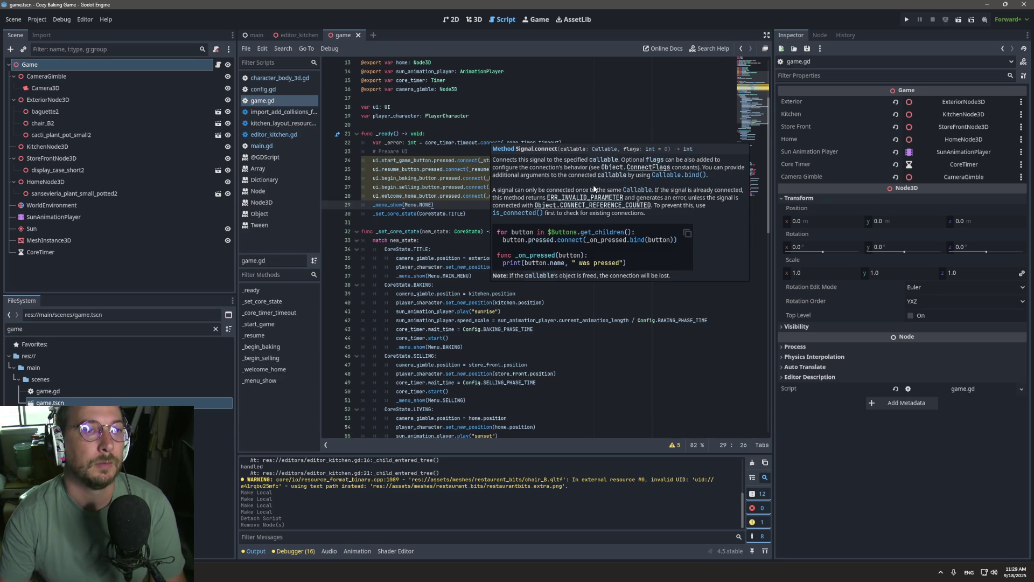
{"action": "left_click_drag", "start_coordinate": [470, 177], "coordinate": [470, 169]}
{"action": "scroll", "coordinate": [446, 151], "scroll_direction": "up", "scroll_amount": 4}
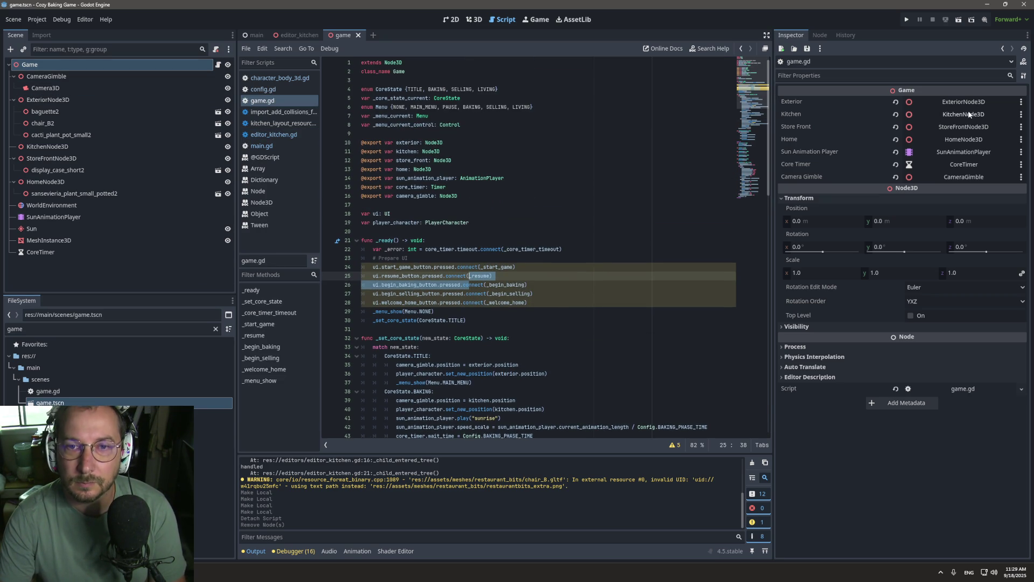
{"action": "left_click_drag", "start_coordinate": [405, 154], "coordinate": [403, 160]}
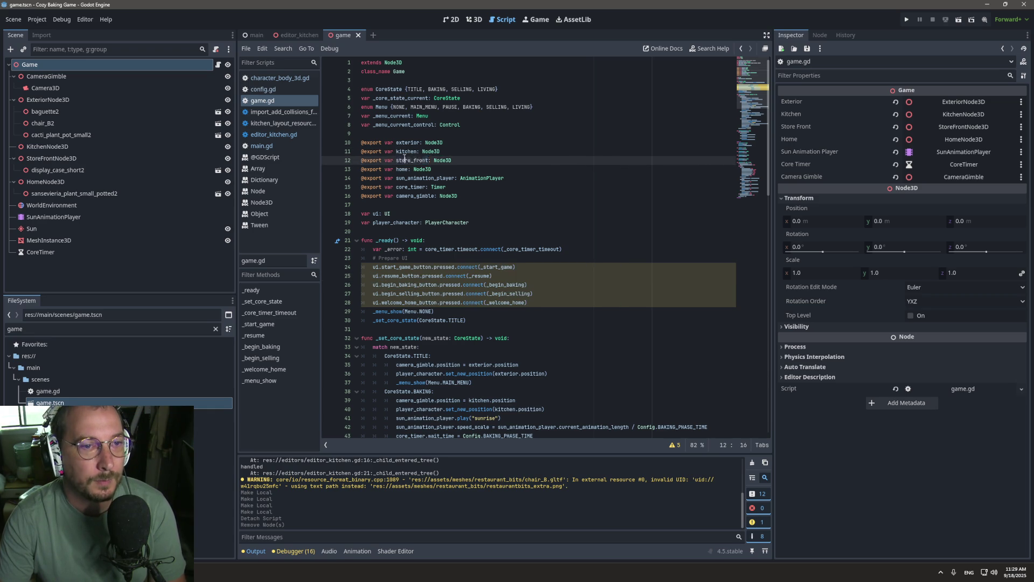
{"action": "double_click", "coordinate": [406, 151]}
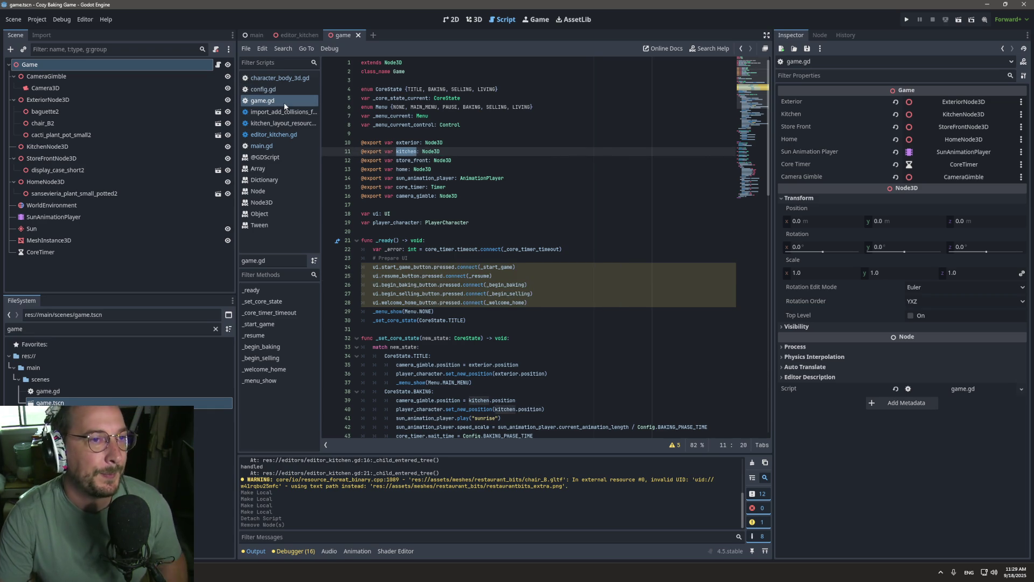
{"action": "left_click", "coordinate": [273, 146]}
{"action": "left_click", "coordinate": [696, 284]}
Write a loop over kitchen_layout.data whose body calls game.kitchen.add_child().
{"action": "key", "text": "Return"}
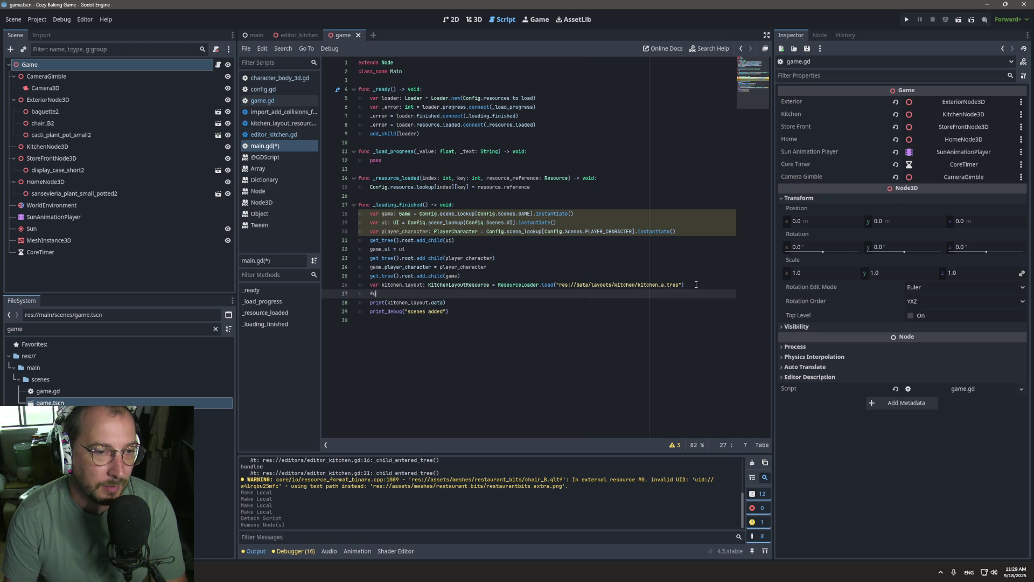
{"action": "type", "text": "for kitc"}
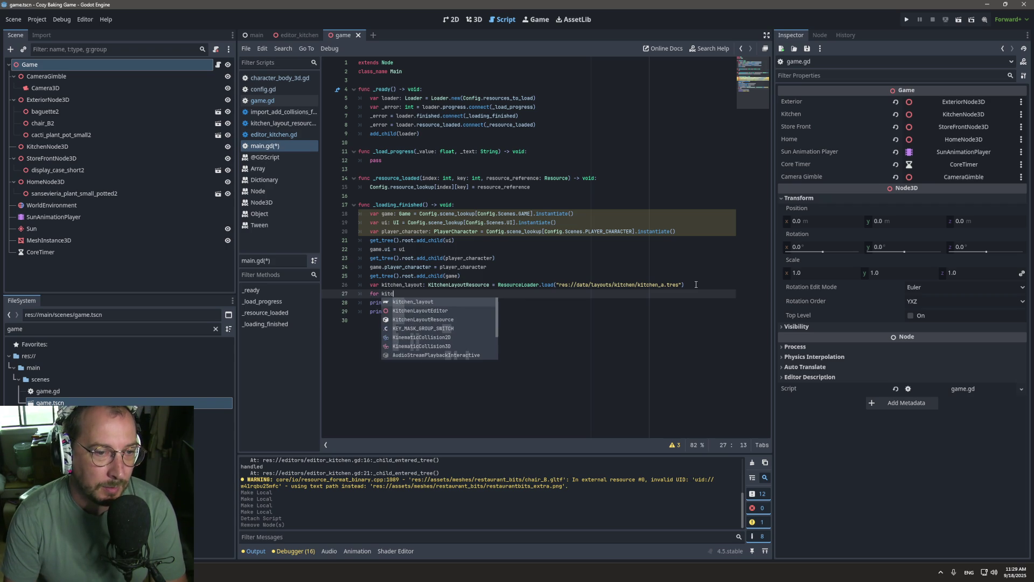
{"action": "key", "text": "Return"}
{"action": "key", "text": "ctrl+Left"}
{"action": "type", "text": "data: Dictionary in"}
{"action": "key", "text": "End"}
{"action": "type", "text": ".data:"}
{"action": "key", "text": "Return"}
{"action": "type", "text": "game.kitchen"}
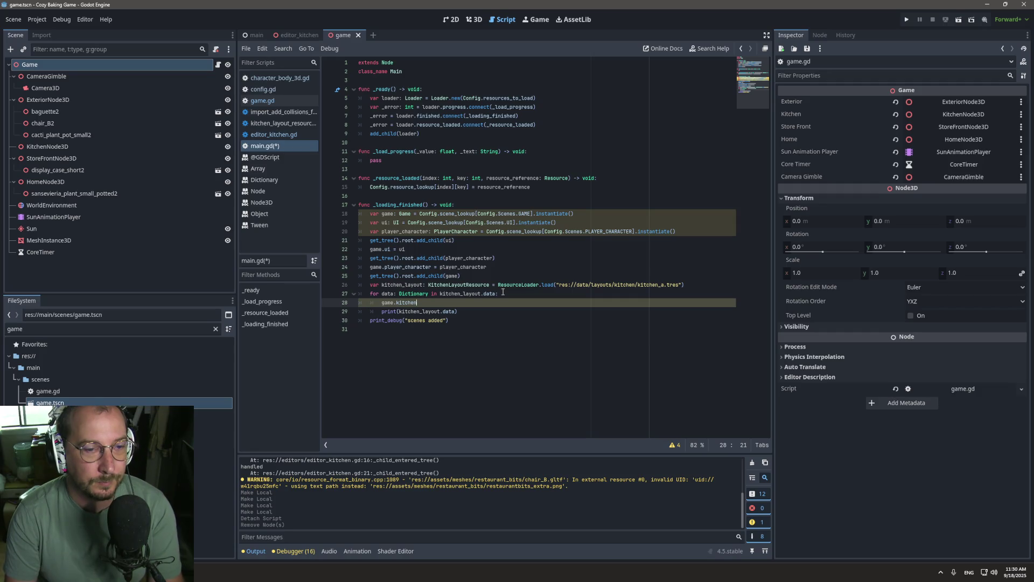
{"action": "type", "text": ".add"}
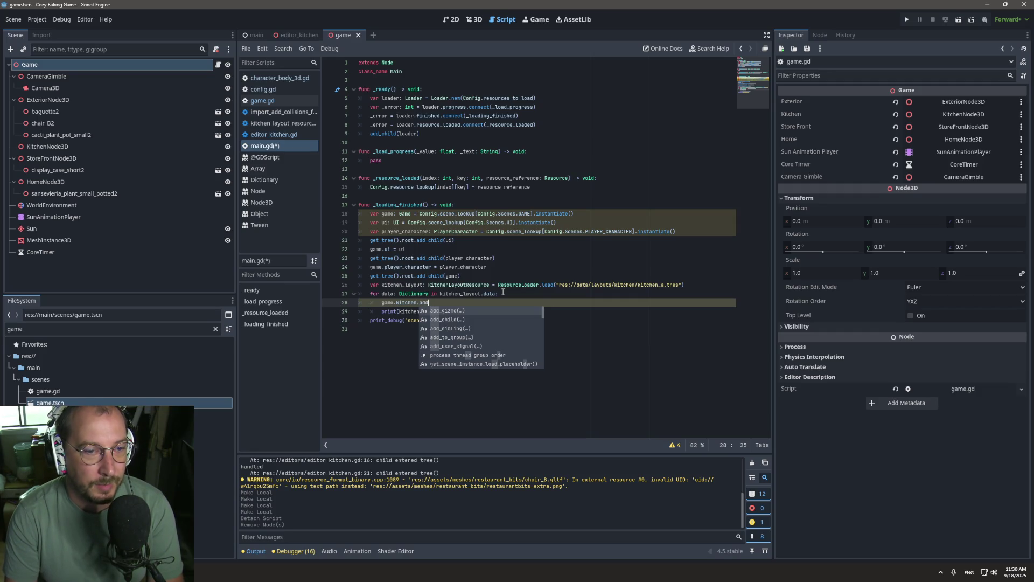
{"action": "key", "text": "Down"}
{"action": "key", "text": "Return"}
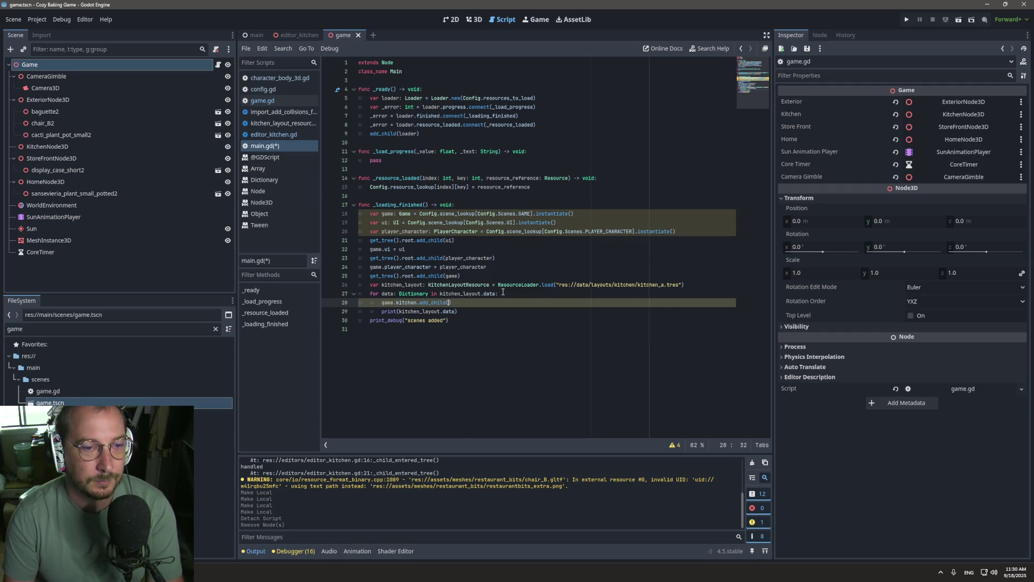
Add data.key and data.position lines at the top of the loop and save main.gd.
{"action": "key", "text": "Up"}
{"action": "key", "text": "Home"}
{"action": "key", "text": "ctrl+Right"}
{"action": "key", "text": "ctrl+Right"}
{"action": "key", "text": "ctrl+shift+Left"}
{"action": "left_click", "coordinate": [523, 298]}
{"action": "key", "text": "Return"}
{"action": "type", "text": "data."}
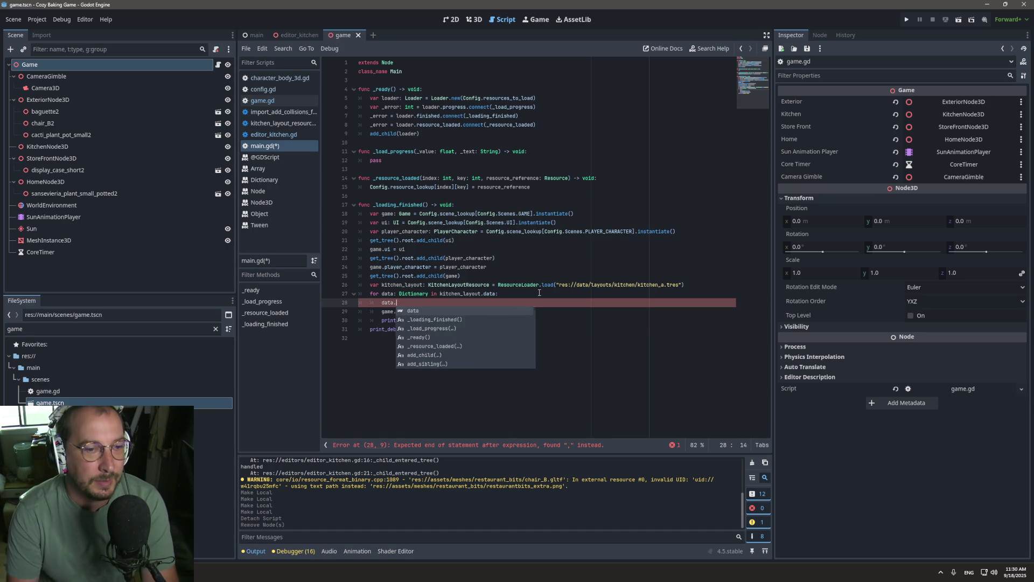
{"action": "type", "text": "key"}
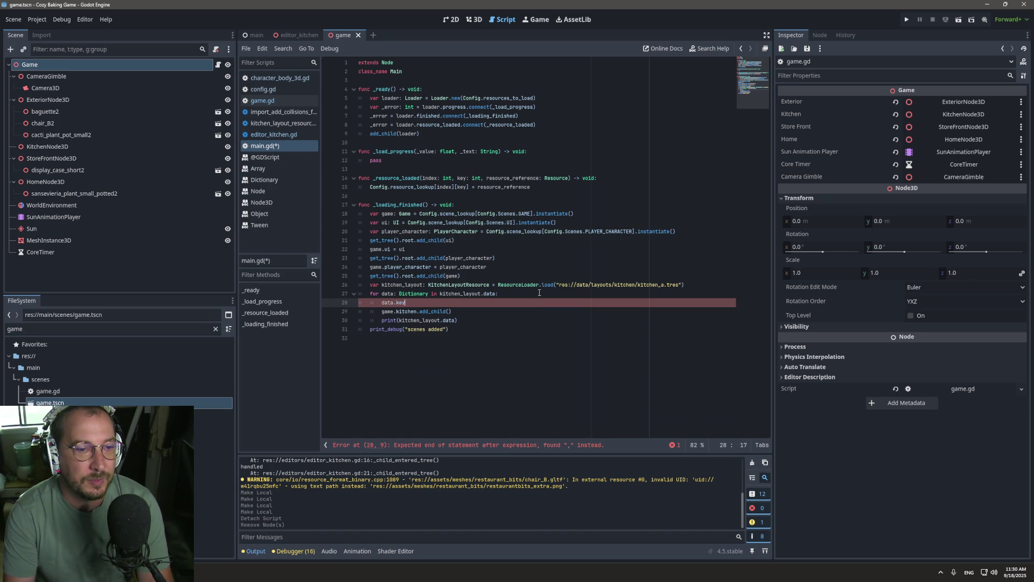
{"action": "type", "text": "s()"}
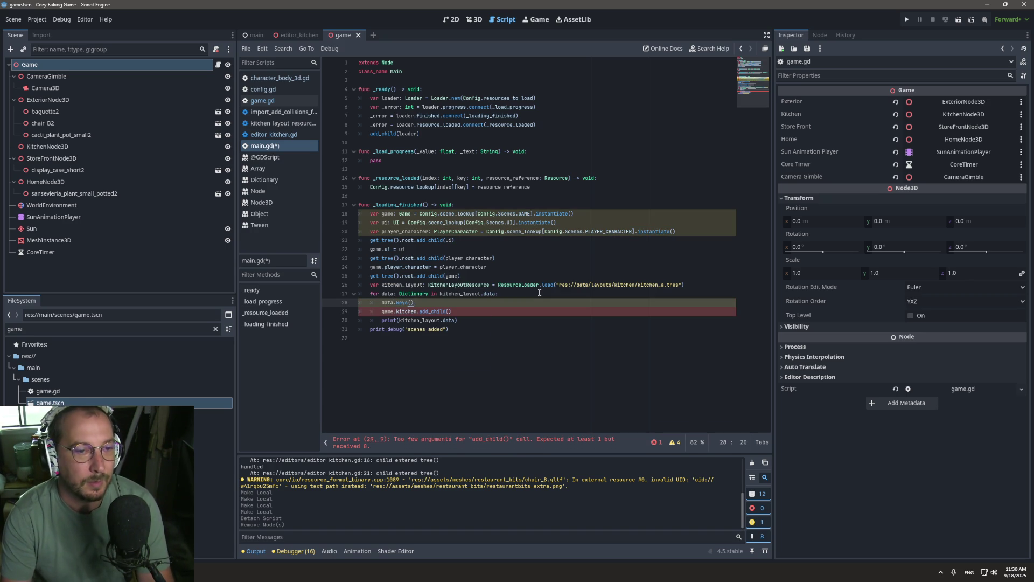
{"action": "key", "text": "BackSpace"}
{"action": "key", "text": "BackSpace"}
{"action": "key", "text": "BackSpace"}
{"action": "key", "text": "Return"}
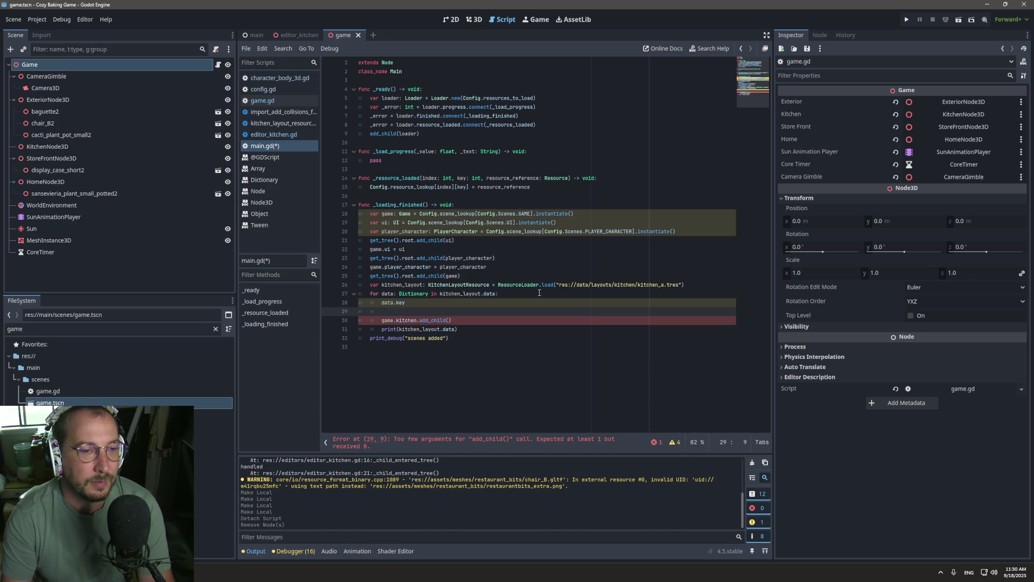
{"action": "type", "text": "data.position"}
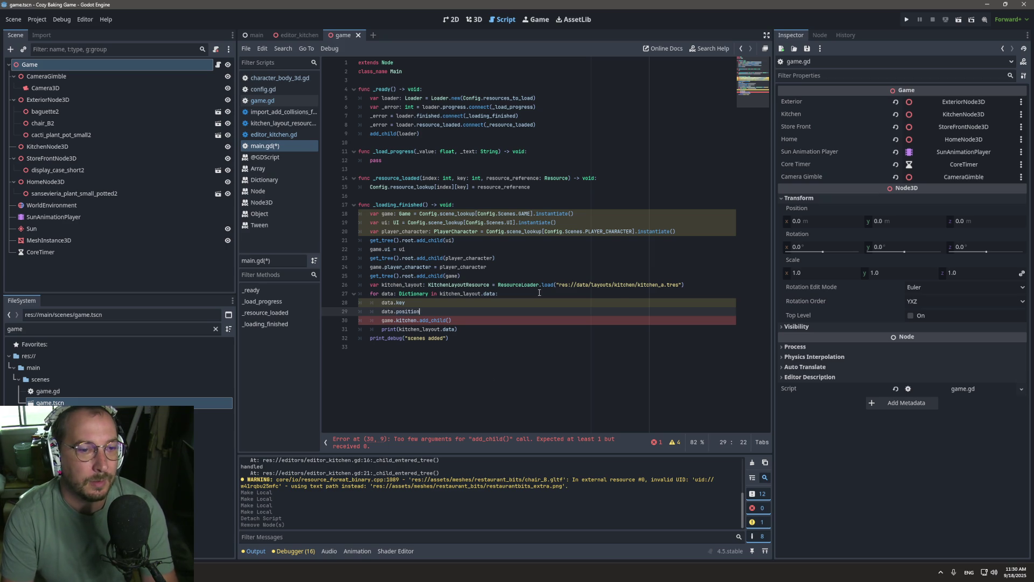
{"action": "key", "text": "ctrl+s"}
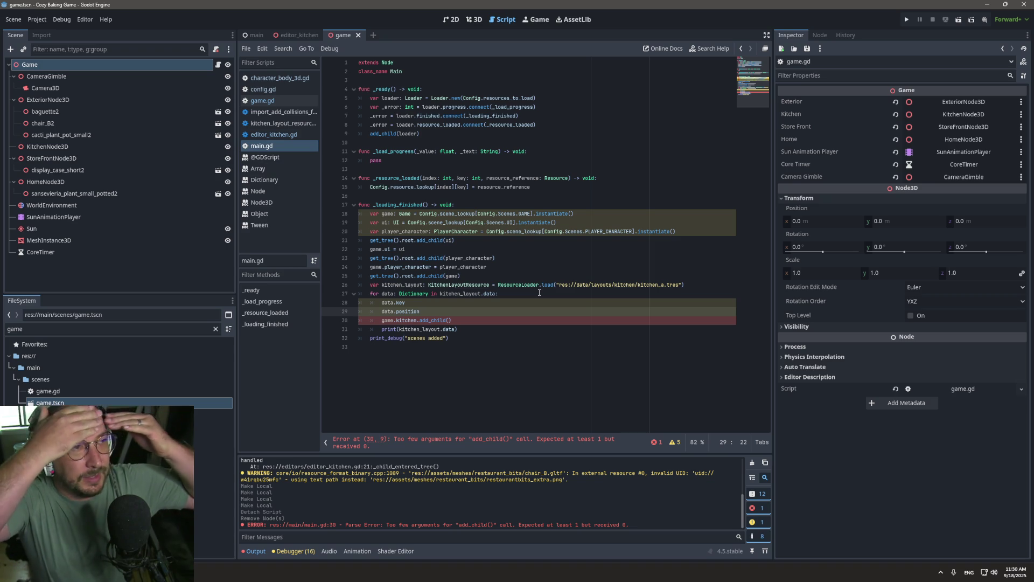
{"action": "double_click", "coordinate": [388, 330]}
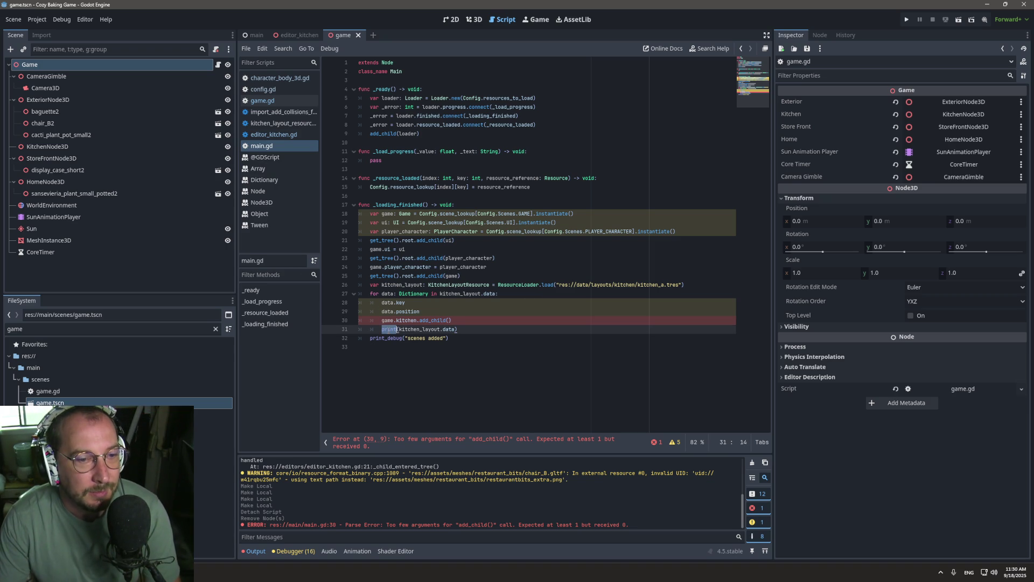
{"action": "left_click", "coordinate": [380, 329]}
{"action": "double_click", "coordinate": [440, 311]}
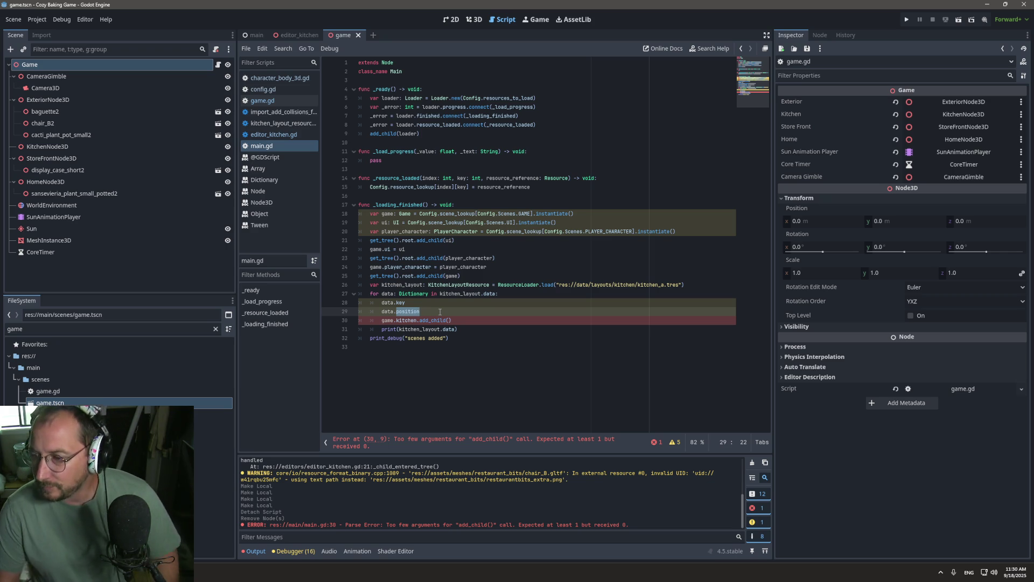
{"action": "left_click", "coordinate": [413, 306]}
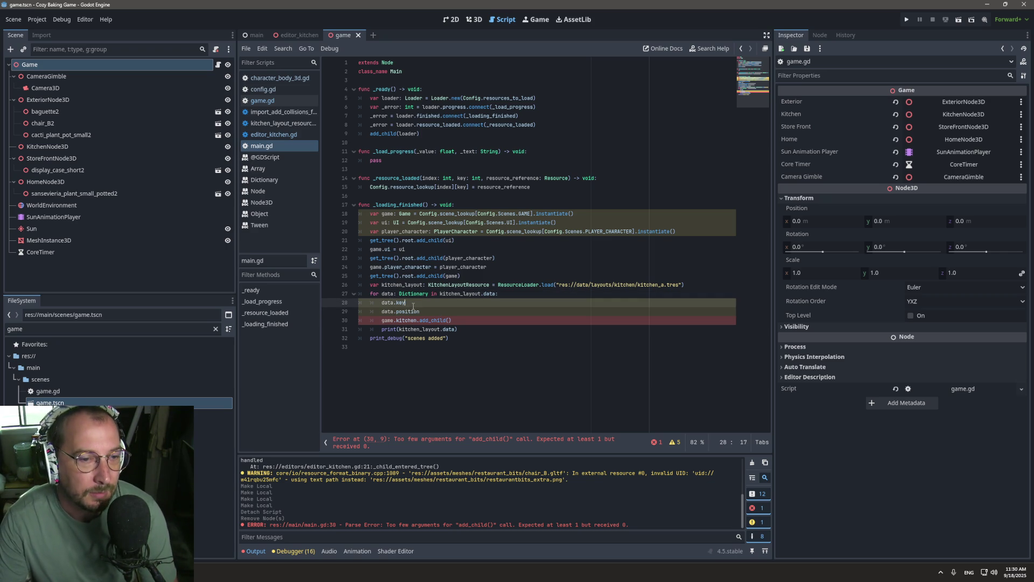
{"action": "left_click_drag", "start_coordinate": [407, 302], "coordinate": [379, 306]}
{"action": "left_click", "coordinate": [430, 295]}
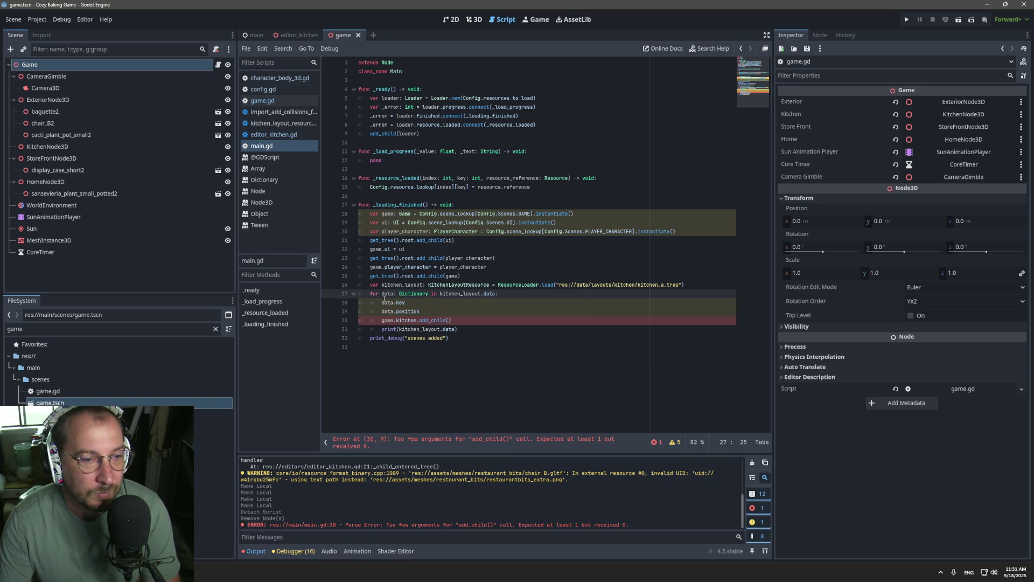
{"action": "key", "text": "Down"}
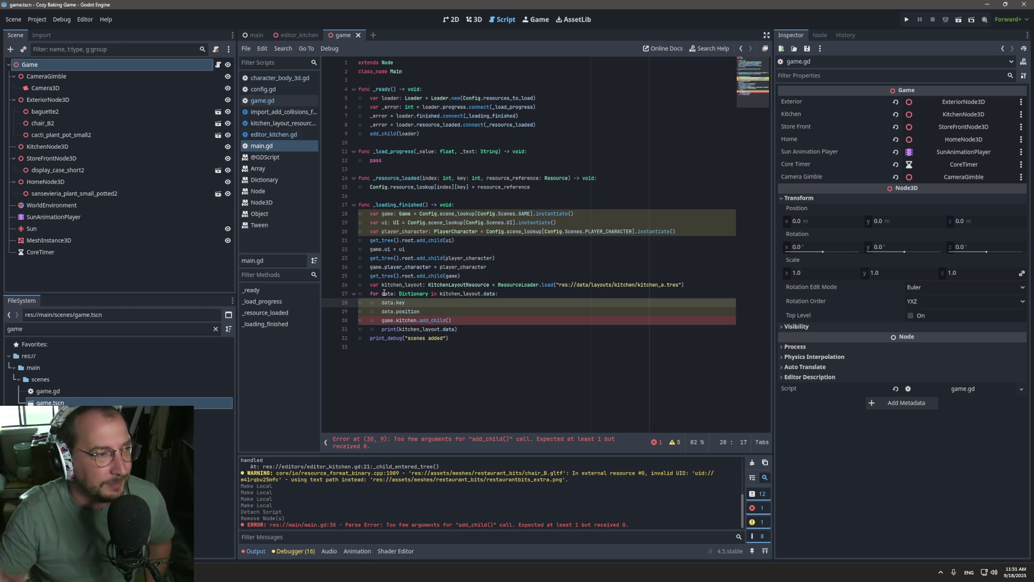
{"action": "left_click", "coordinate": [421, 311]}
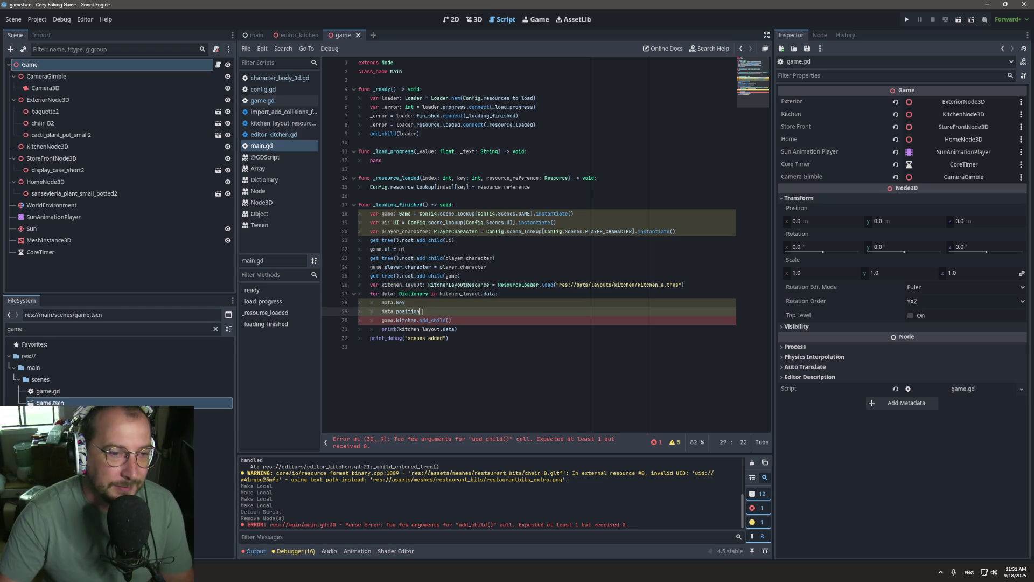
{"action": "left_click_drag", "start_coordinate": [382, 303], "coordinate": [408, 302]}
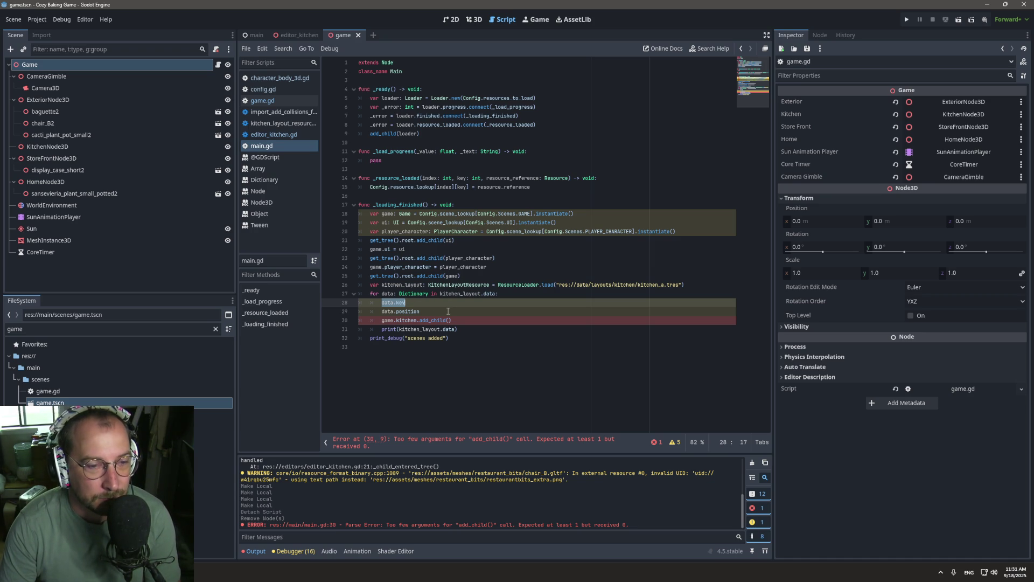
{"action": "key", "text": "Left"}
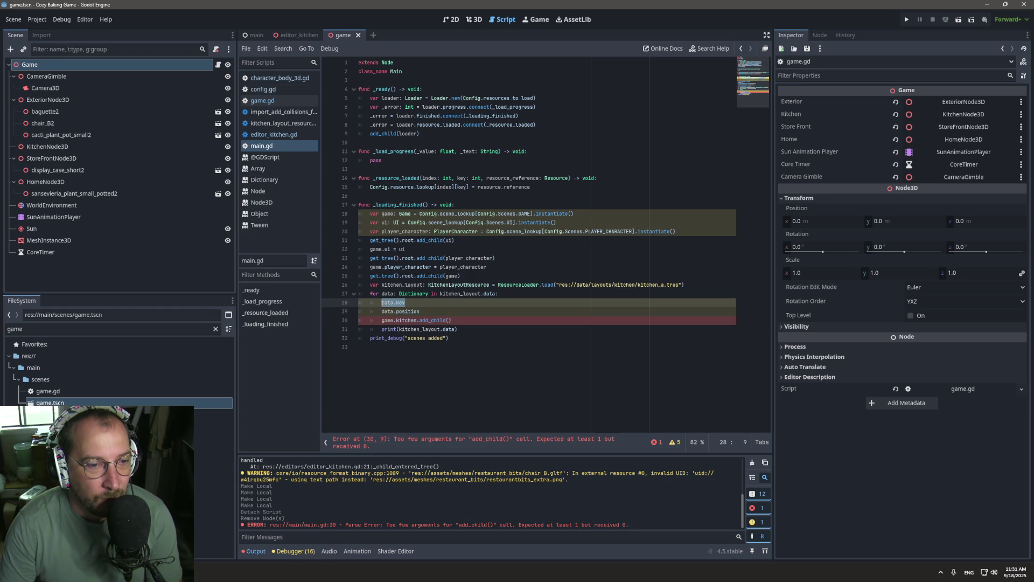
{"action": "left_click", "coordinate": [532, 294]}
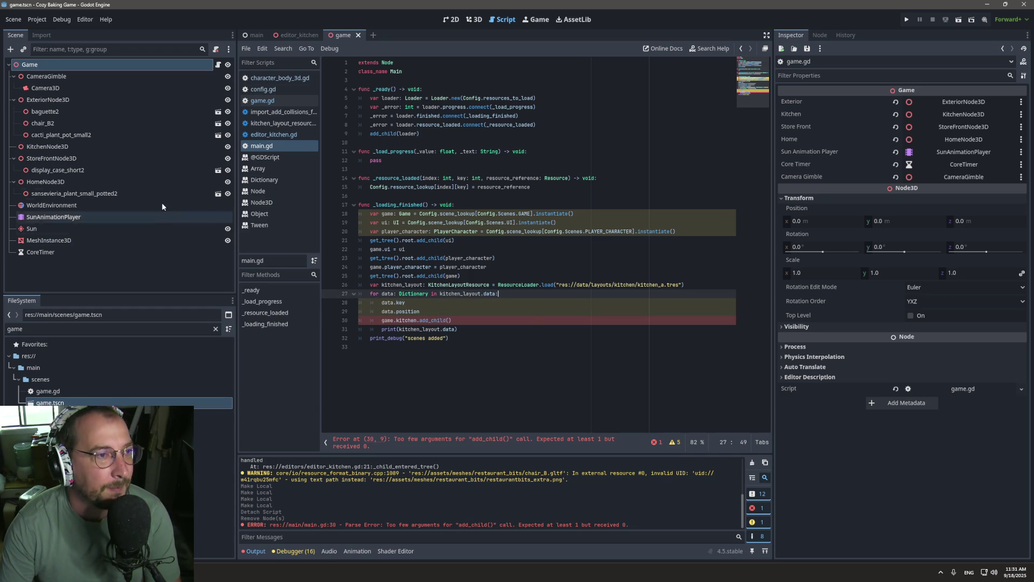
{"action": "left_click", "coordinate": [276, 88]}
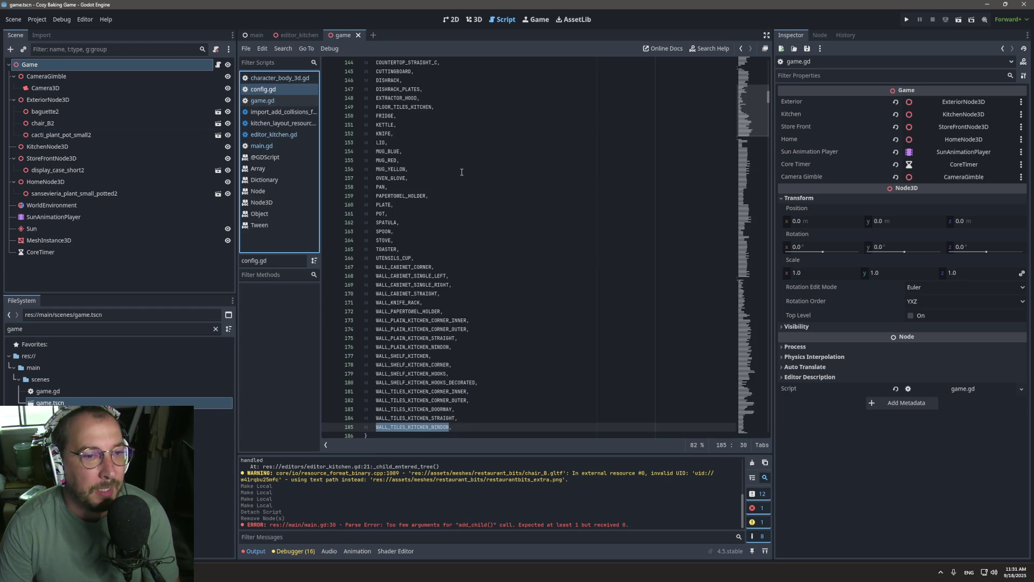
{"action": "scroll", "coordinate": [474, 178], "scroll_direction": "down", "scroll_amount": 7}
{"action": "scroll", "coordinate": [502, 184], "scroll_direction": "down", "scroll_amount": 13}
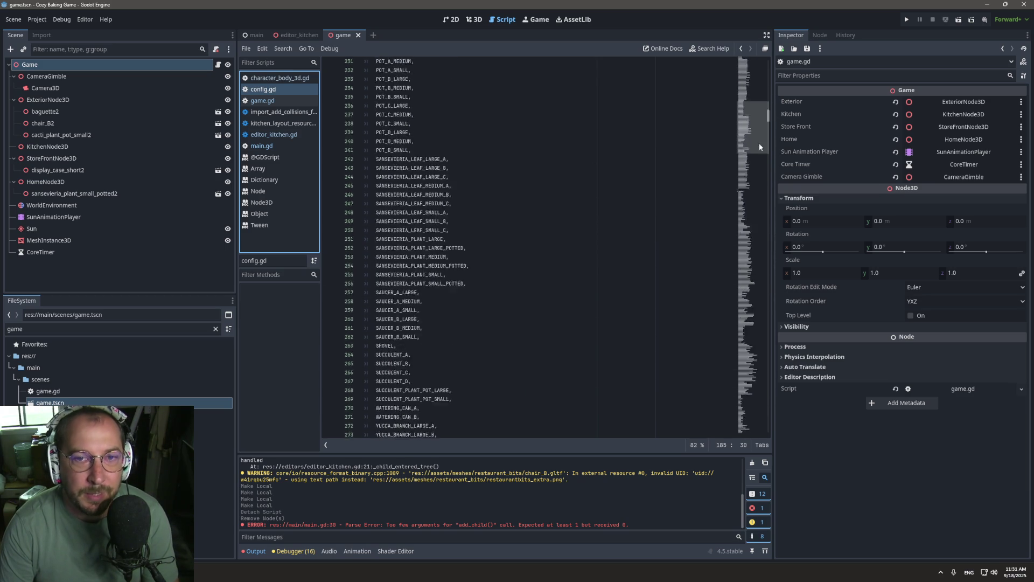
{"action": "left_click_drag", "start_coordinate": [765, 113], "coordinate": [707, 450]}
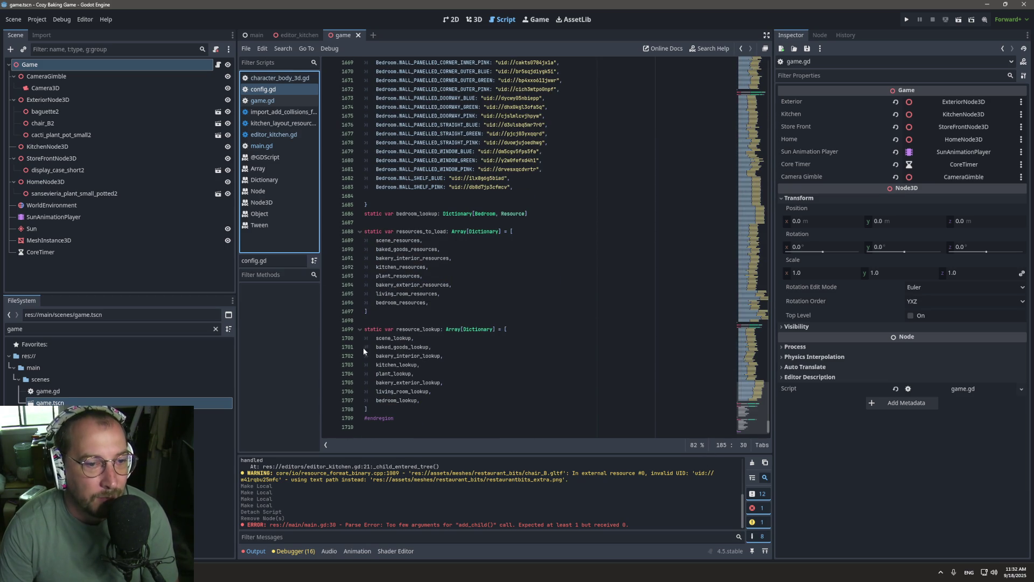
{"action": "double_click", "coordinate": [397, 365]}
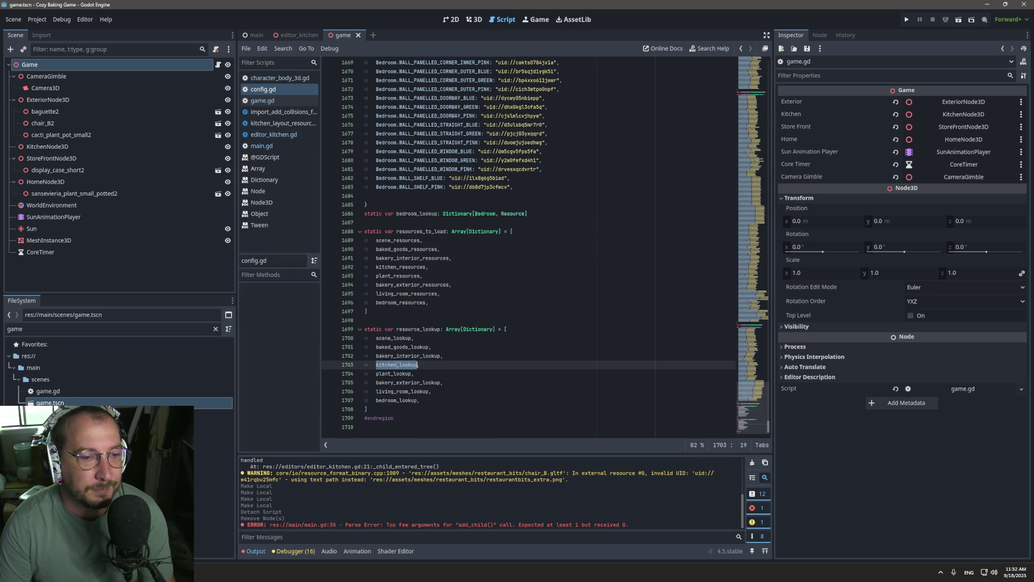
{"action": "key", "text": "alt+Left"}
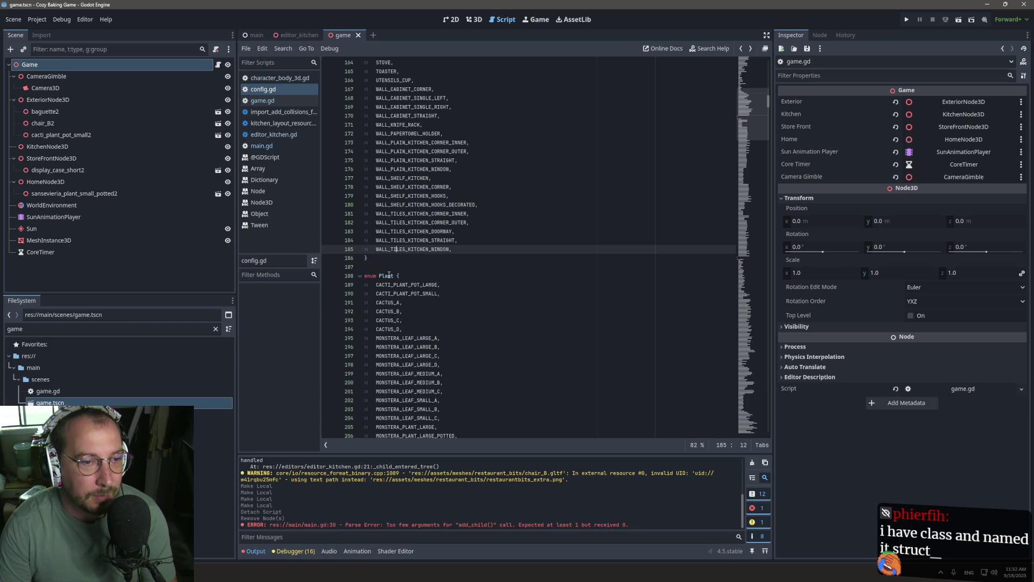
{"action": "left_click", "coordinate": [279, 146]}
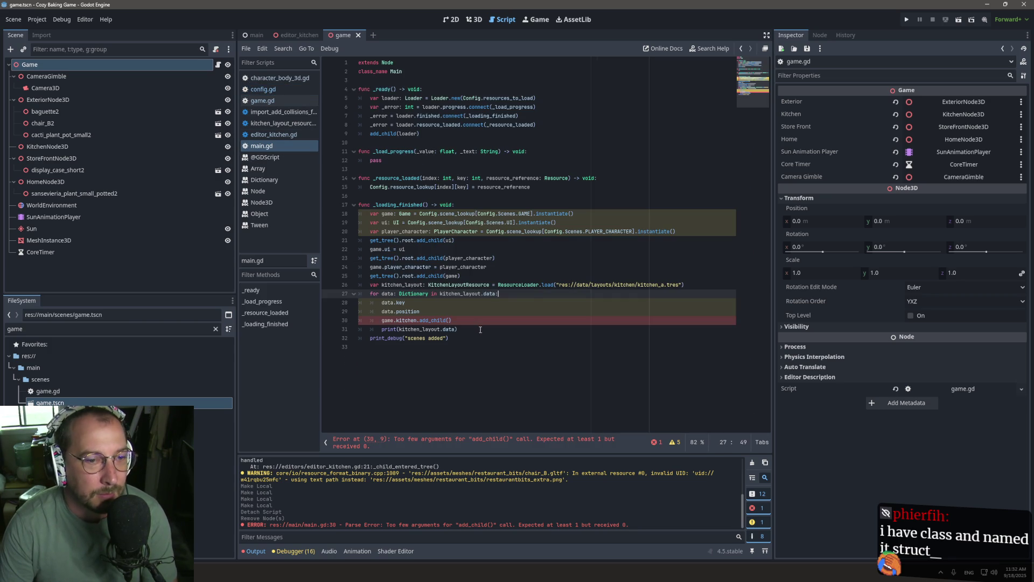
Open an empty line at the top of the loop body after checking kitchen_layout's usage.
{"action": "left_click", "coordinate": [530, 301]}
{"action": "left_click", "coordinate": [530, 297]}
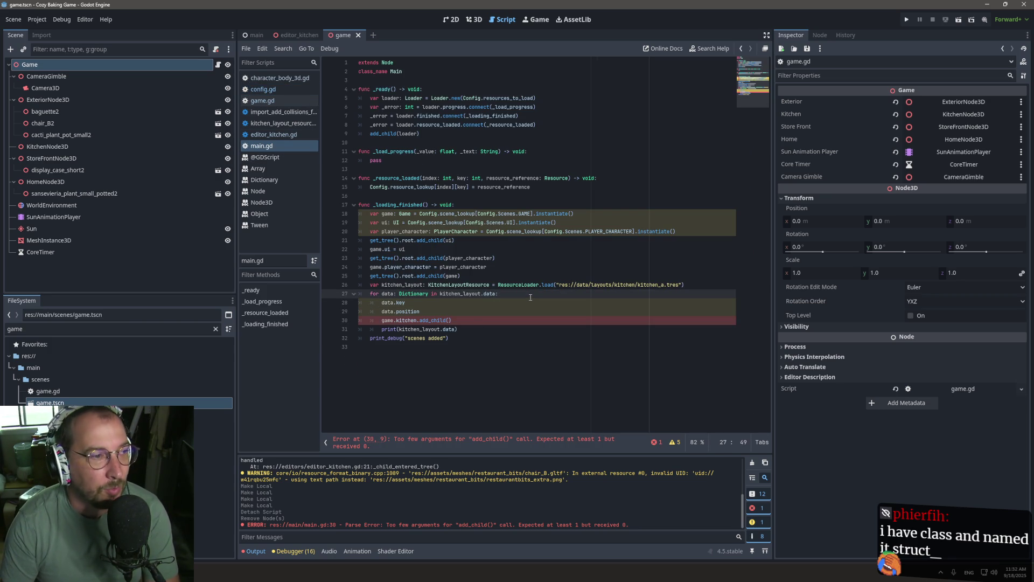
{"action": "key", "text": "Return"}
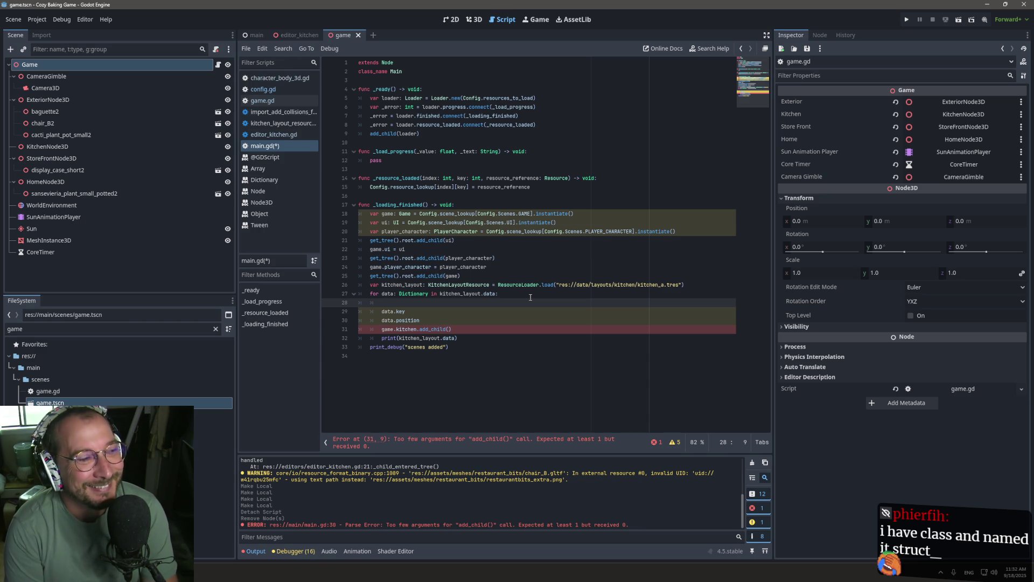
{"action": "key", "text": "Return"}
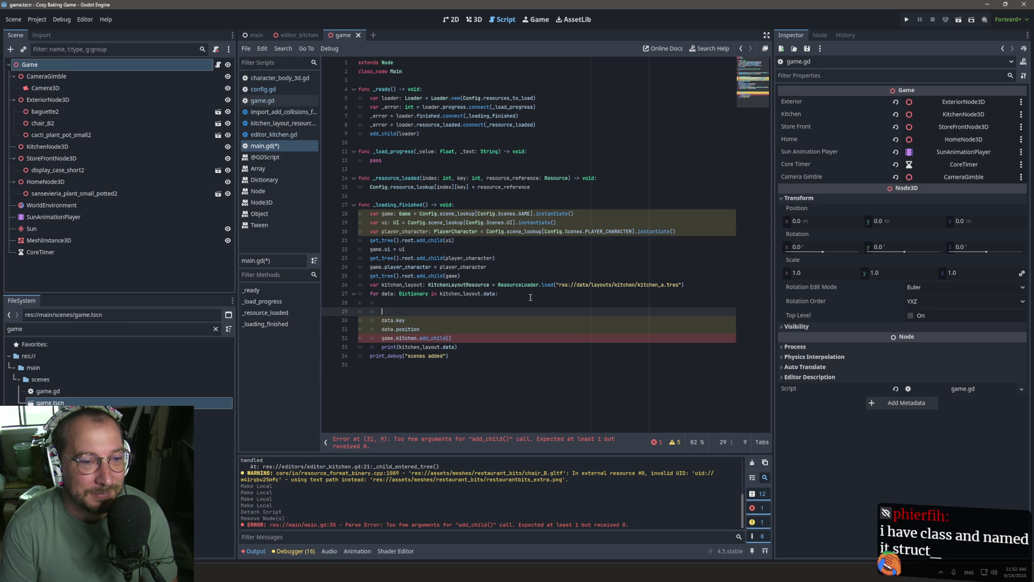
{"action": "key", "text": "ctrl+z"}
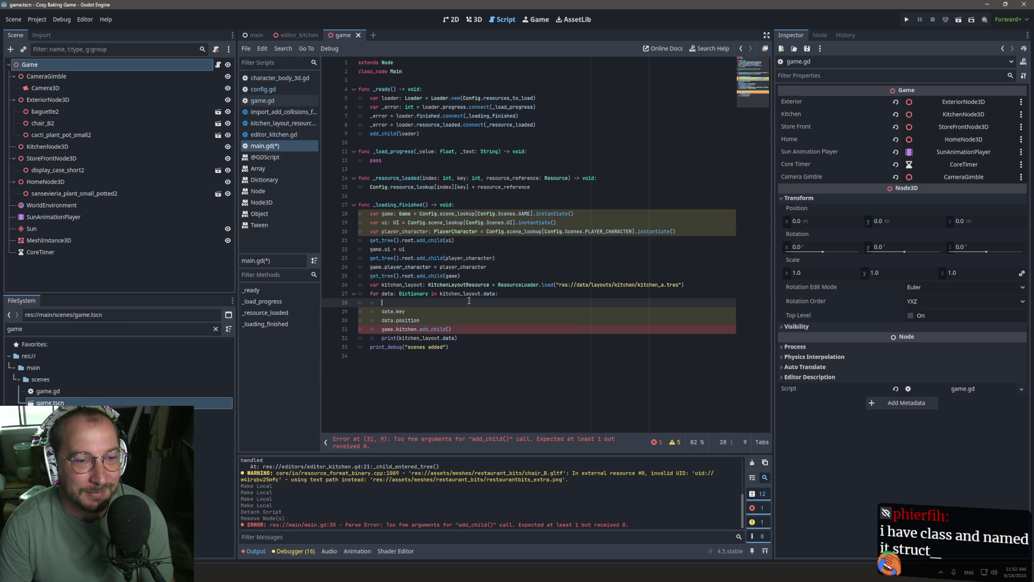
{"action": "left_click", "coordinate": [479, 293]}
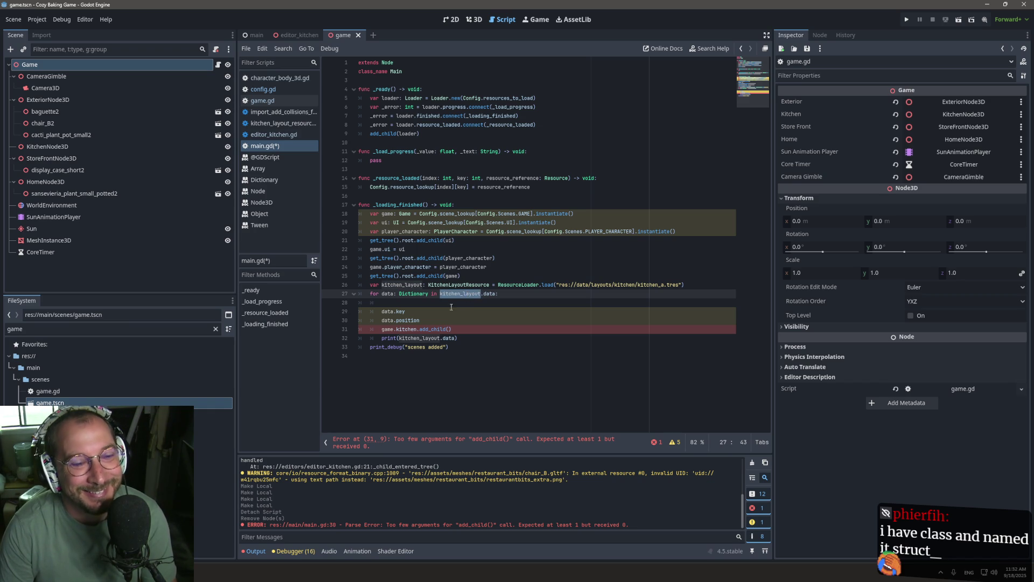
{"action": "left_click", "coordinate": [444, 301]}
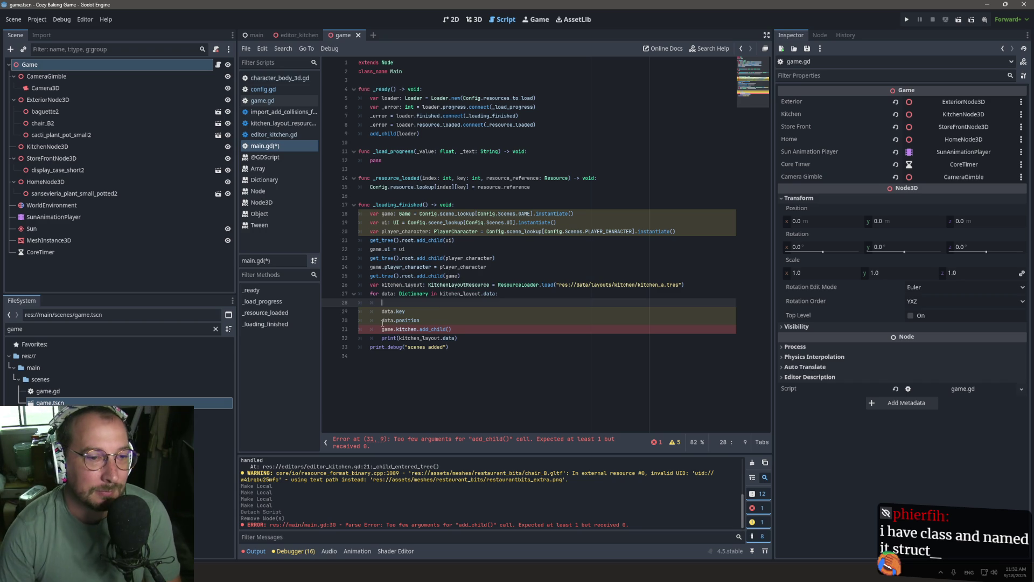
{"action": "double_click", "coordinate": [385, 294]}
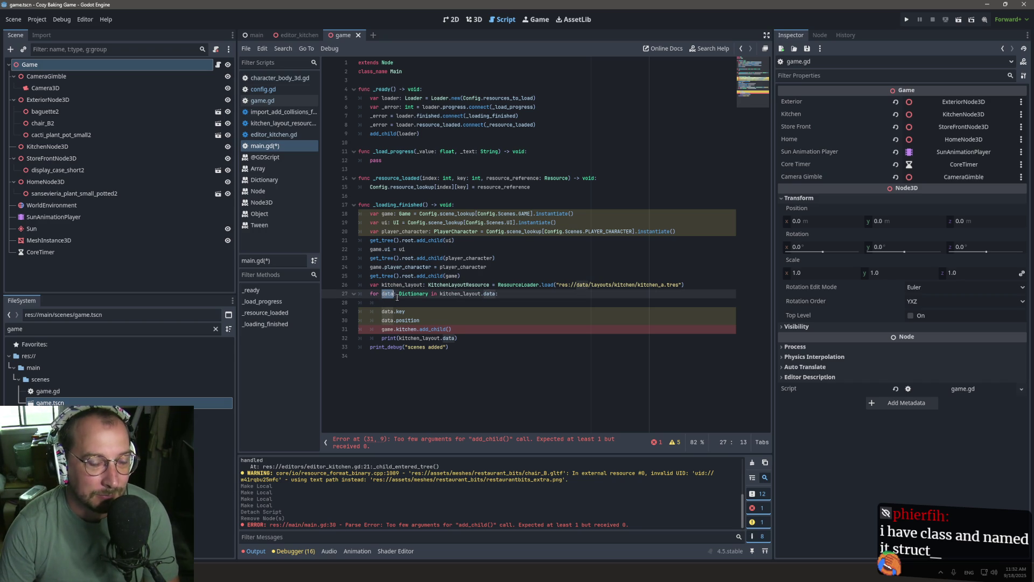
{"action": "left_click", "coordinate": [445, 302]}
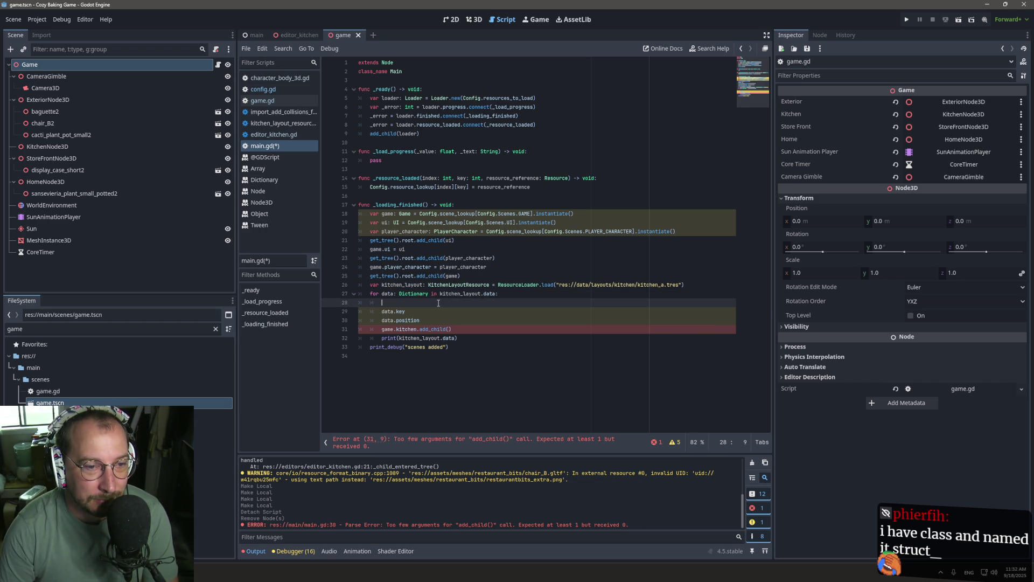
Write Config.kitchen_lookup on line 28 and review its definition in config.gd.
{"action": "type", "text": "Config.kitchen_layout"}
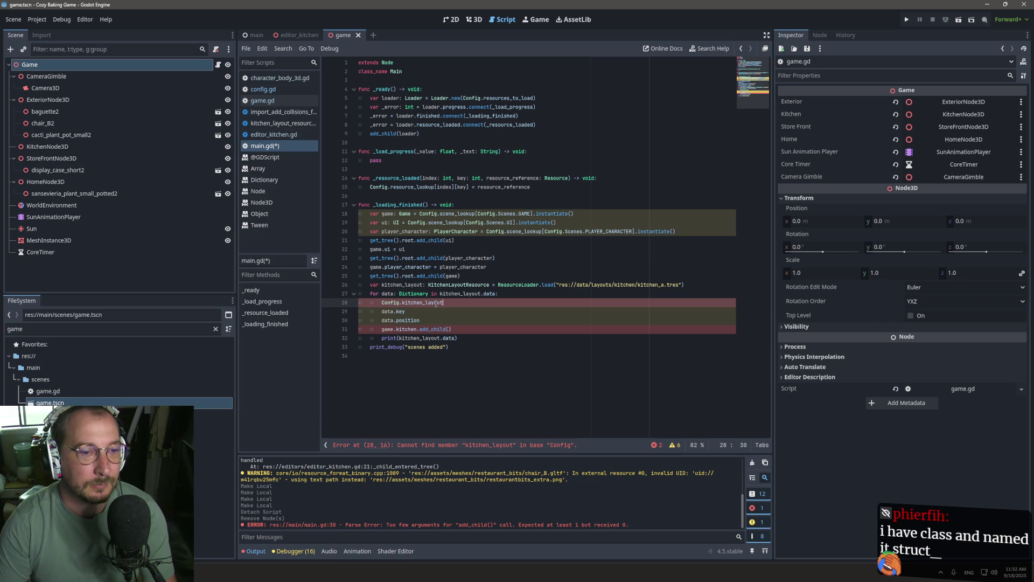
{"action": "key", "text": "BackSpace"}
{"action": "key", "text": "BackSpace"}
{"action": "key", "text": "BackSpace"}
{"action": "key", "text": "BackSpace"}
{"action": "key", "text": "BackSpace"}
{"action": "type", "text": "o"}
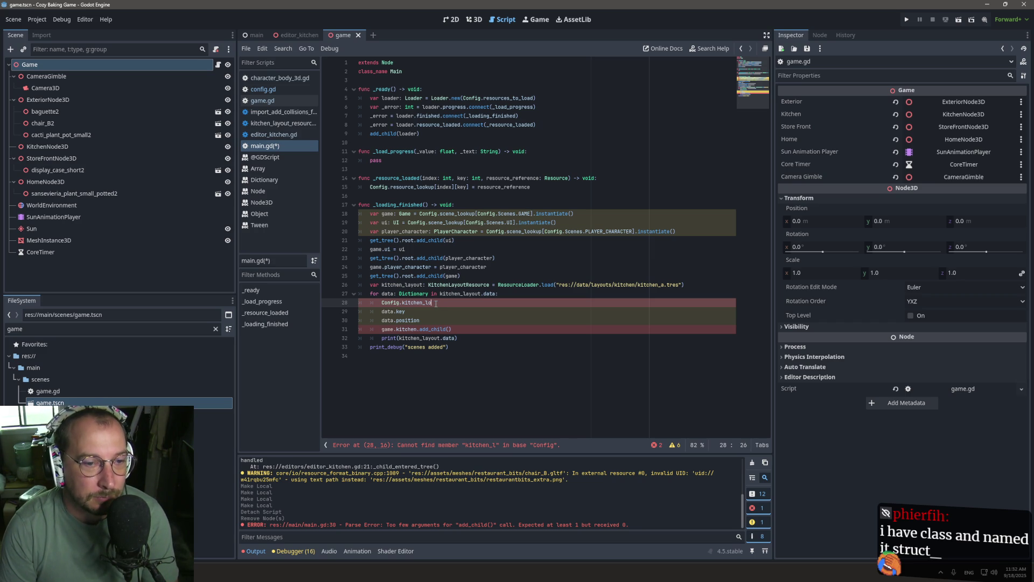
{"action": "type", "text": "kup"}
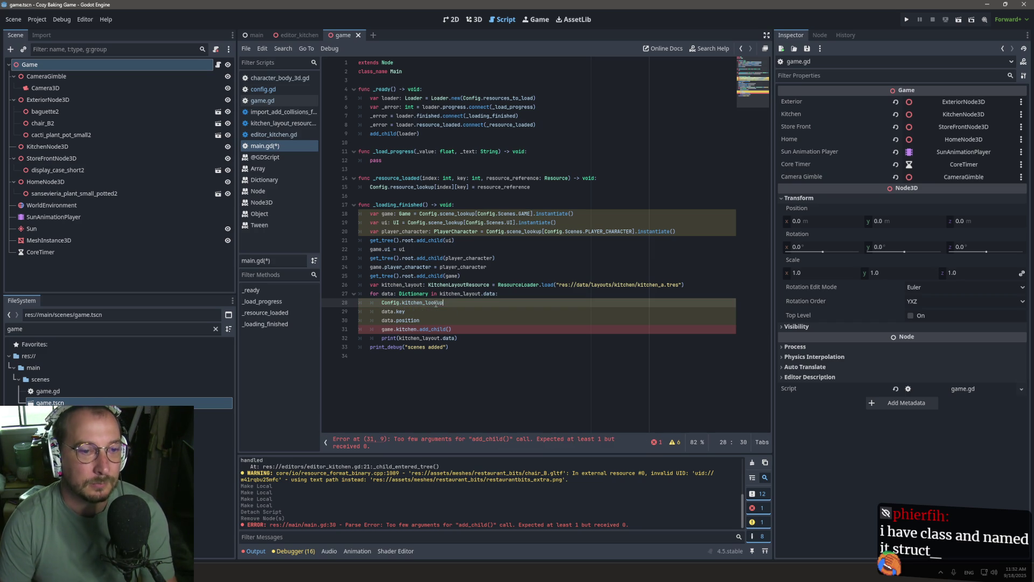
{"action": "left_click", "coordinate": [427, 303]}
{"action": "left_click", "coordinate": [426, 305], "text": "ctrl"}
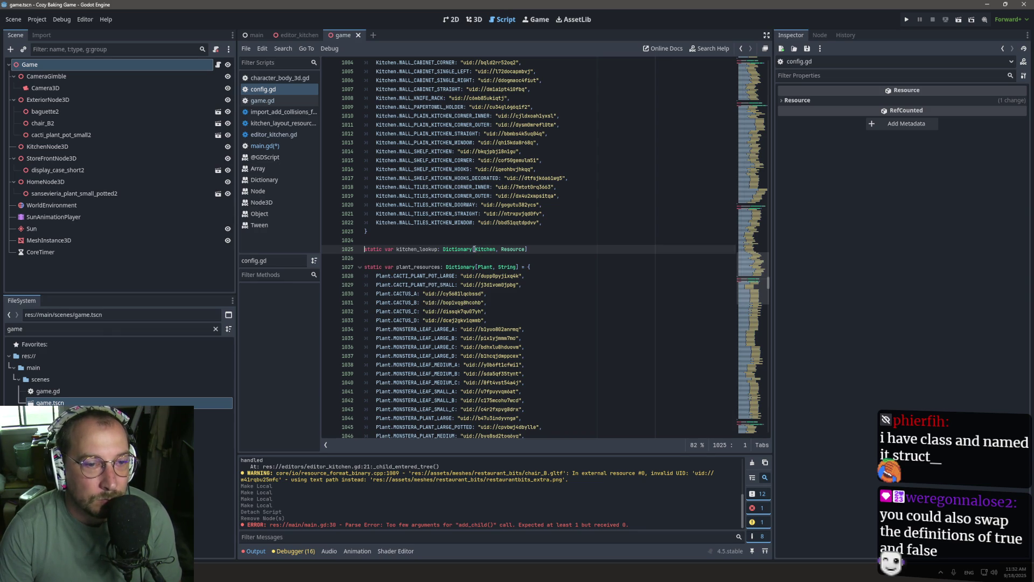
{"action": "left_click", "coordinate": [742, 58]}
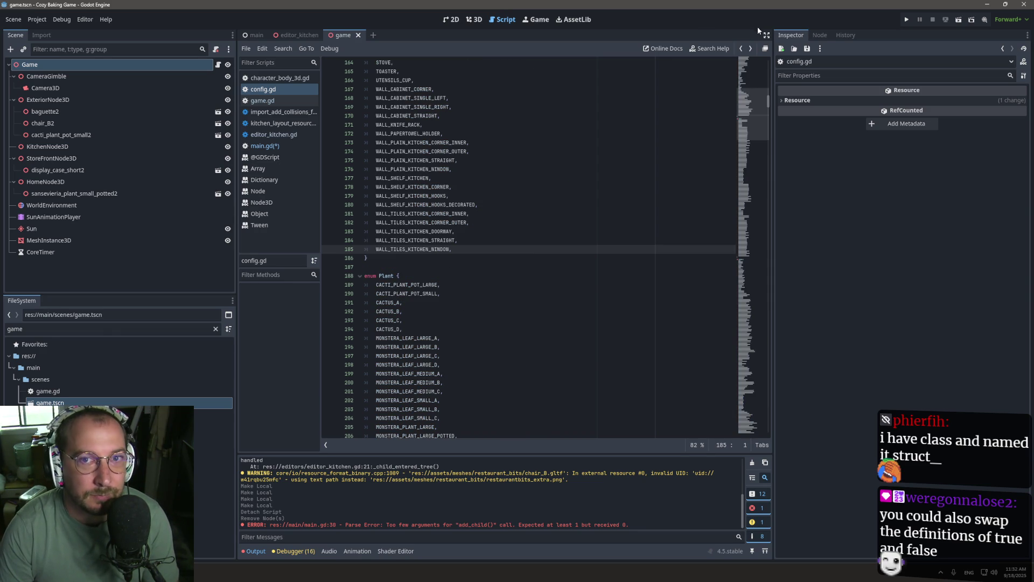
{"action": "left_click", "coordinate": [741, 49]}
{"action": "left_click", "coordinate": [742, 48]}
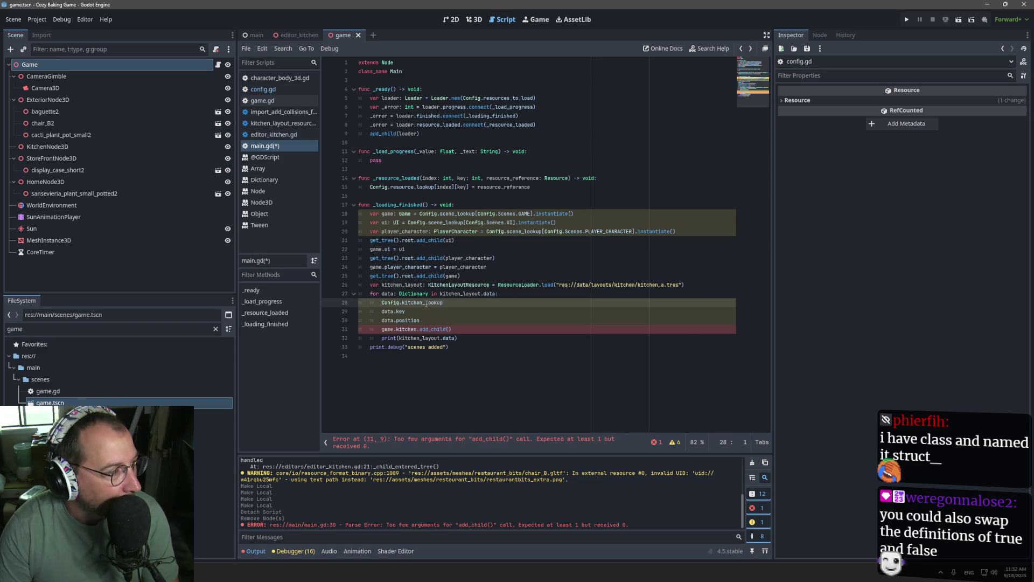
Move data.key from line 29 into brackets after Config.kitchen_lookup on line 28.
{"action": "mouse_move", "coordinate": [426, 303]}
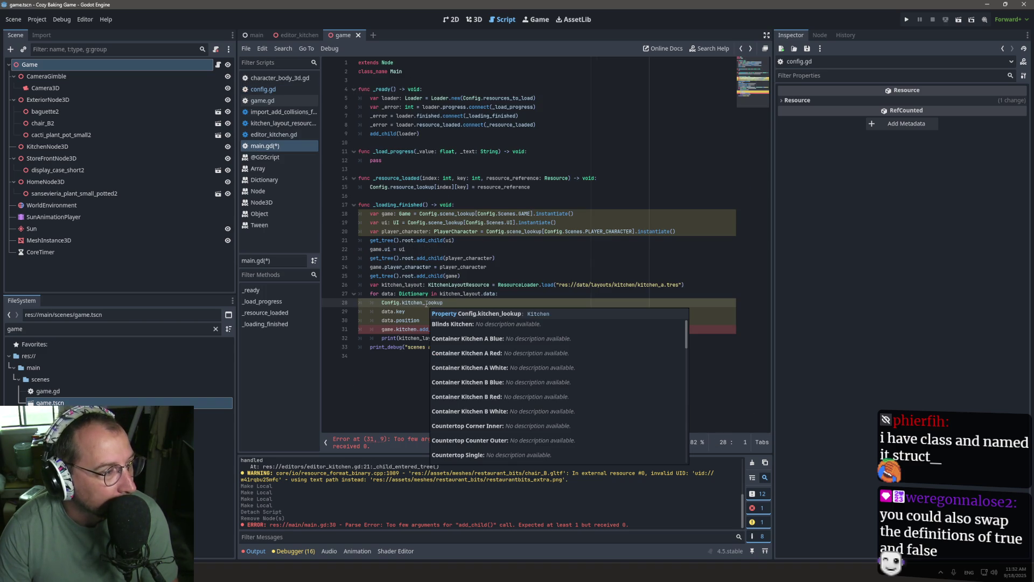
{"action": "left_click", "coordinate": [507, 302]}
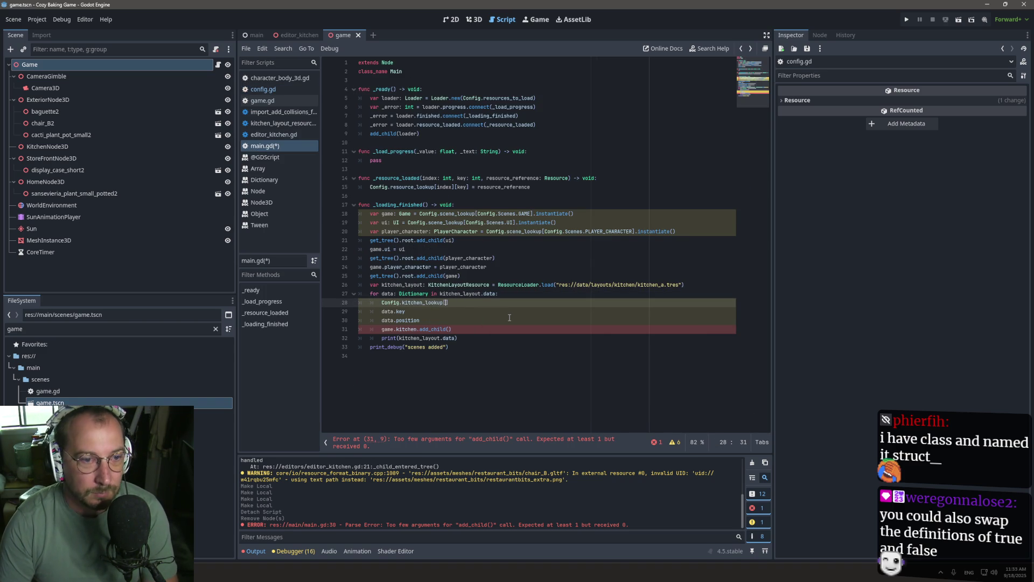
{"action": "type", "text": "["}
{"action": "left_click_drag", "start_coordinate": [498, 314], "coordinate": [381, 312]}
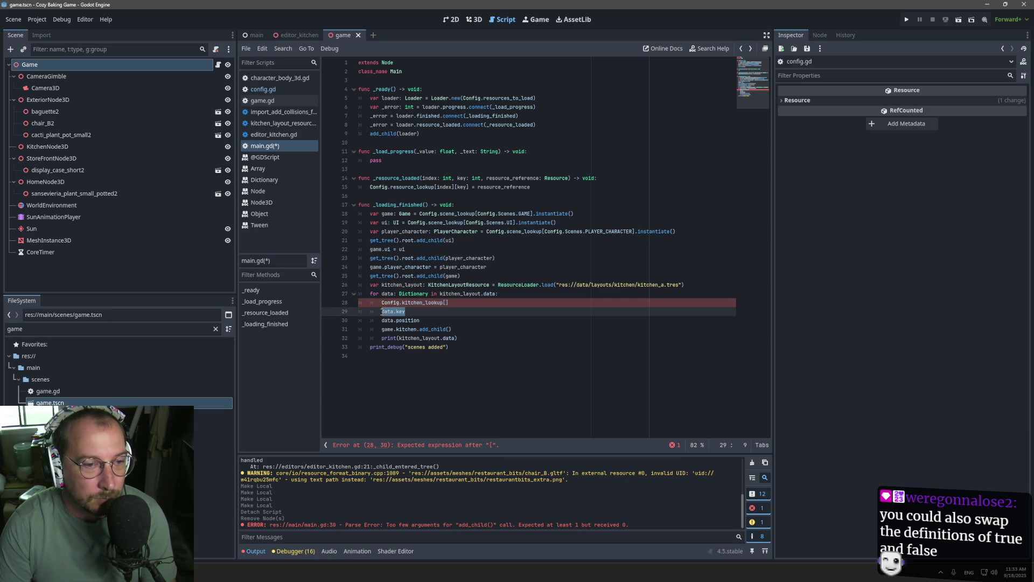
{"action": "key", "text": "ctrl+x"}
{"action": "left_click", "coordinate": [443, 302]}
{"action": "key", "text": "ctrl+v"}
Append .instantiate() to line 28, save, and begin a var resource: Resource = declaration.
{"action": "left_click_drag", "start_coordinate": [381, 302], "coordinate": [473, 302]}
{"action": "key", "text": "BackSpace"}
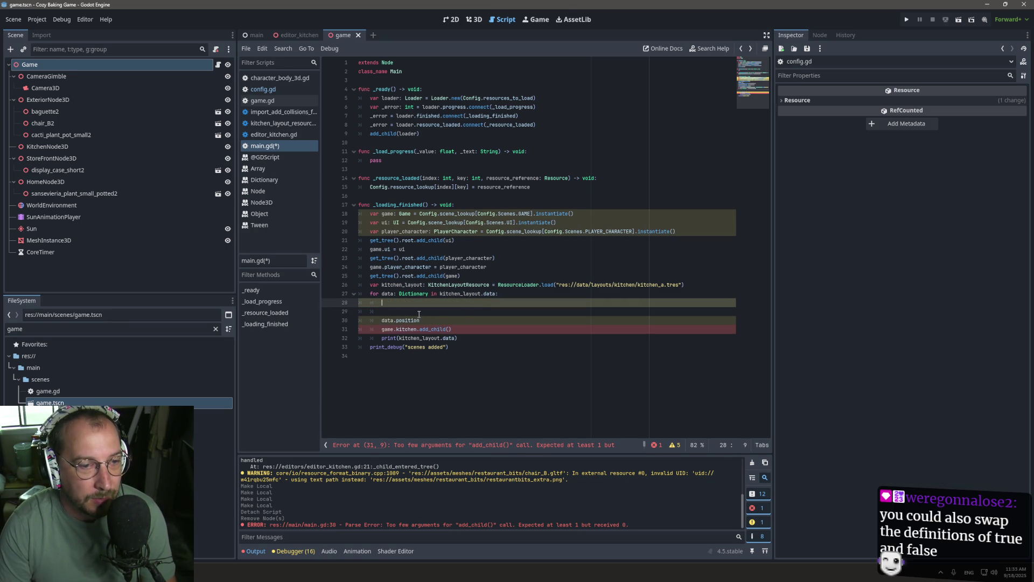
{"action": "key", "text": "ctrl+z"}
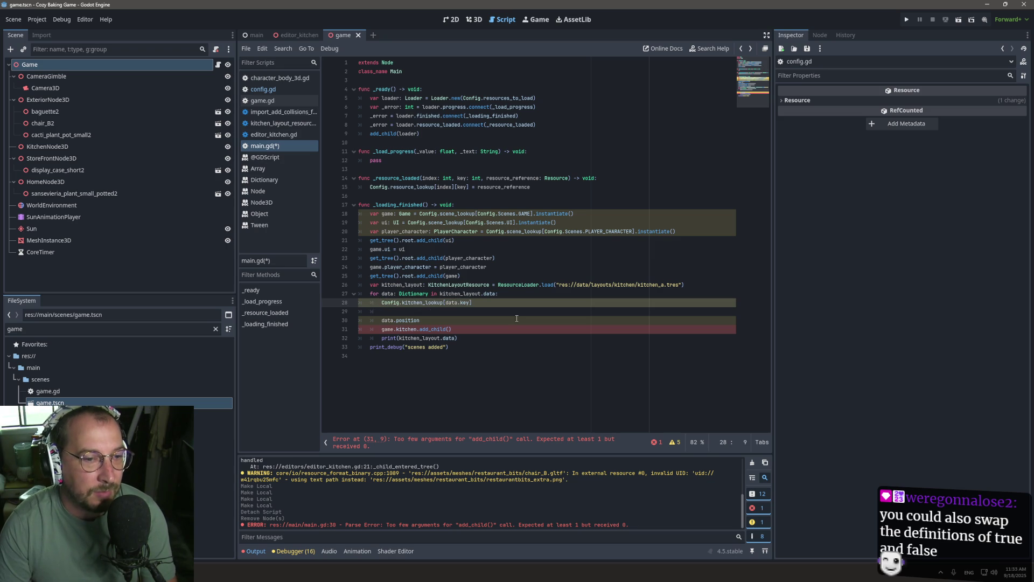
{"action": "left_click", "coordinate": [482, 302]}
{"action": "type", "text": ".inst"}
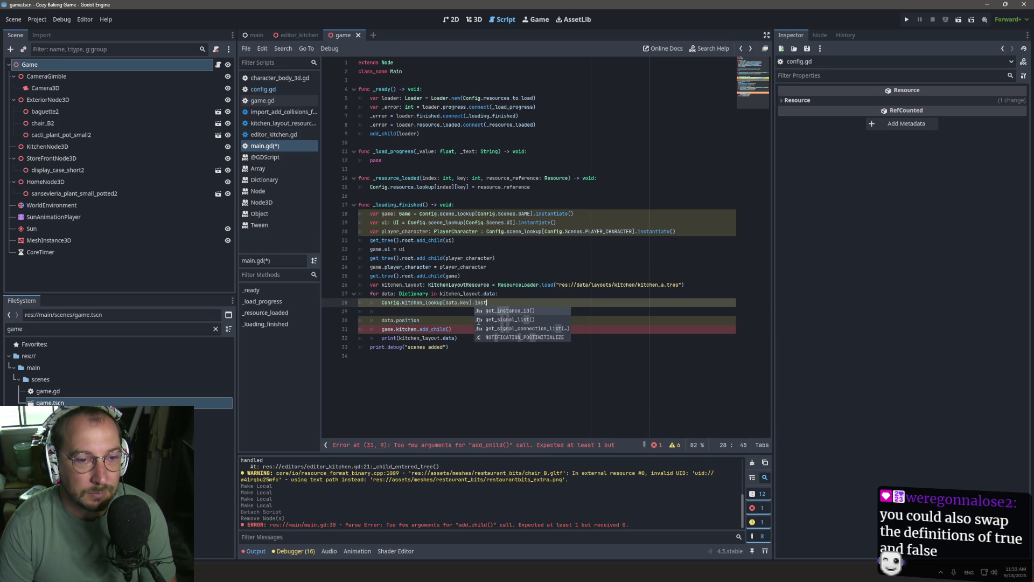
{"action": "type", "text": "antiate()"}
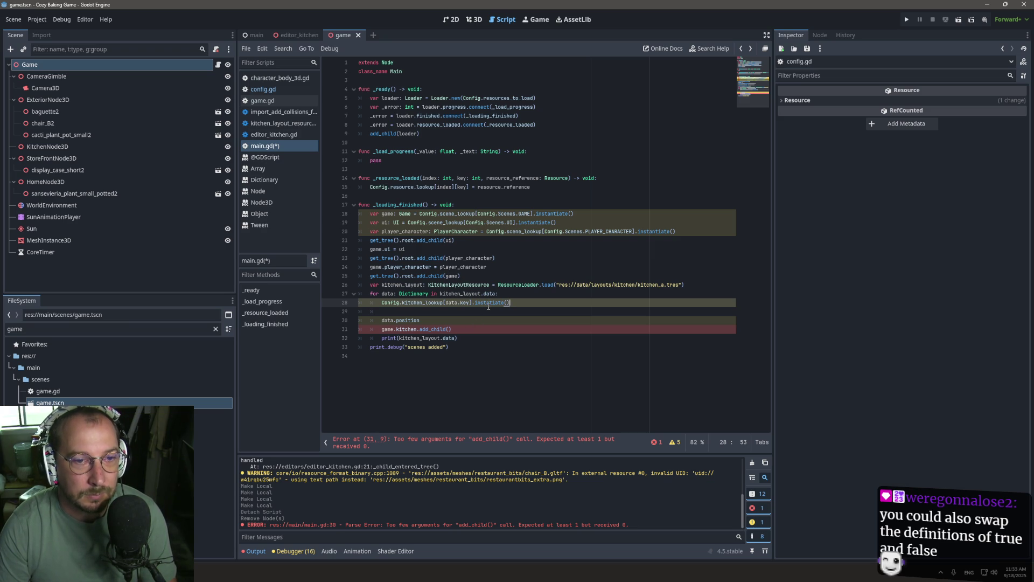
{"action": "triple_click", "coordinate": [525, 258]}
{"action": "left_click", "coordinate": [532, 227]}
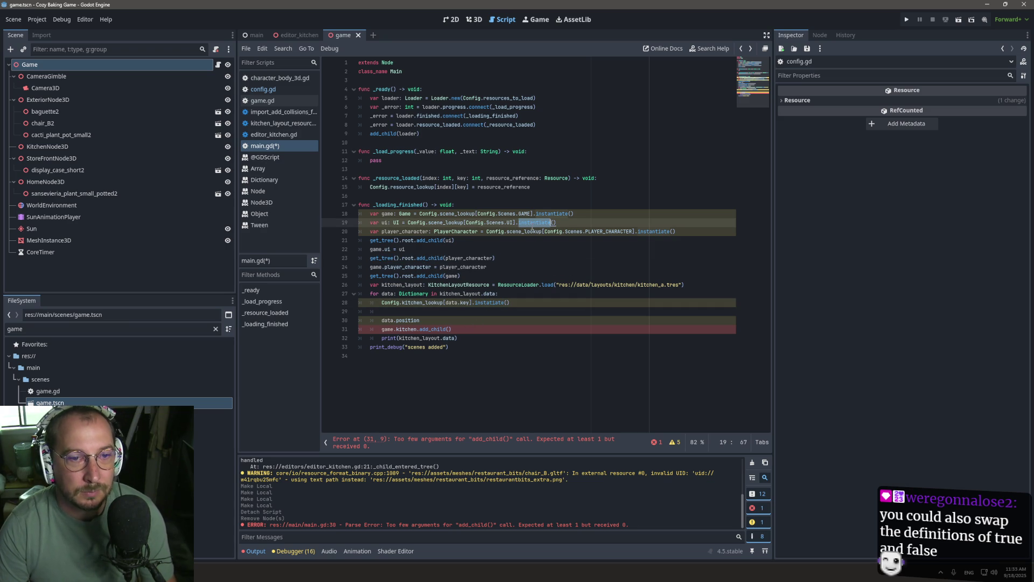
{"action": "left_click", "coordinate": [508, 302]}
{"action": "key", "text": "ctrl+s"}
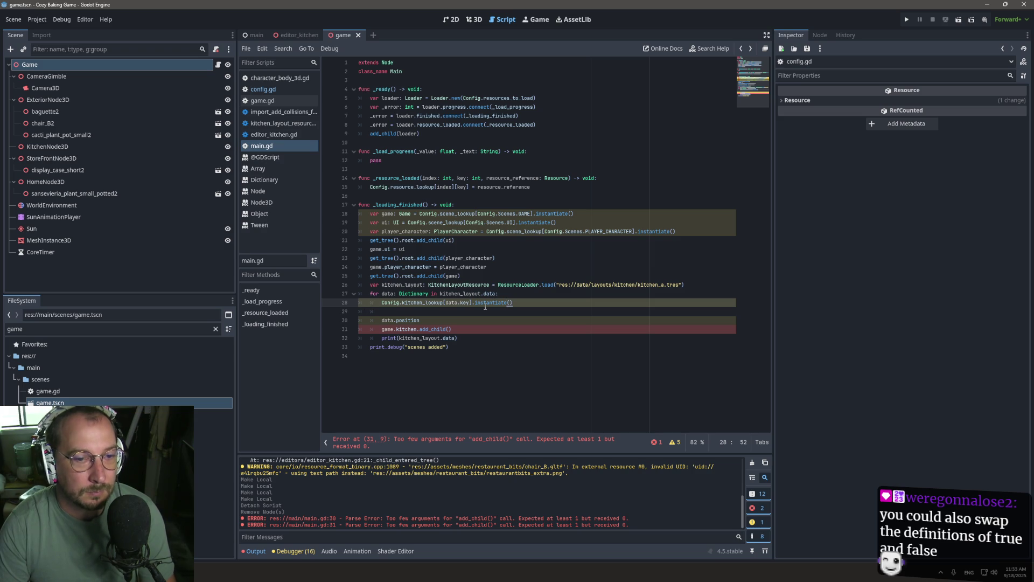
{"action": "key", "text": "Home"}
{"action": "type", "text": "var resource:"}
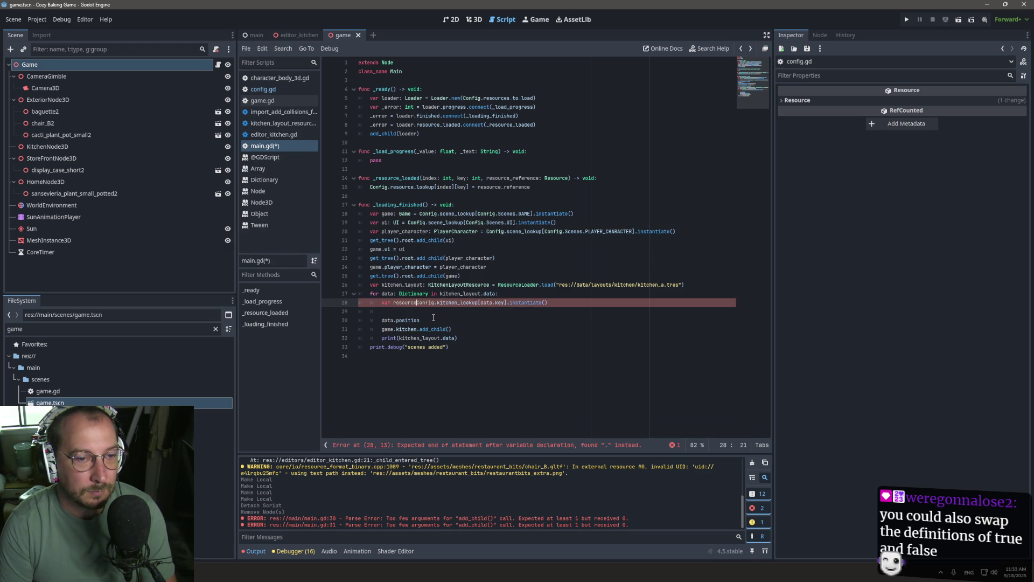
{"action": "type", "text": " Resour"}
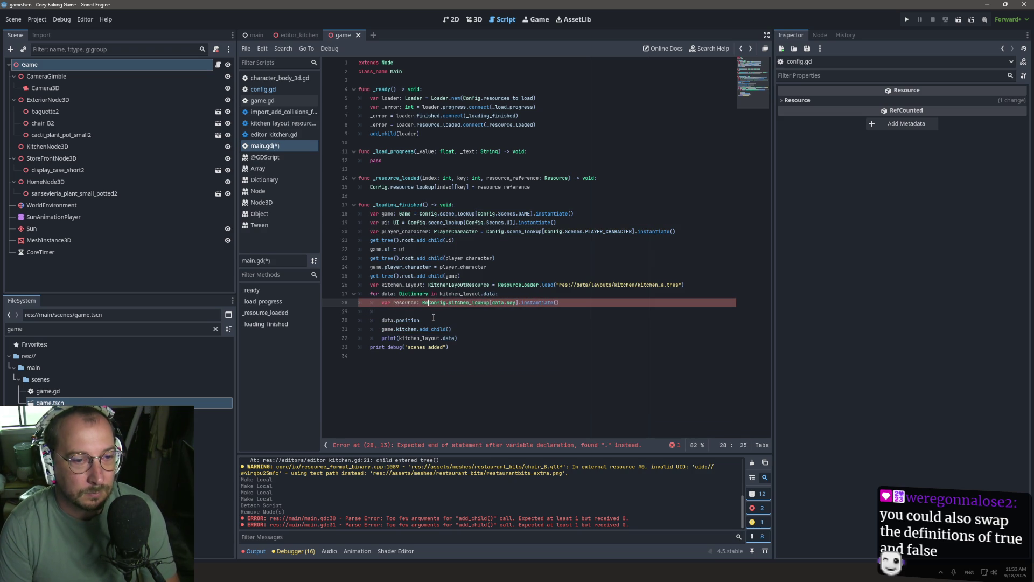
{"action": "type", "text": "ce ="}
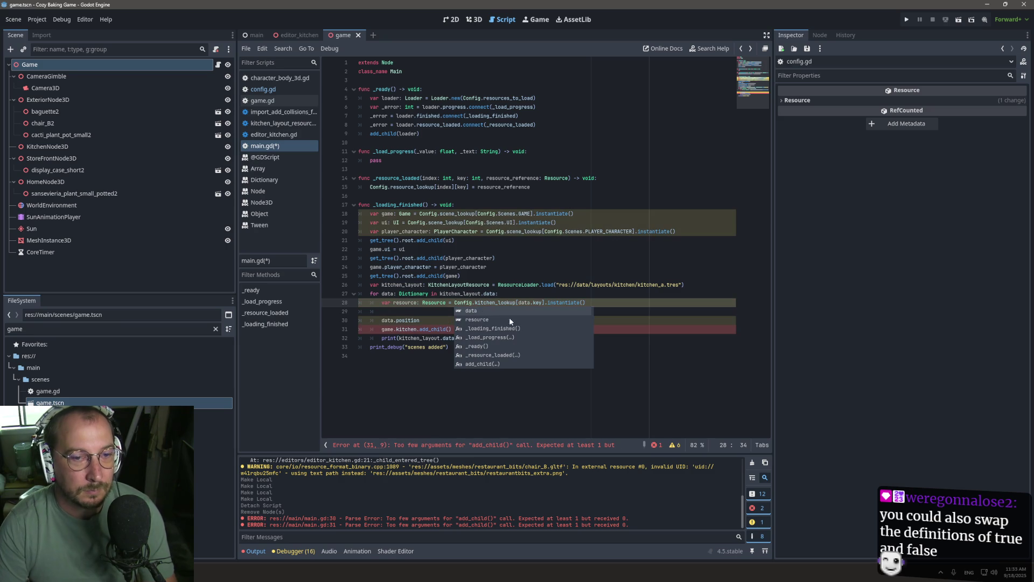
Drop .instantiate() from line 28 and add var node: Node3D = resource.instantiate() on line 29.
{"action": "left_click", "coordinate": [575, 302]}
{"action": "key", "text": "End"}
{"action": "key", "text": "shift+ctrl+Left"}
{"action": "key", "text": "shift+ctrl+Left"}
{"action": "key", "text": "shift+ctrl+Left"}
{"action": "key", "text": "BackSpace"}
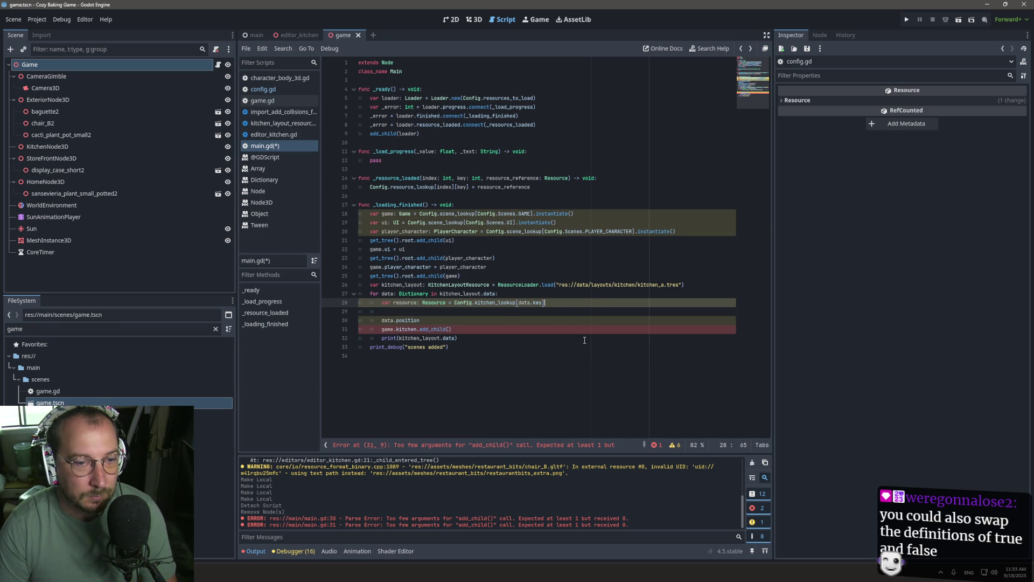
{"action": "left_click_drag", "start_coordinate": [434, 311], "coordinate": [419, 319]}
{"action": "left_click", "coordinate": [434, 310]}
{"action": "type", "text": "var nod"}
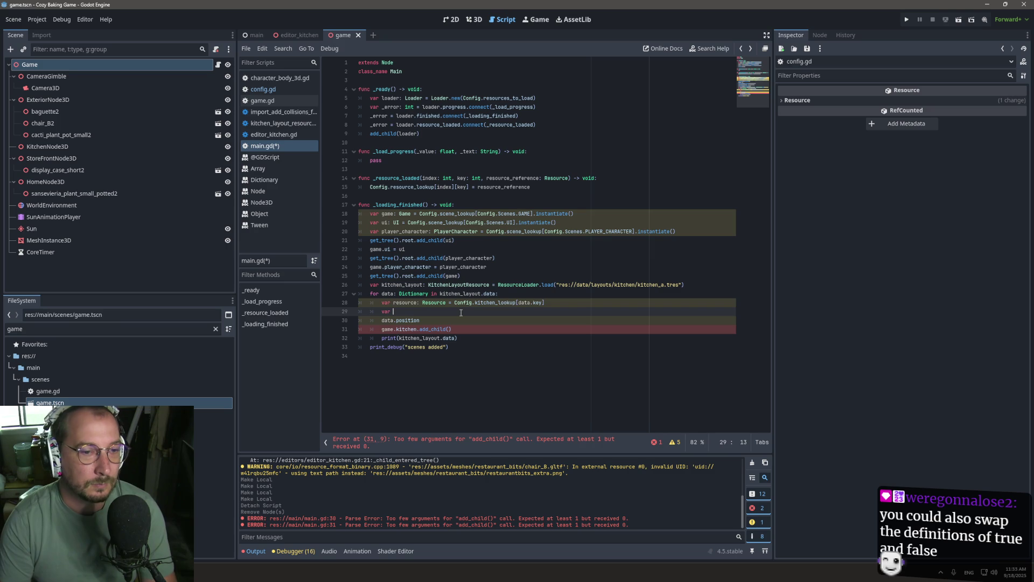
{"action": "type", "text": "e"}
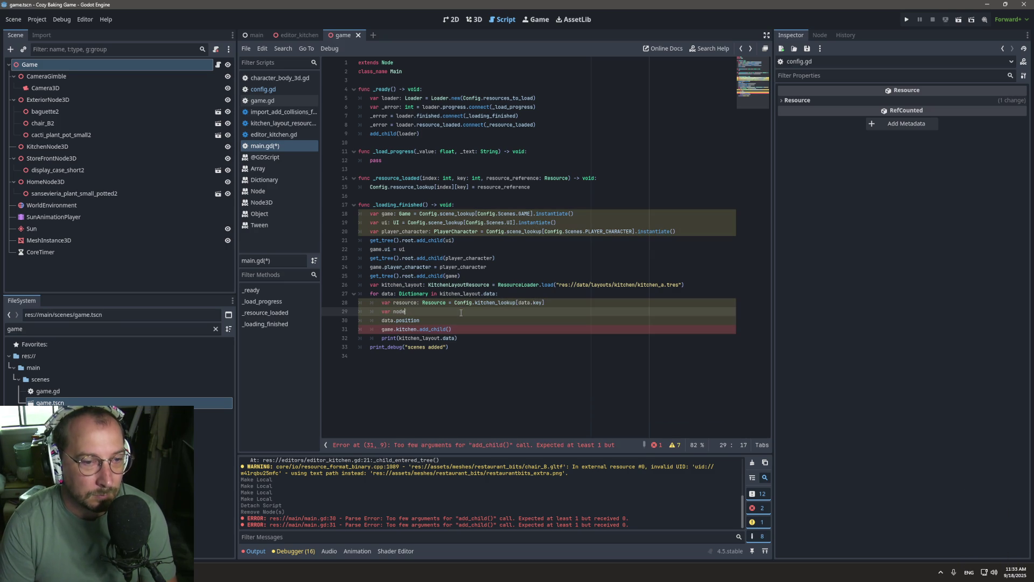
{"action": "type", "text": "L: N"}
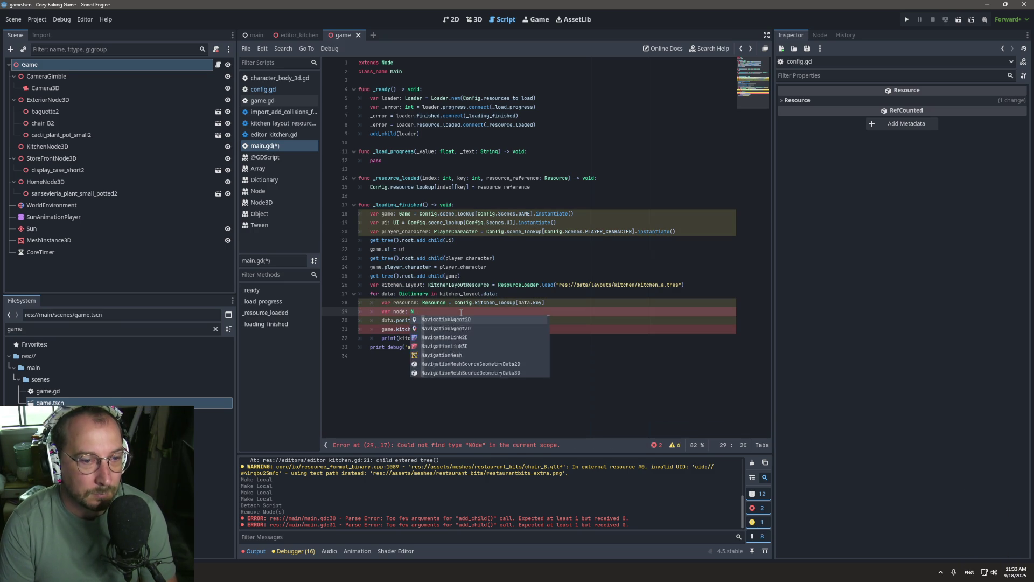
{"action": "type", "text": "ode = .instantiate()"}
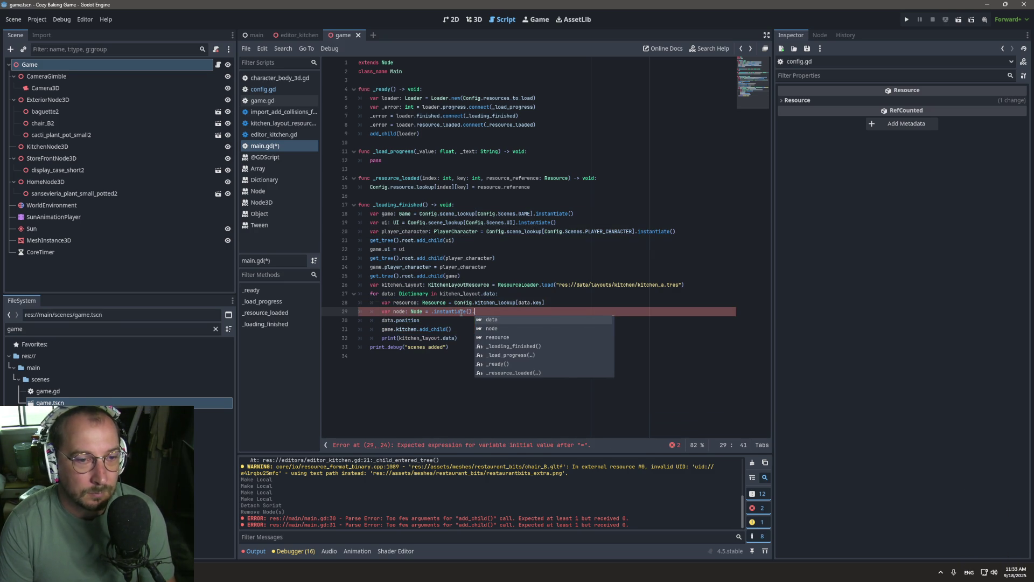
{"action": "left_click", "coordinate": [430, 311]}
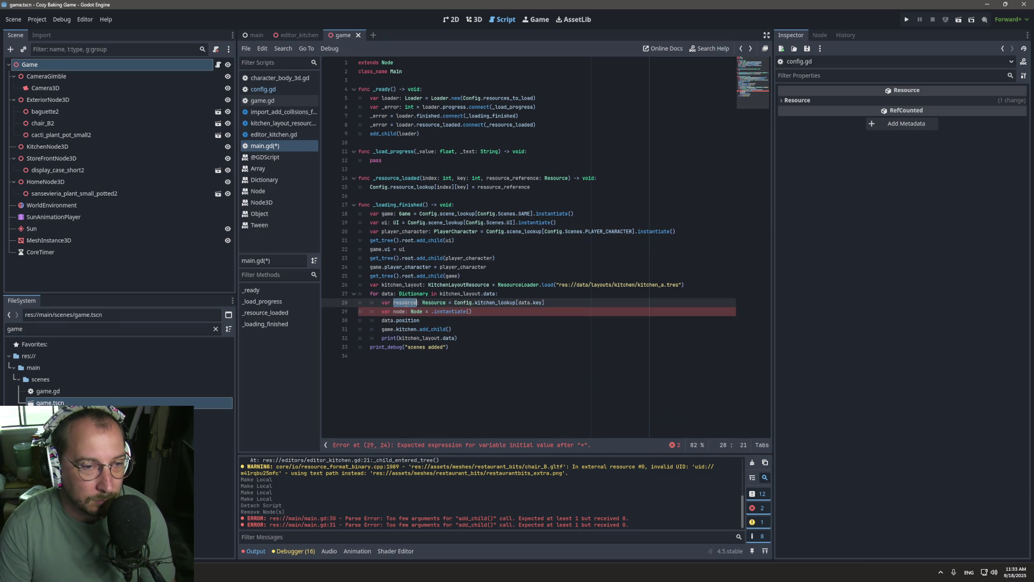
{"action": "type", "text": "resource"}
{"action": "left_click", "coordinate": [424, 311]}
{"action": "type", "text": "3D"}
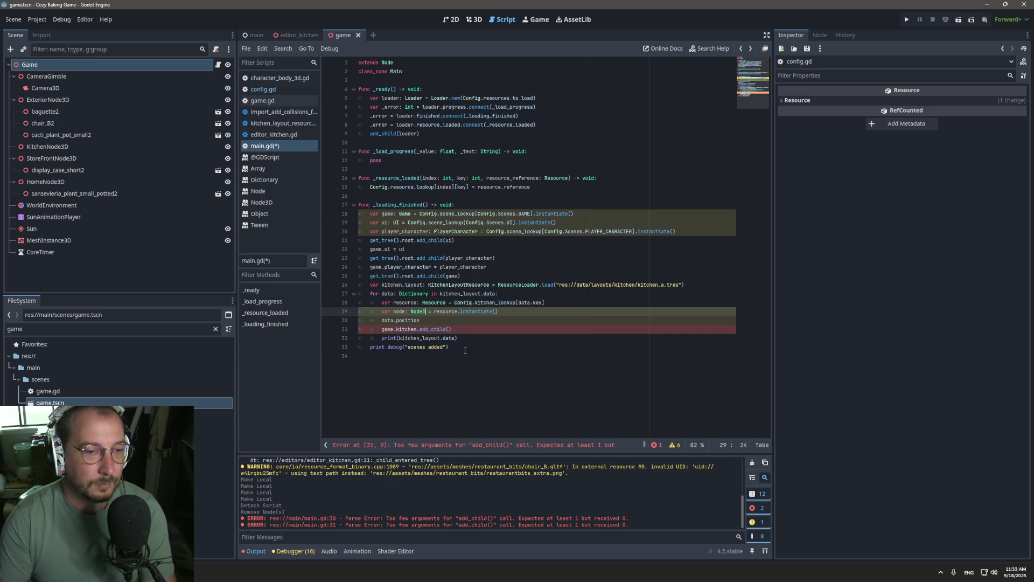
{"action": "double_click", "coordinate": [402, 311]}
{"action": "key", "text": "ctrl+s"}
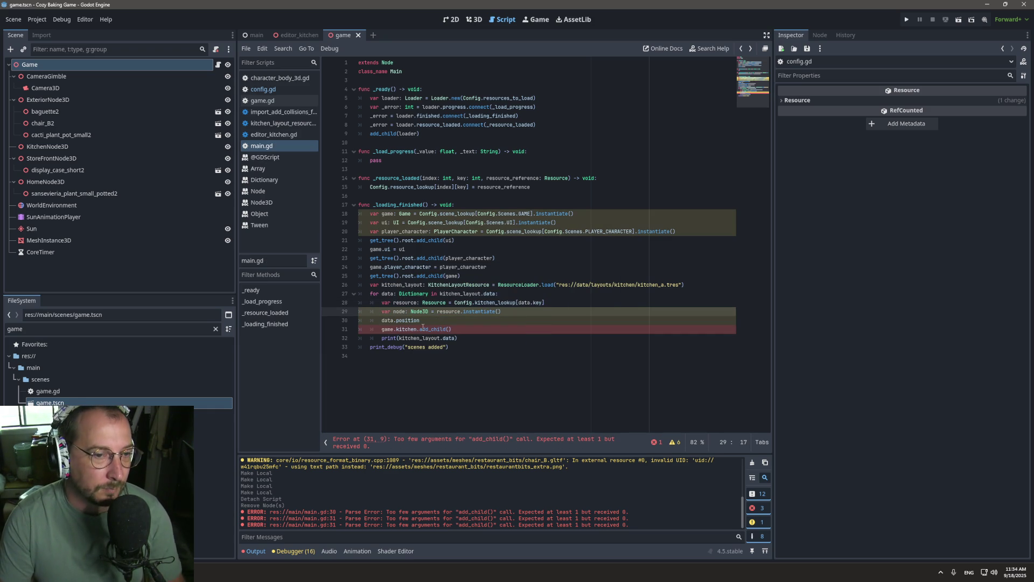
Set node.position = data.position, pass node to game.kitchen.add_child, and save main.gd.
{"action": "left_click", "coordinate": [382, 321]}
{"action": "type", "text": "node.position"}
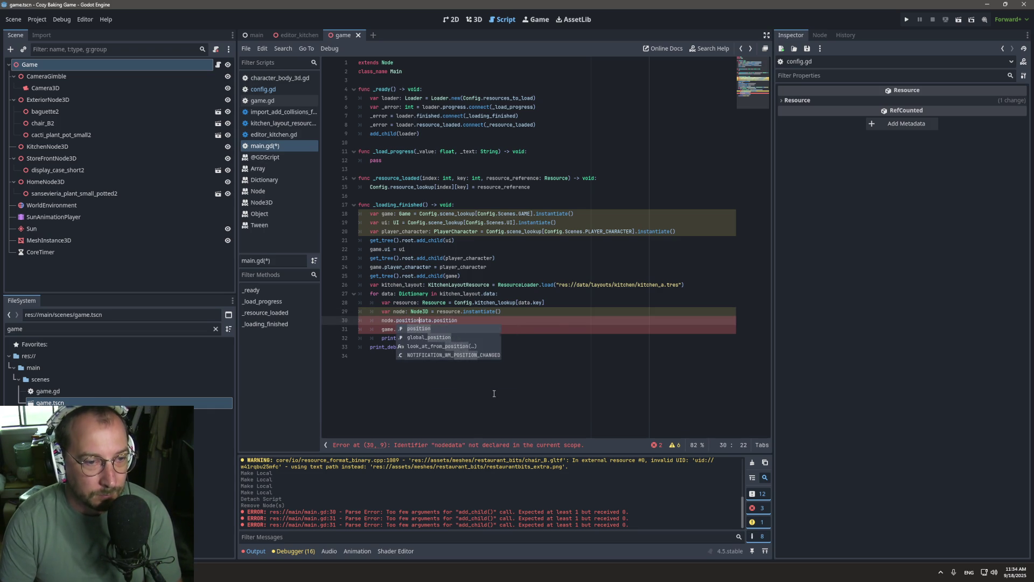
{"action": "type", "text": "g ="}
{"action": "type", "text": "="}
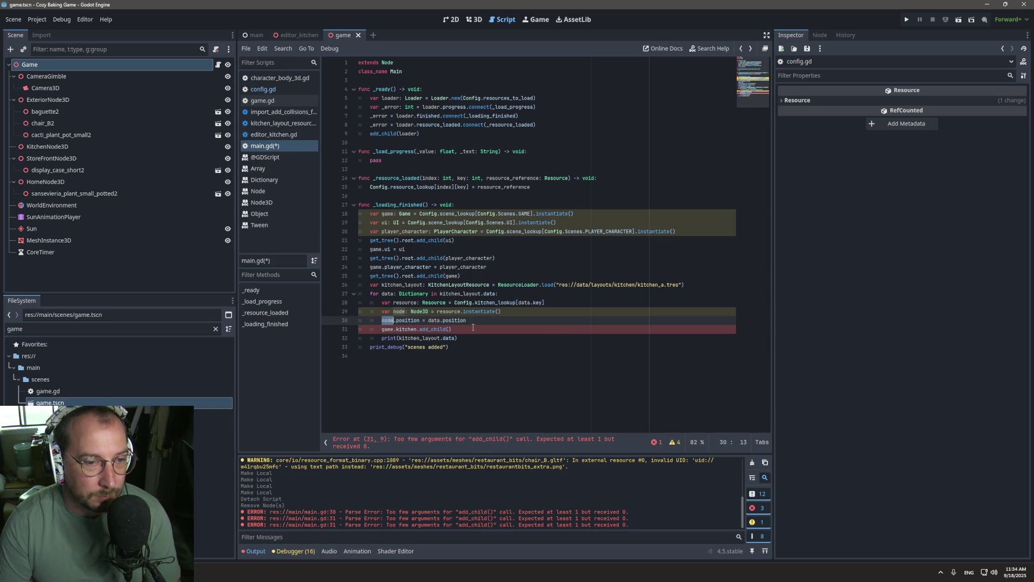
{"action": "left_click", "coordinate": [448, 329]}
{"action": "type", "text": "node"}
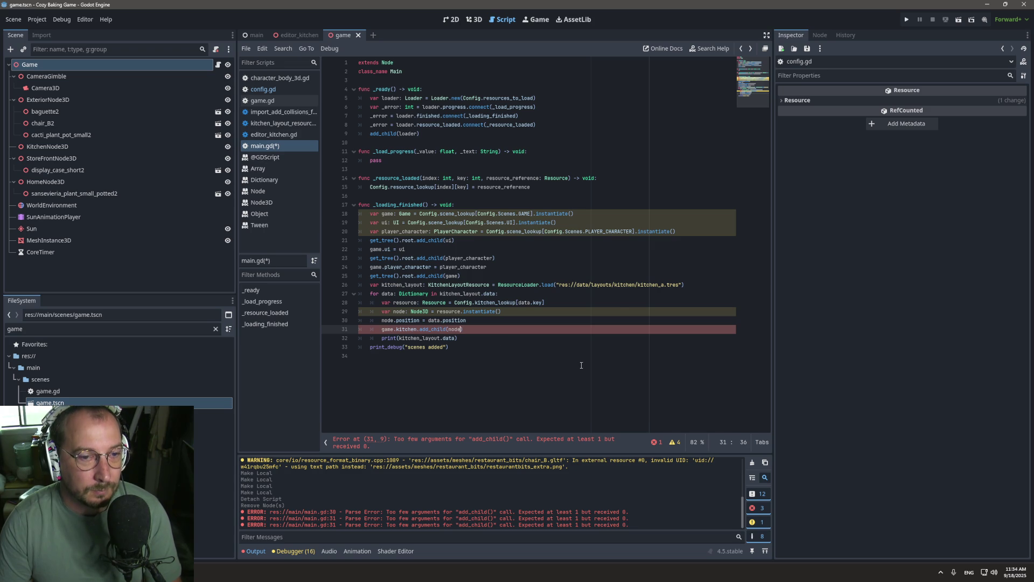
{"action": "key", "text": "ctrl+s"}
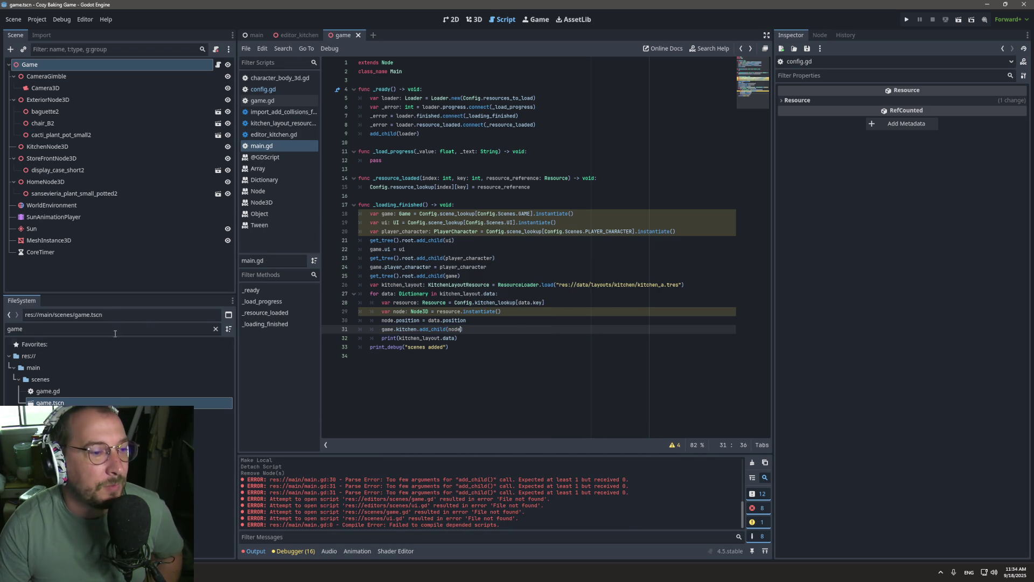
{"action": "left_click", "coordinate": [288, 37]}
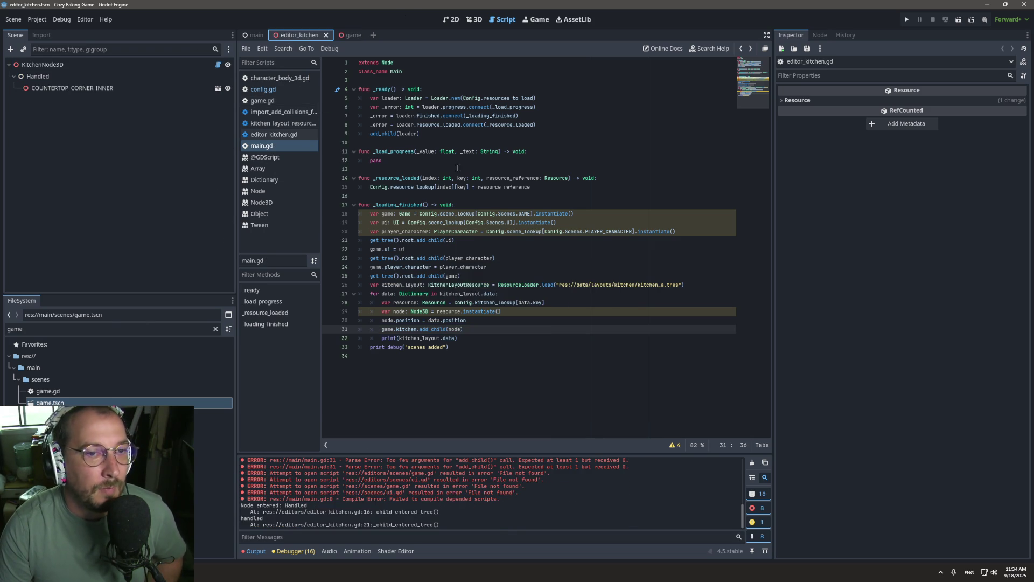
Run the project from the main scene, rerun it, and start the game from the title screen.
{"action": "left_click", "coordinate": [471, 22]}
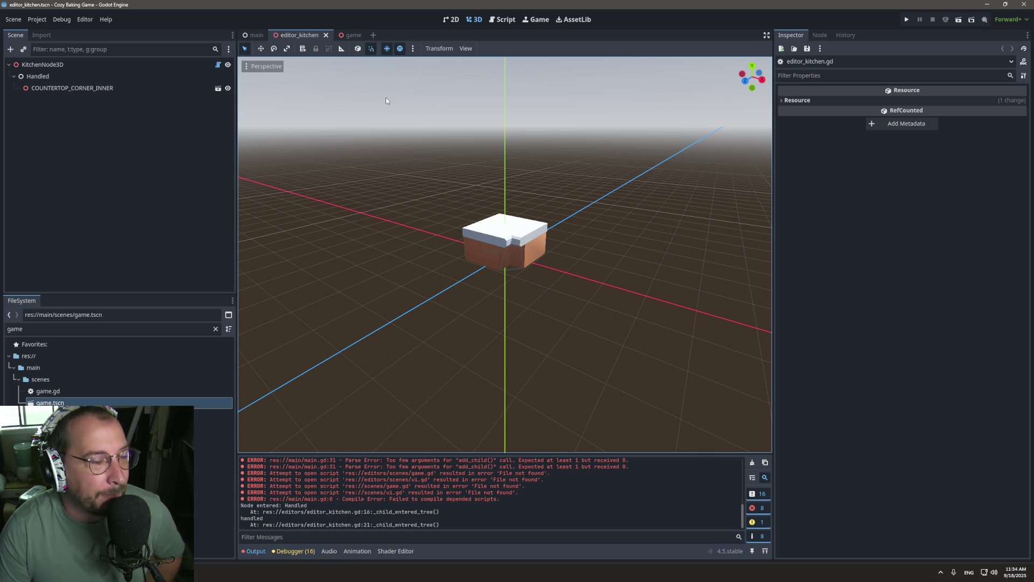
{"action": "left_click", "coordinate": [242, 38]}
{"action": "left_click", "coordinate": [905, 20]}
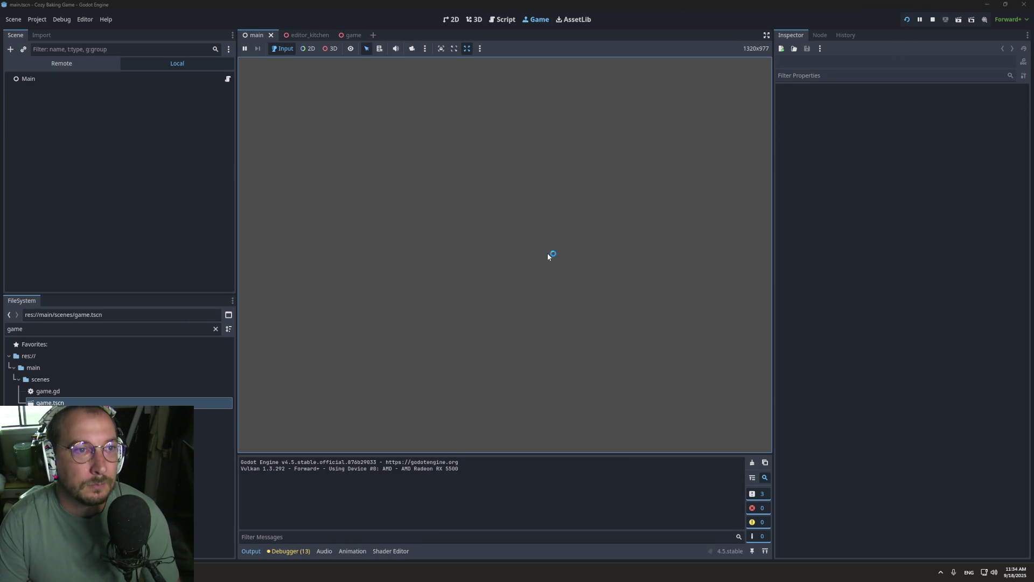
{"action": "key", "text": "F8"}
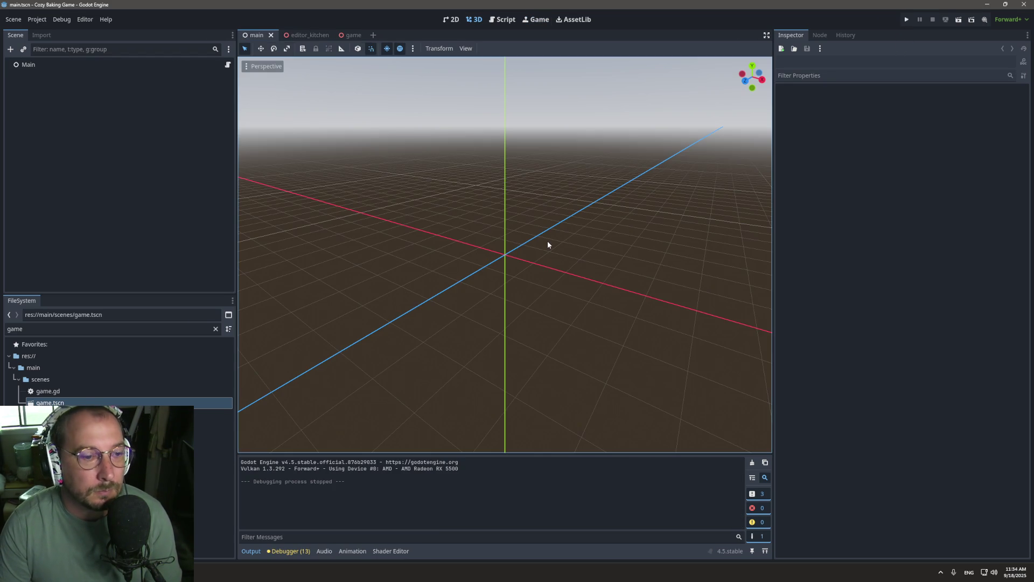
{"action": "left_click", "coordinate": [906, 20]}
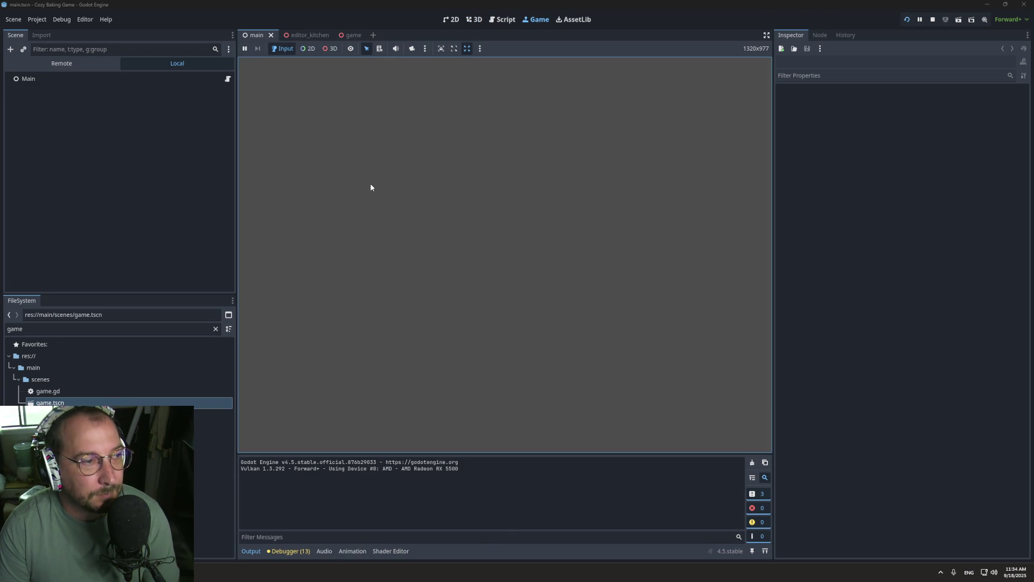
{"action": "left_click", "coordinate": [508, 263]}
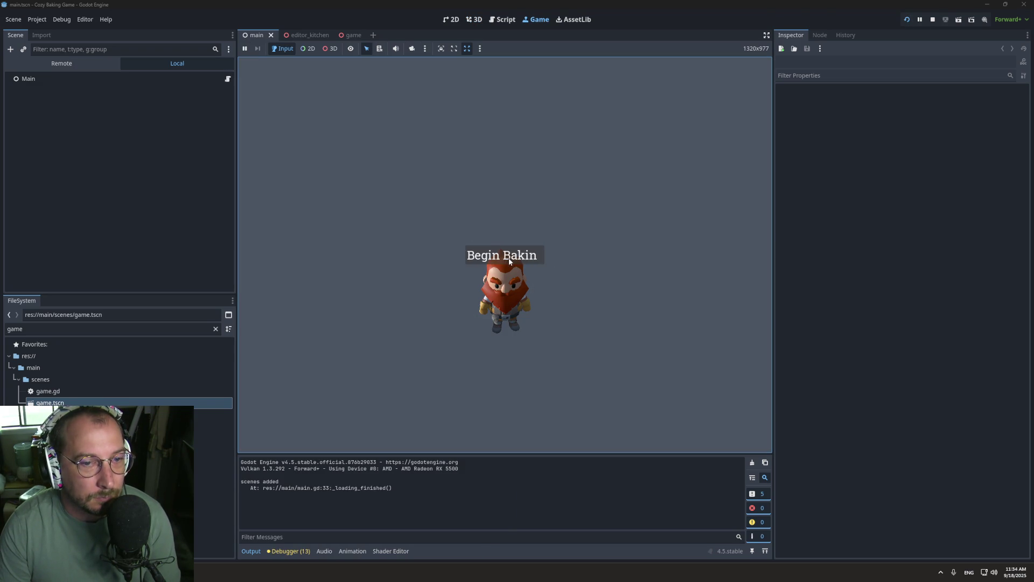
Inspect the running game's KitchenNode3D in the Remote scene tree, at position x 1000.
{"action": "left_click", "coordinate": [78, 63]}
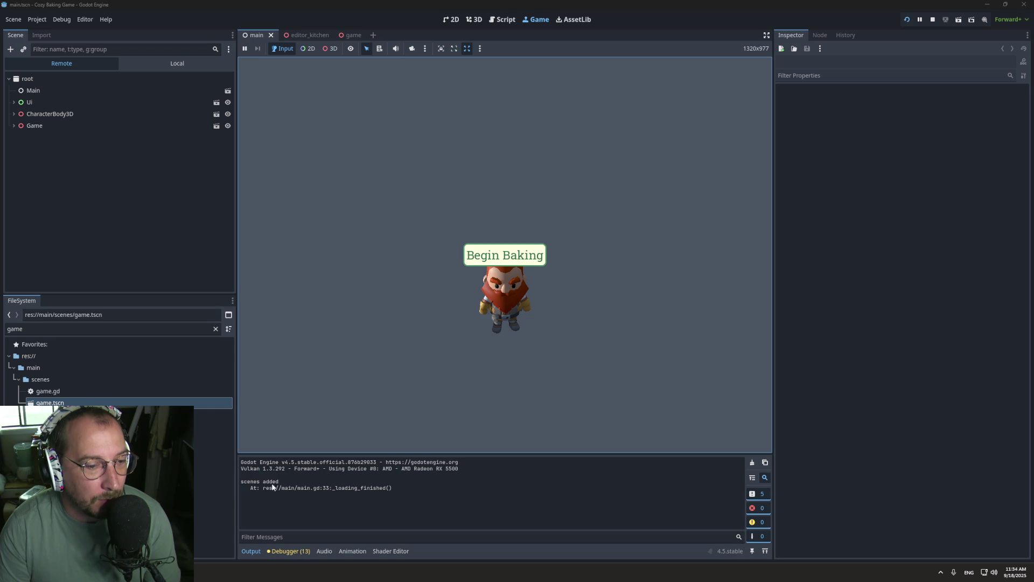
{"action": "left_click", "coordinate": [13, 125]}
{"action": "left_click", "coordinate": [43, 162]}
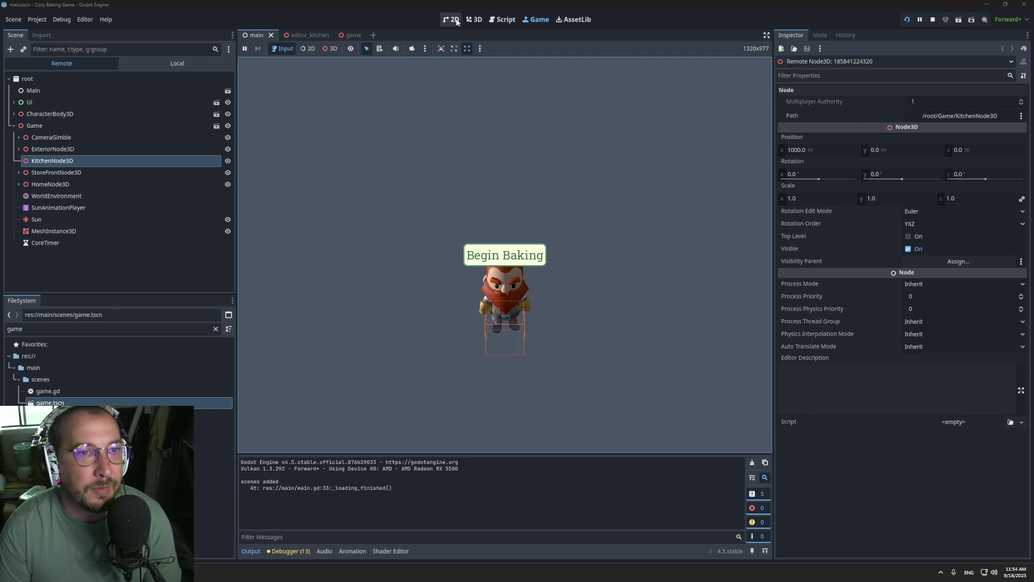
{"action": "left_click", "coordinate": [495, 18]}
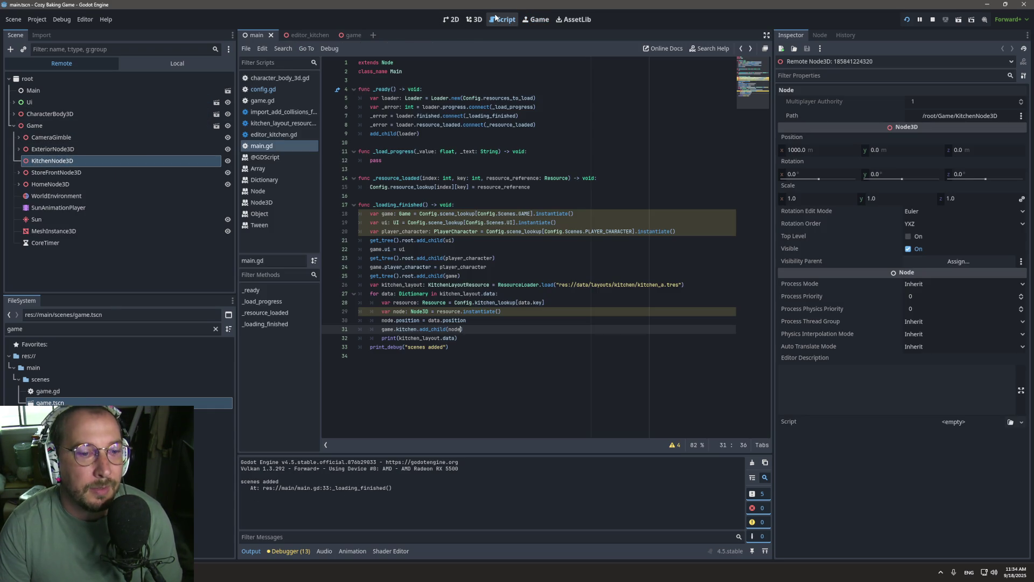
Verify kitchen_a.tres holds an empty data array, then open editors/editor_kitchen.tscn.
{"action": "double_click", "coordinate": [391, 286]}
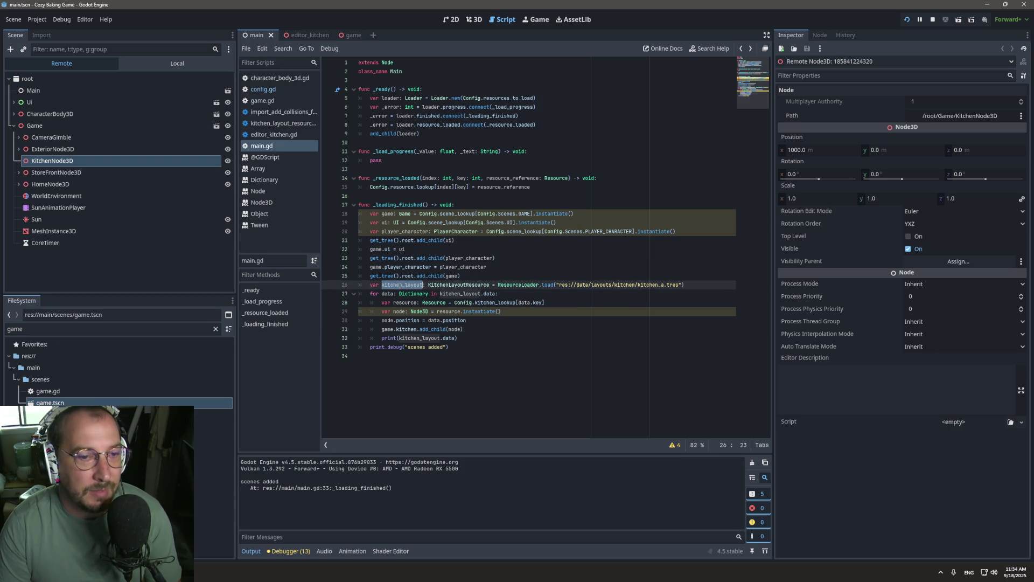
{"action": "left_click", "coordinate": [393, 293]}
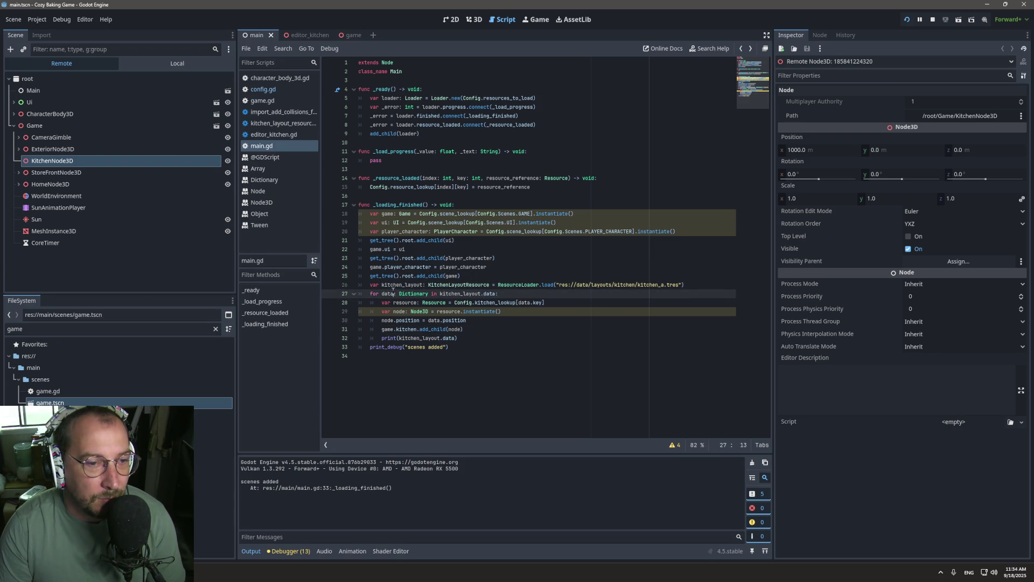
{"action": "left_click", "coordinate": [194, 329]}
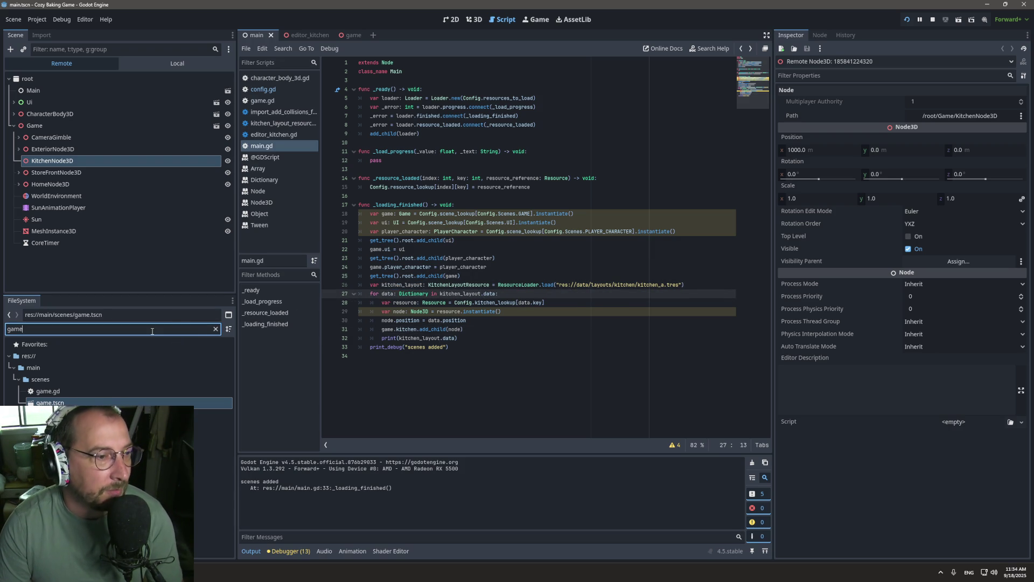
{"action": "left_click", "coordinate": [215, 329]}
{"action": "left_click", "coordinate": [52, 356]}
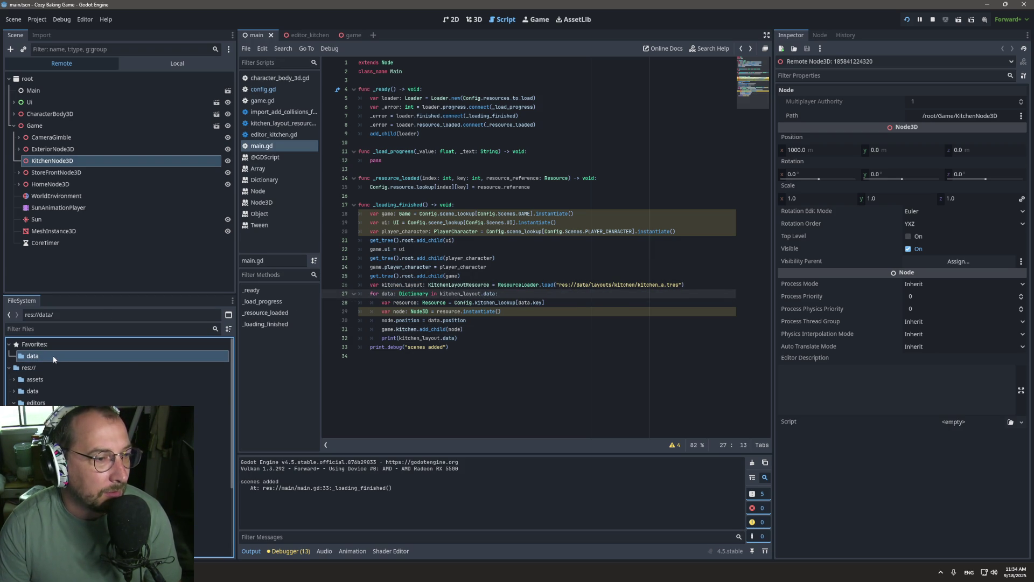
{"action": "double_click", "coordinate": [59, 426]}
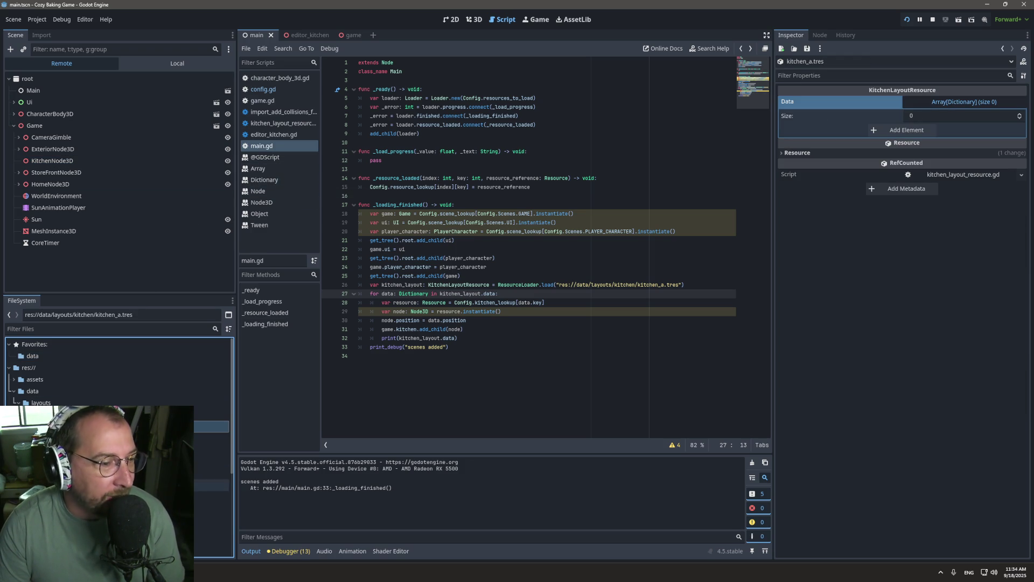
{"action": "scroll", "coordinate": [119, 377], "scroll_direction": "down", "scroll_amount": 5}
{"action": "scroll", "coordinate": [119, 455], "scroll_direction": "down", "scroll_amount": 2}
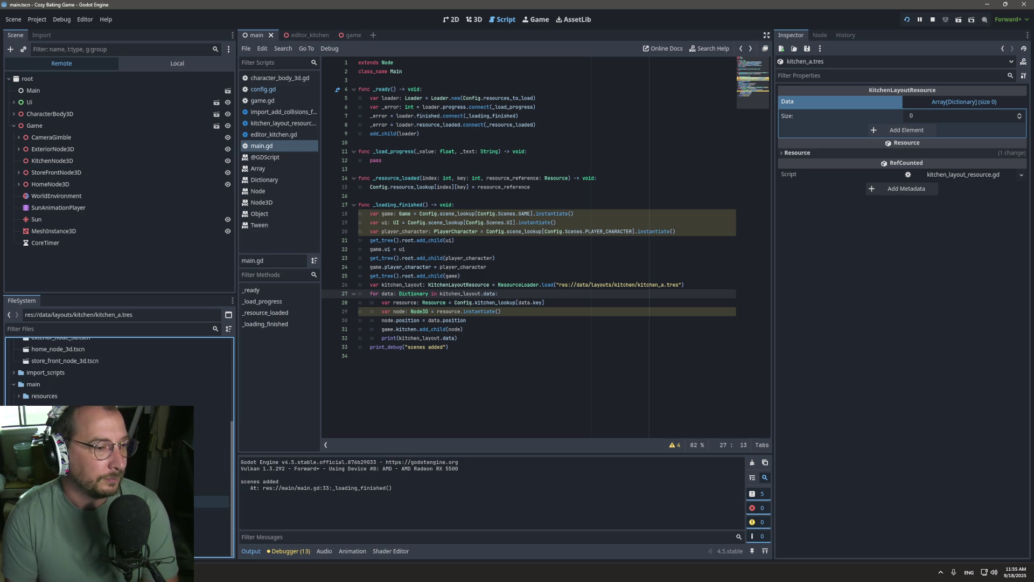
{"action": "scroll", "coordinate": [135, 389], "scroll_direction": "up", "scroll_amount": 5}
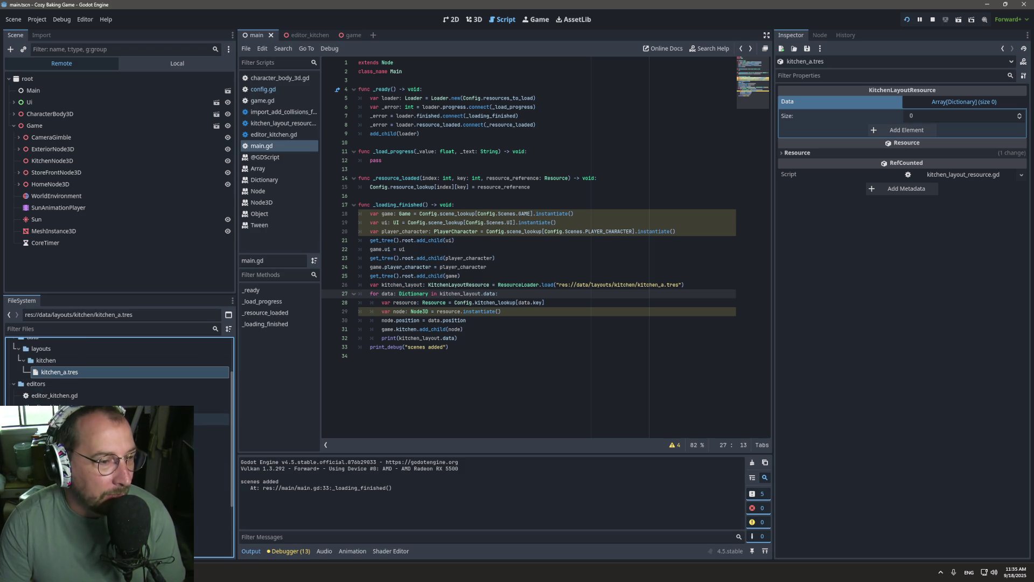
{"action": "double_click", "coordinate": [210, 408]}
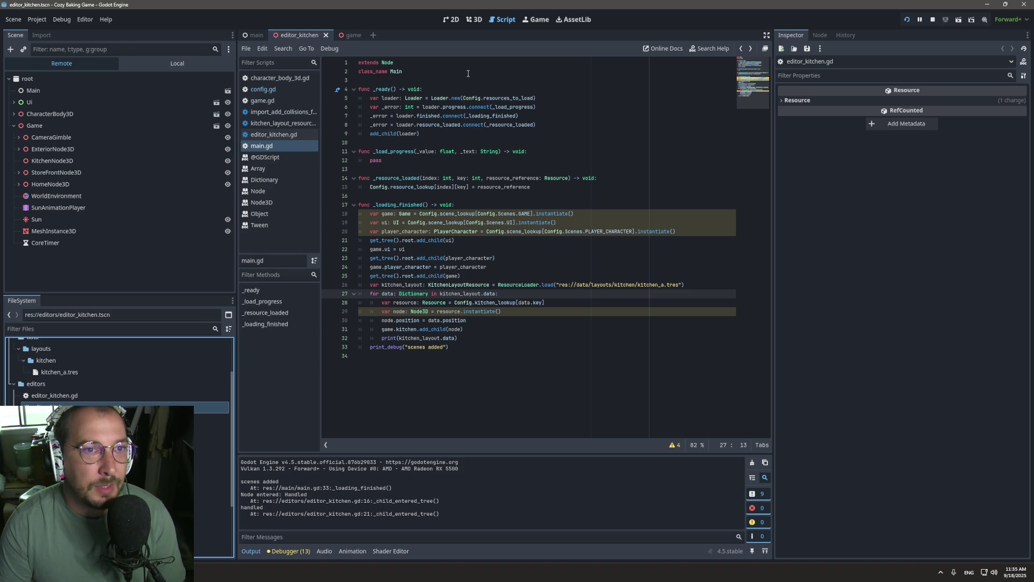
In the 3D view, select KitchenNode3D and inspect the kitchen_a.tres layout resource.
{"action": "left_click", "coordinate": [475, 20]}
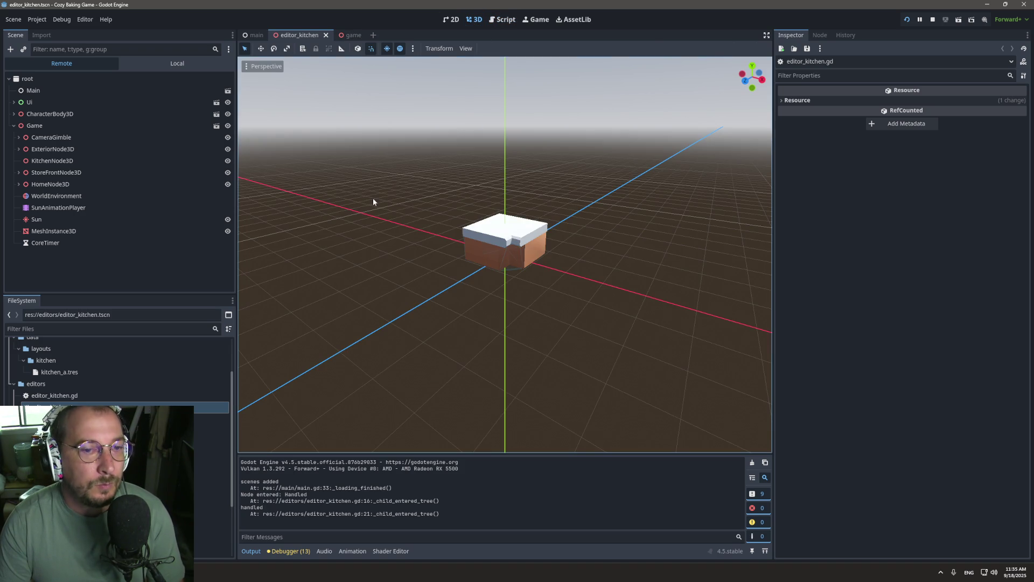
{"action": "left_click", "coordinate": [158, 72]}
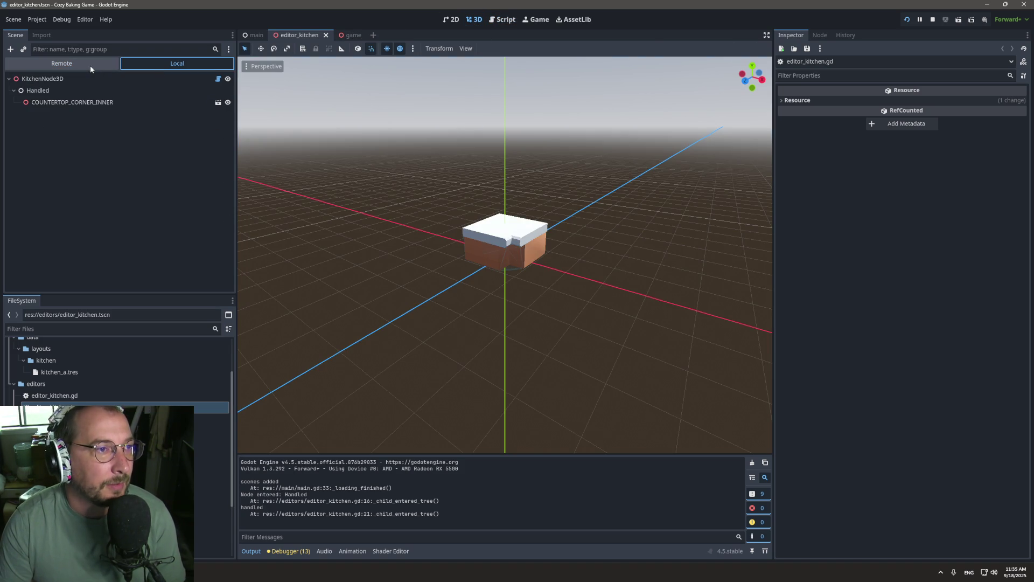
{"action": "left_click", "coordinate": [78, 79]}
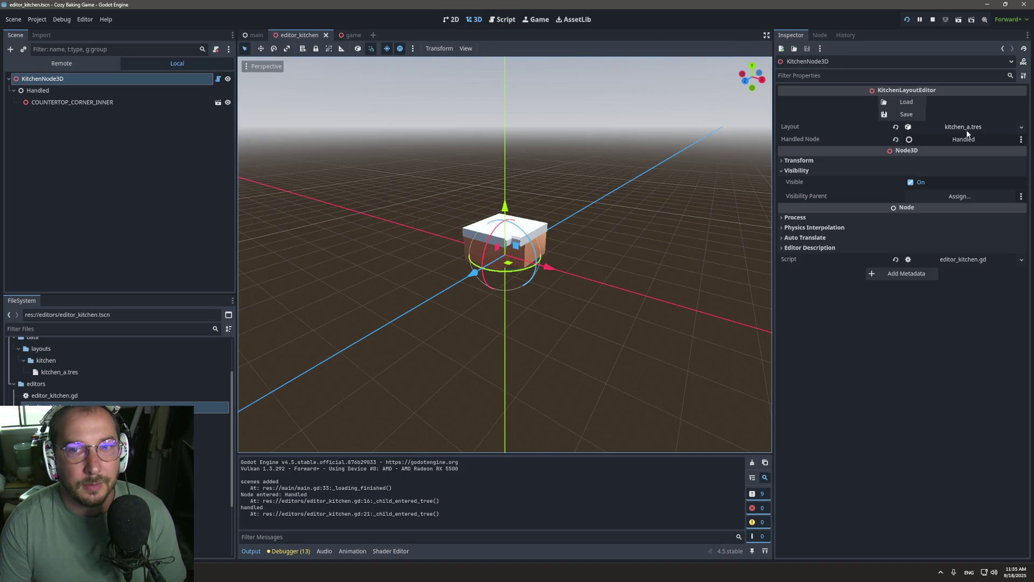
{"action": "left_click", "coordinate": [77, 372]}
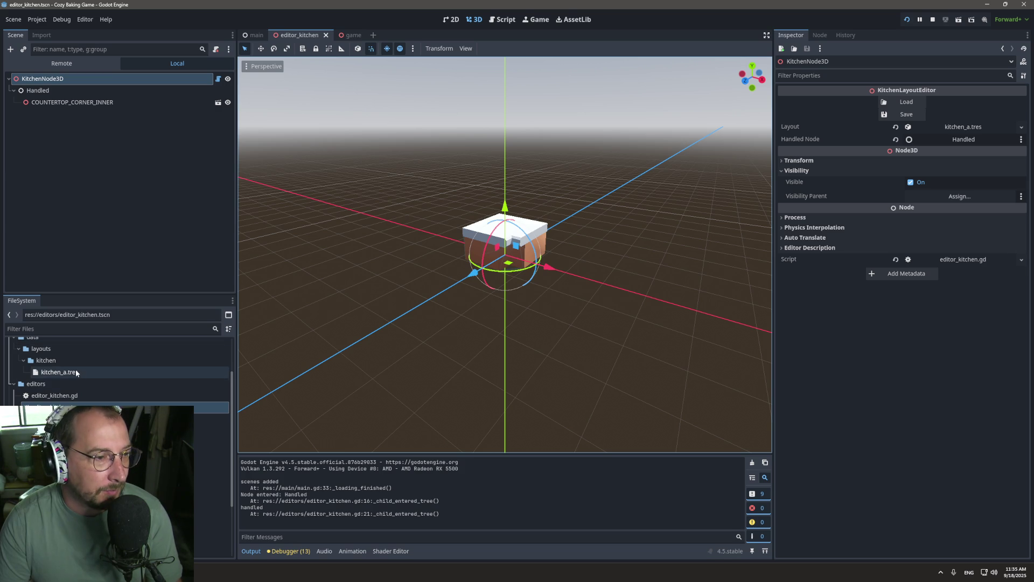
{"action": "double_click", "coordinate": [77, 372]}
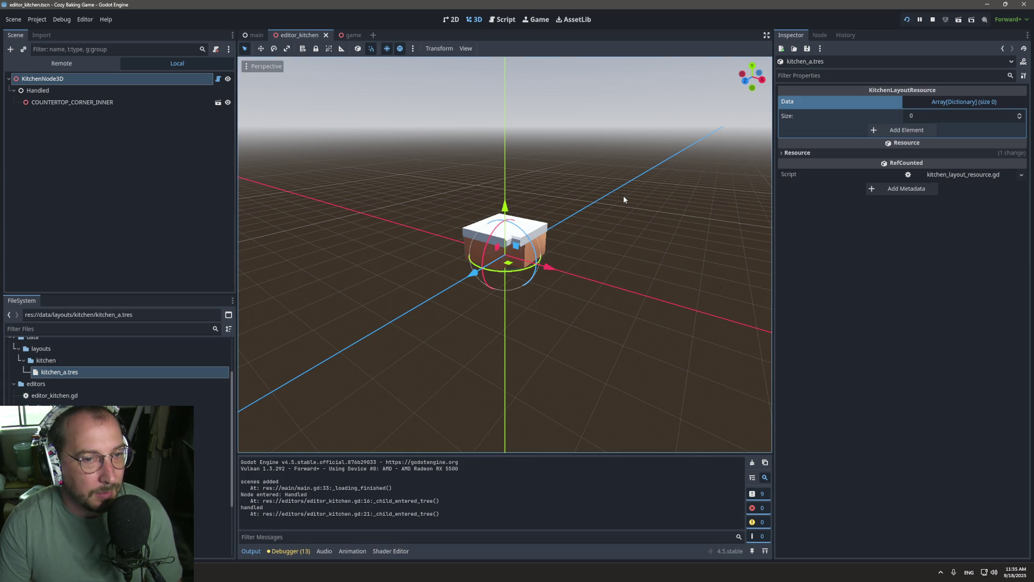
Stop the game, reload the current project, and expand the Layout property.
{"action": "left_click", "coordinate": [36, 20]}
{"action": "left_click", "coordinate": [82, 140]}
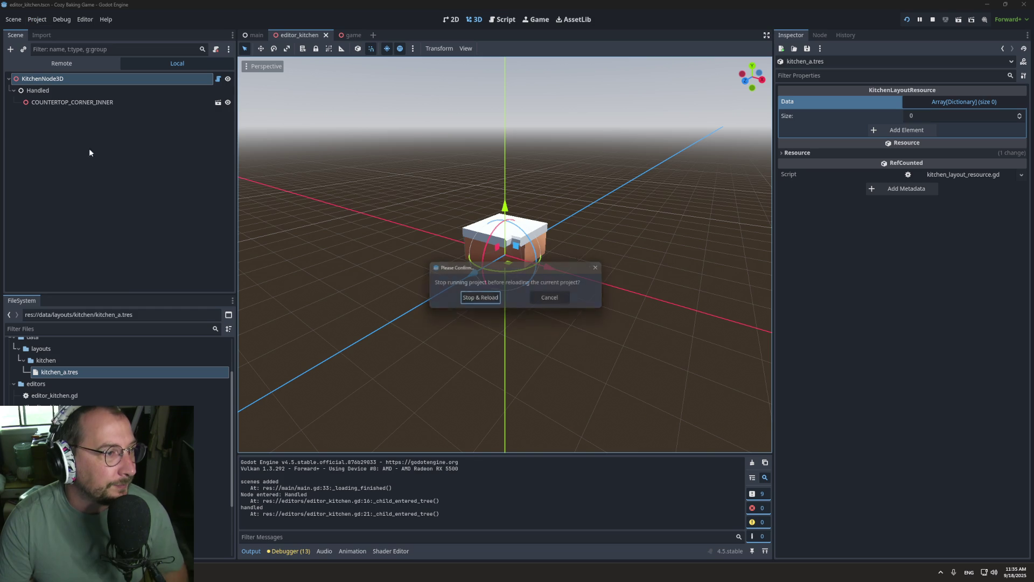
{"action": "left_click", "coordinate": [488, 298]}
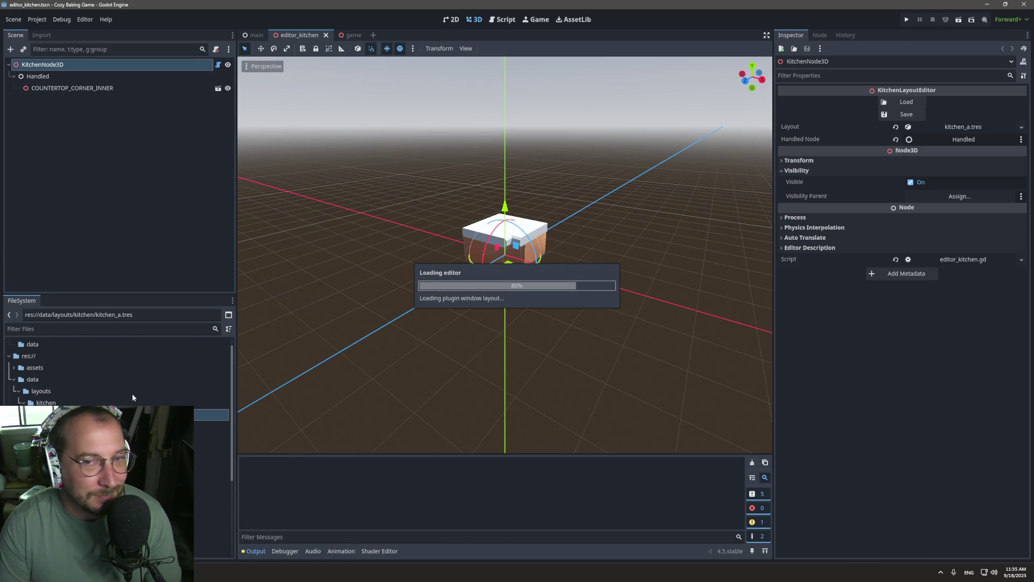
{"action": "left_click", "coordinate": [964, 129]}
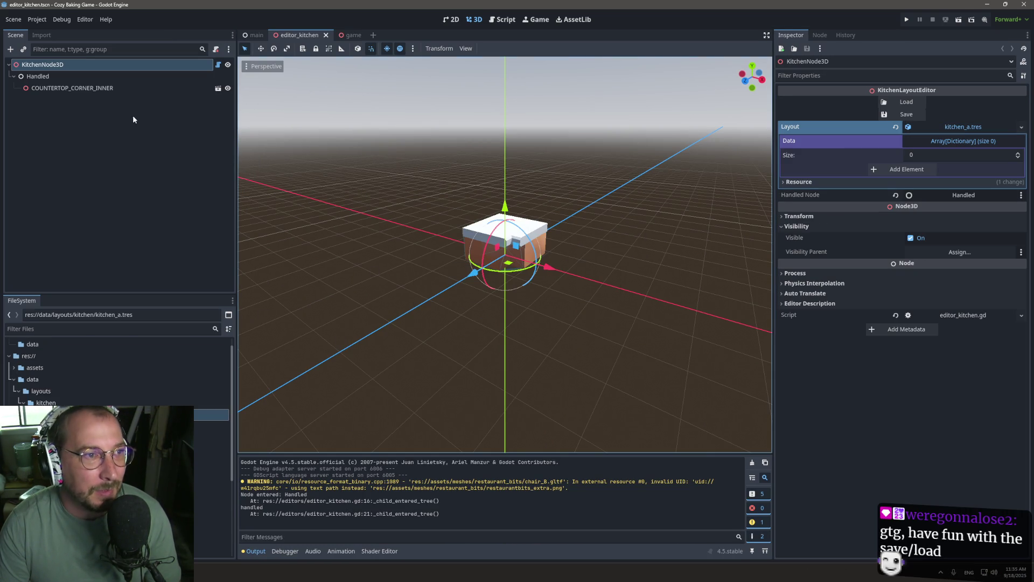
Delete the COUNTERTOP_CORNER_INNER node from the scene tree.
{"action": "left_click", "coordinate": [96, 88]}
{"action": "right_click", "coordinate": [96, 88]}
{"action": "left_click", "coordinate": [139, 381]}
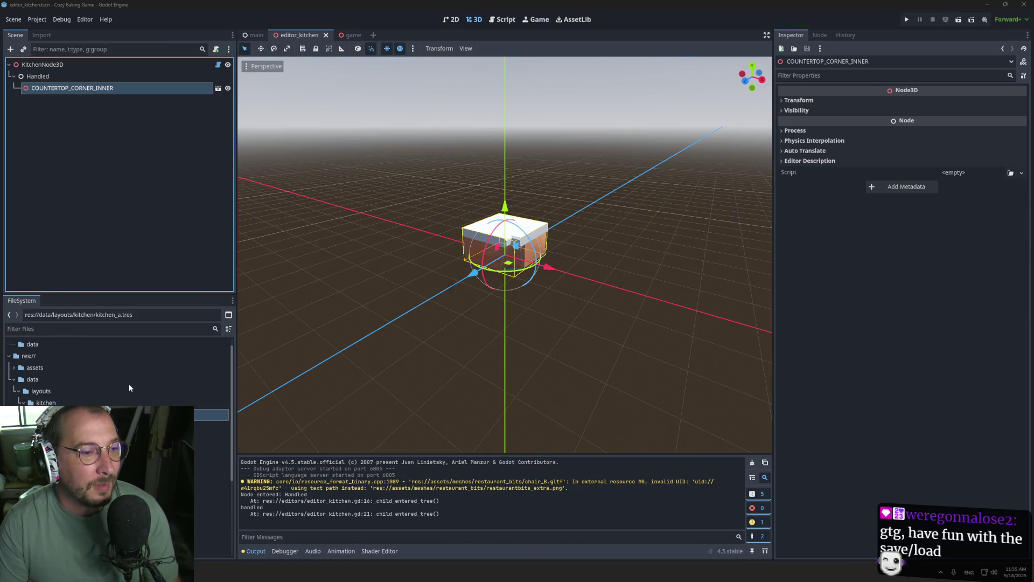
Confirm the countertop deletion, select the Handled node, and show the project's top-level files.
{"action": "left_click", "coordinate": [485, 296]}
{"action": "scroll", "coordinate": [164, 399], "scroll_direction": "down", "scroll_amount": 5}
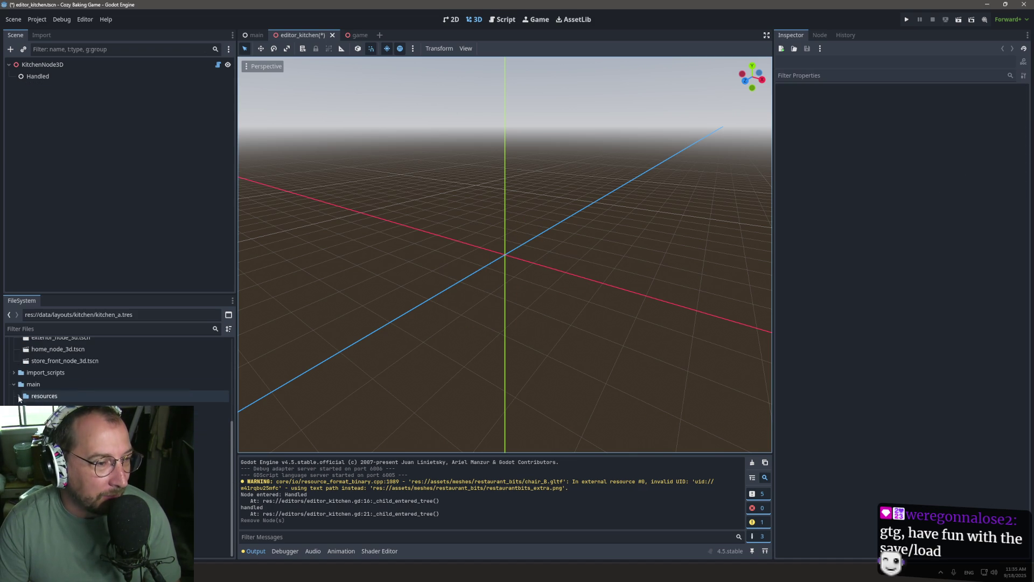
{"action": "scroll", "coordinate": [118, 377], "scroll_direction": "up", "scroll_amount": 5}
{"action": "left_click", "coordinate": [161, 482]}
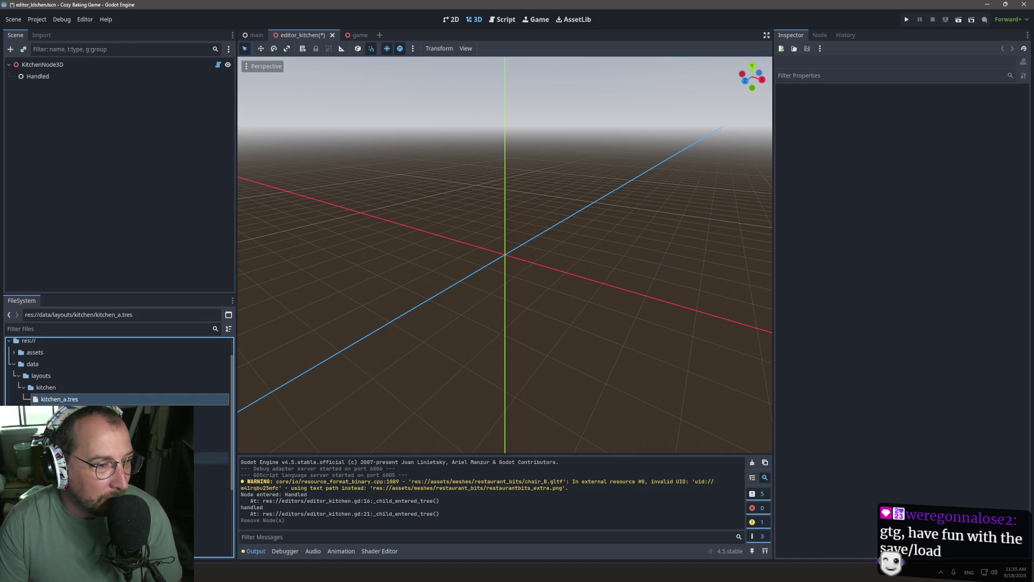
{"action": "left_click", "coordinate": [41, 80]}
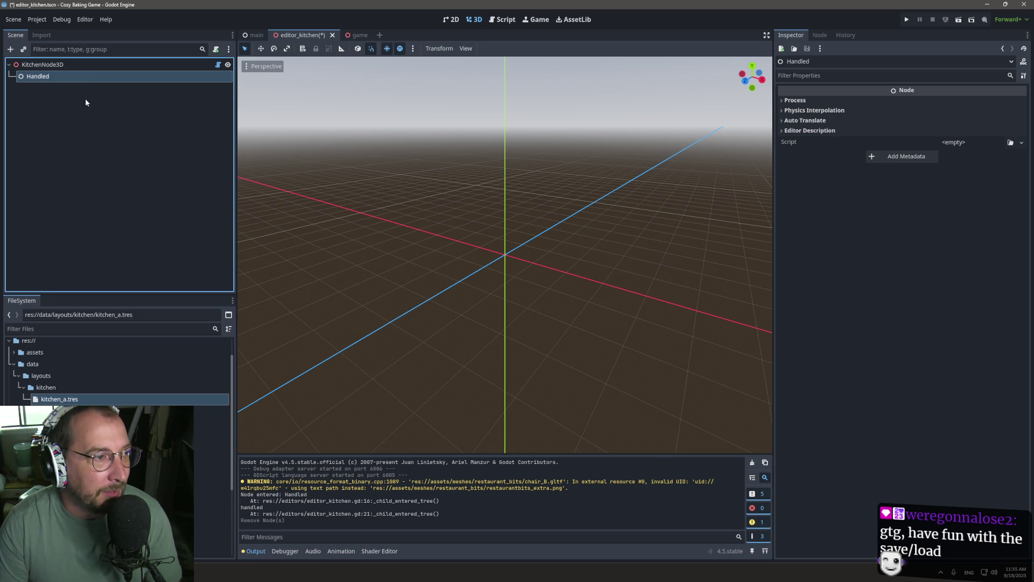
{"action": "scroll", "coordinate": [119, 372], "scroll_direction": "down", "scroll_amount": 5}
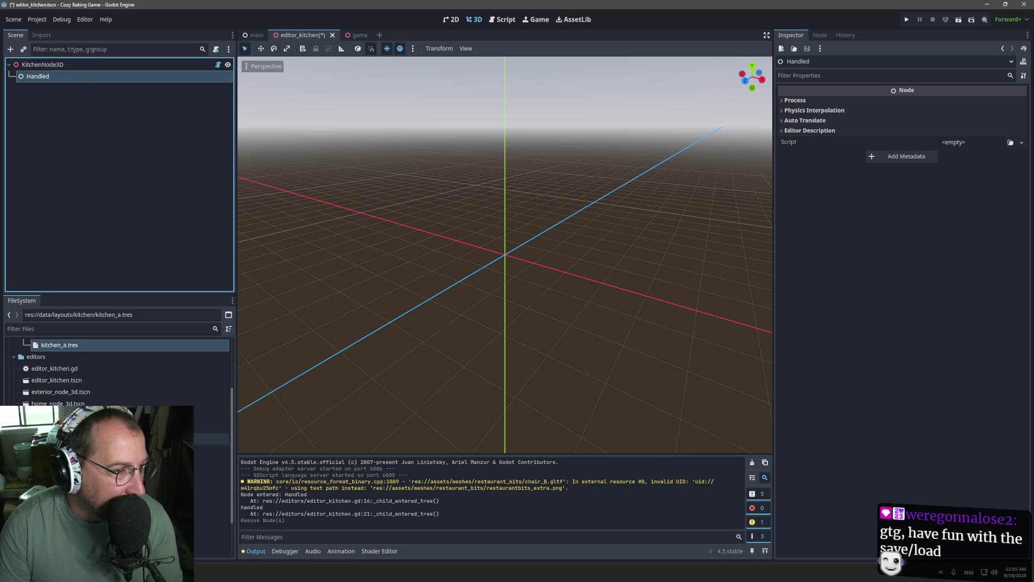
{"action": "scroll", "coordinate": [92, 382], "scroll_direction": "up", "scroll_amount": 5}
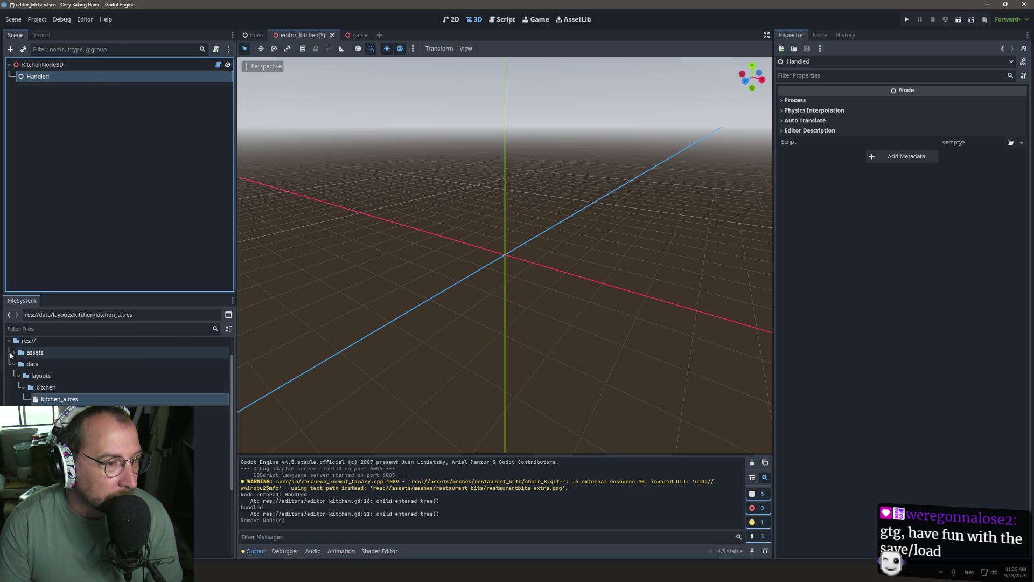
{"action": "left_click", "coordinate": [17, 342]}
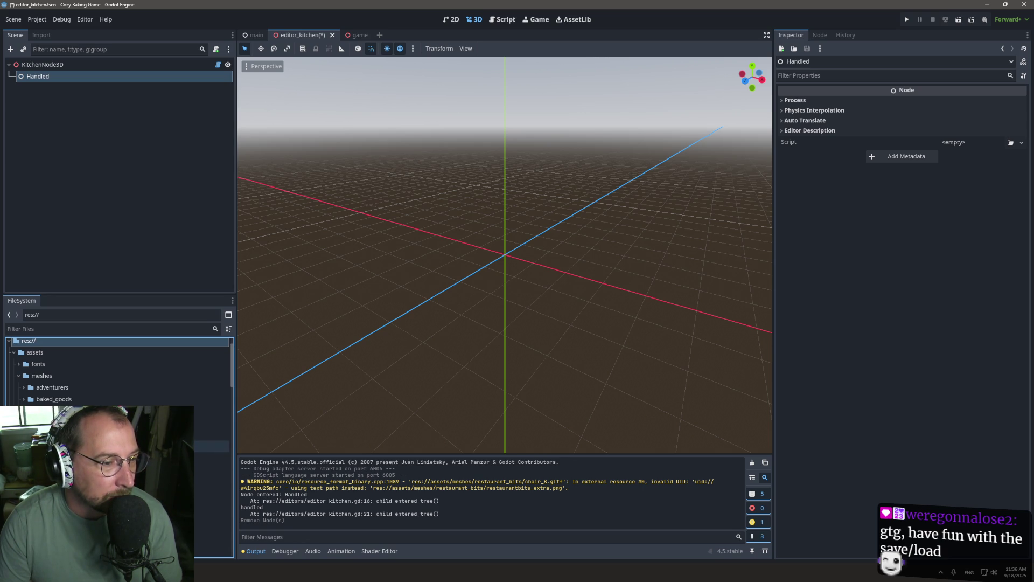
Drop countertop_single.gltf into the scene and check that Data records key 9 at 0,0,0.
{"action": "scroll", "coordinate": [210, 436], "scroll_direction": "down", "scroll_amount": 3}
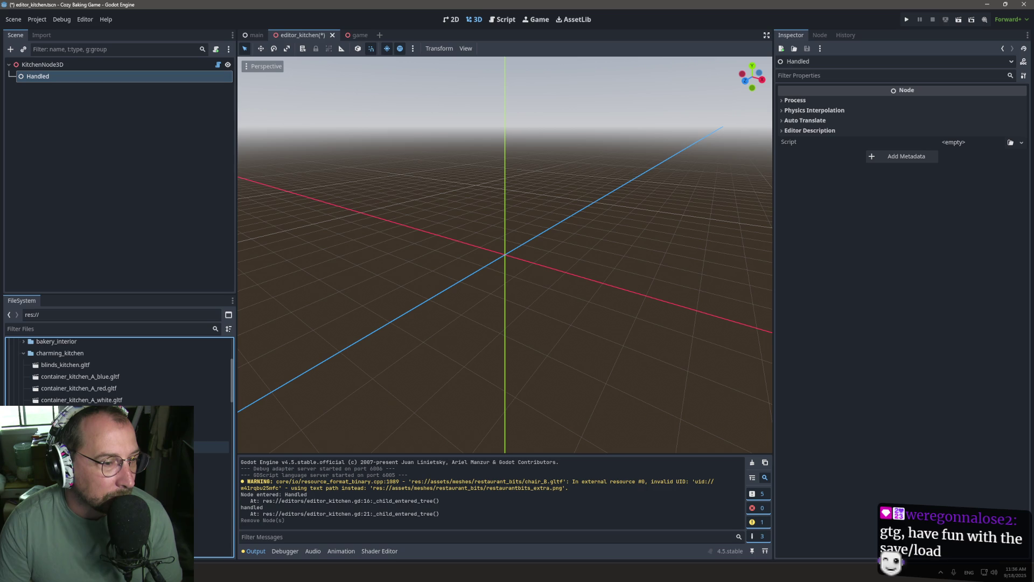
{"action": "mouse_move", "coordinate": [210, 470]}
{"action": "left_mouse_down"}
{"action": "mouse_move", "coordinate": [522, 248]}
{"action": "mouse_move", "coordinate": [514, 259]}
{"action": "left_mouse_up"}
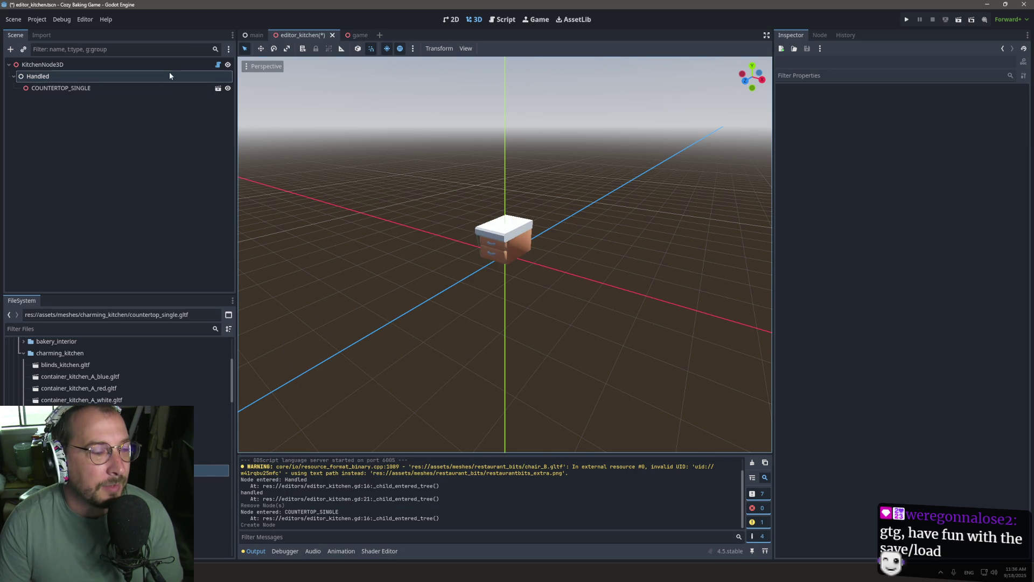
{"action": "left_click", "coordinate": [194, 64]}
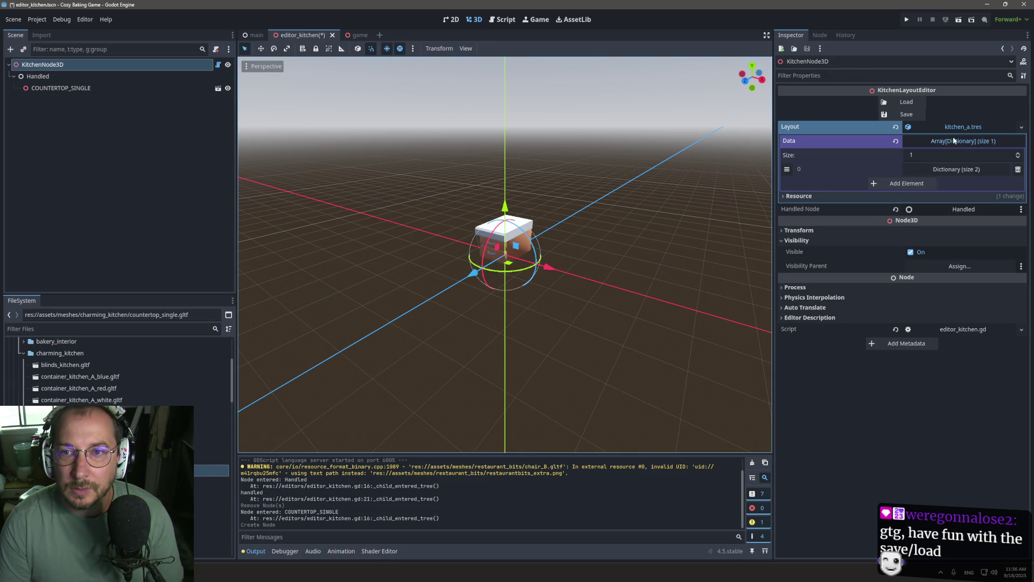
{"action": "left_click", "coordinate": [970, 142]}
{"action": "left_click", "coordinate": [972, 145]}
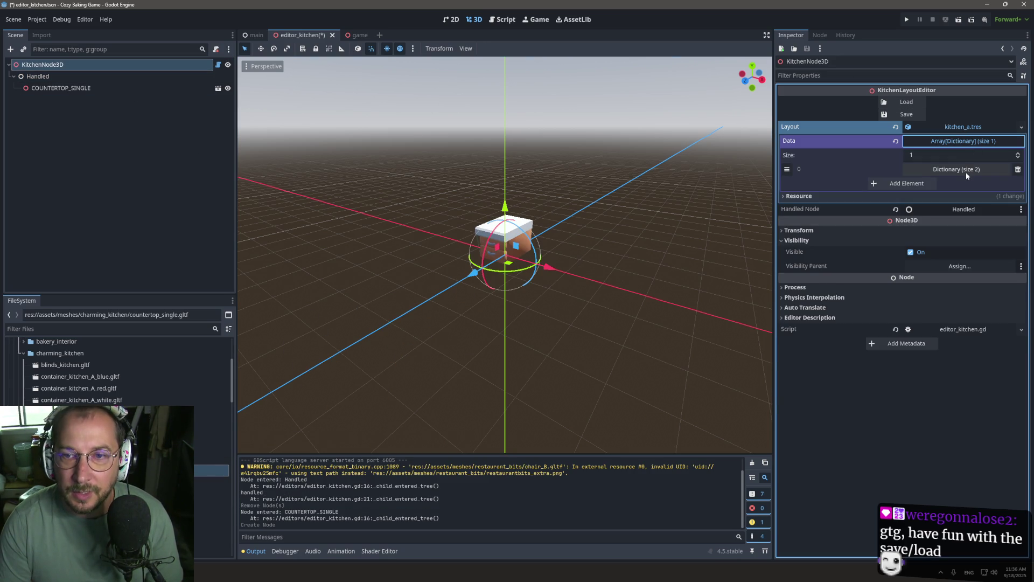
{"action": "left_click", "coordinate": [965, 171]}
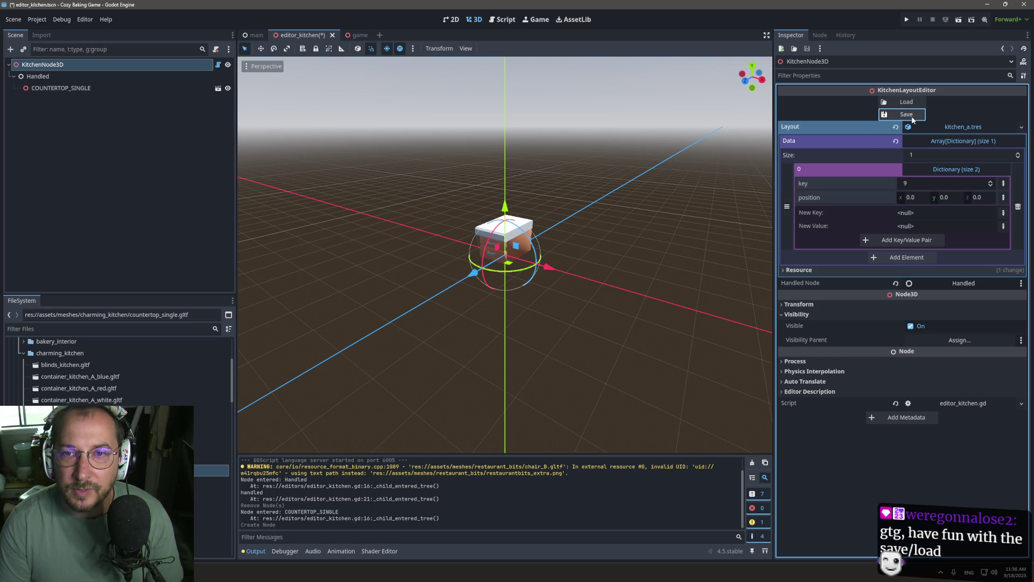
{"action": "scroll", "coordinate": [104, 389], "scroll_direction": "up", "scroll_amount": 5}
{"action": "left_click", "coordinate": [145, 355]}
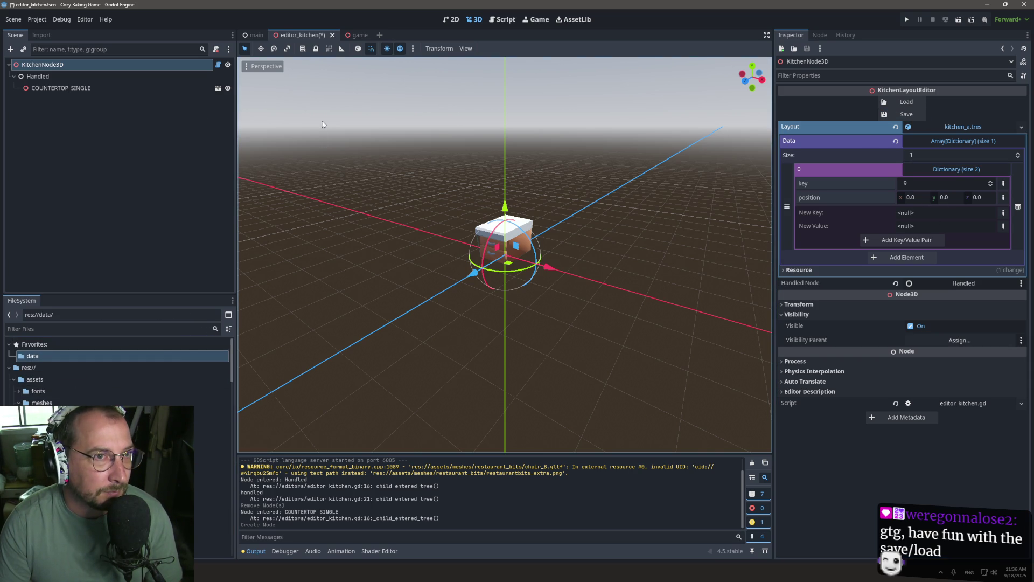
Close editor_kitchen without saving and check that kitchen_a.tres has an empty Data array.
{"action": "left_click", "coordinate": [332, 35]}
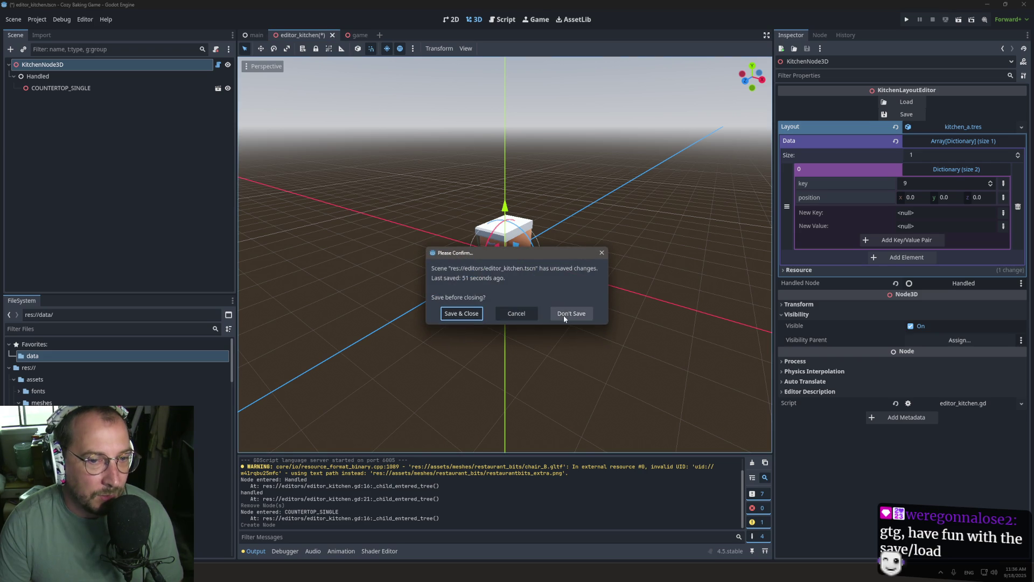
{"action": "left_click", "coordinate": [571, 312]}
{"action": "scroll", "coordinate": [142, 355], "scroll_direction": "down", "scroll_amount": 15}
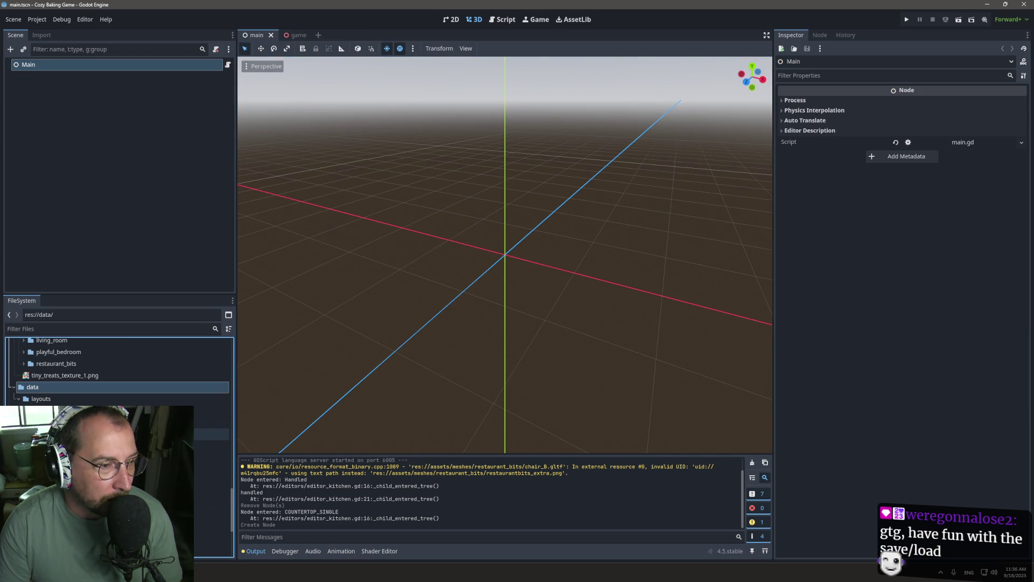
{"action": "left_click", "coordinate": [210, 423]}
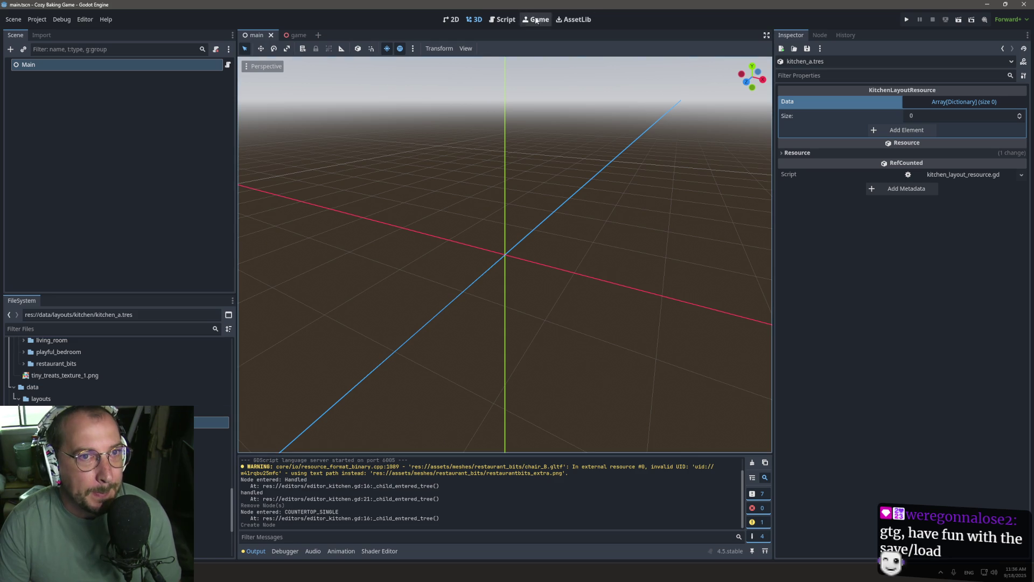
{"action": "left_click", "coordinate": [505, 21]}
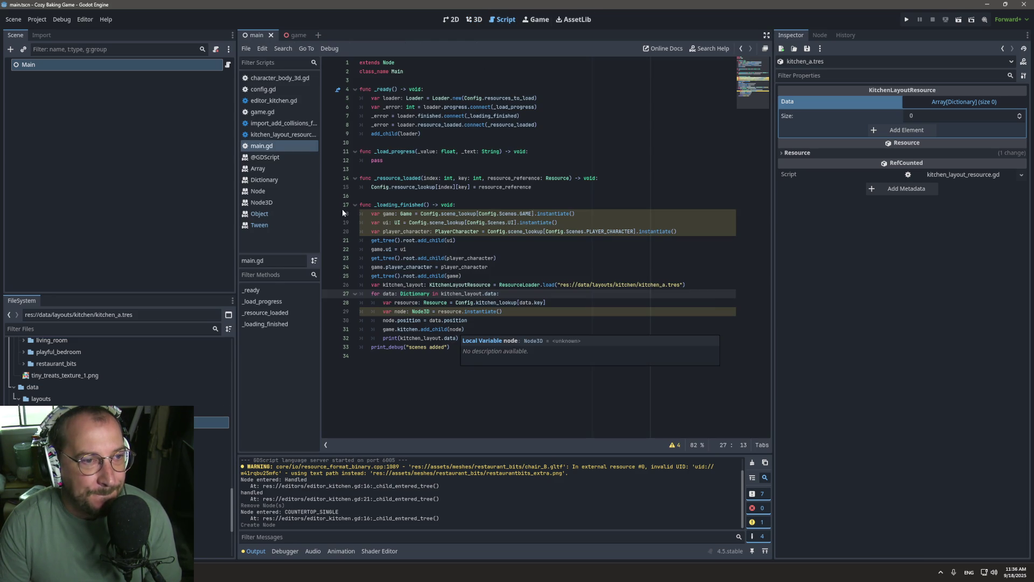
Look through kitchen_layout_resource.gd and the collision import script, then show editor_kitchen.gd from the top.
{"action": "left_click", "coordinate": [279, 133]}
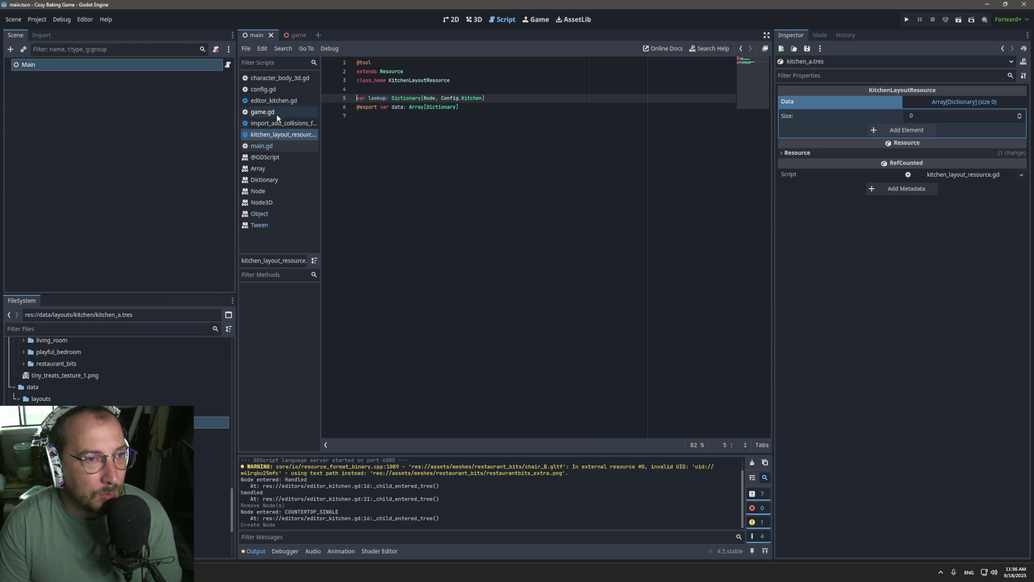
{"action": "left_click", "coordinate": [277, 124]}
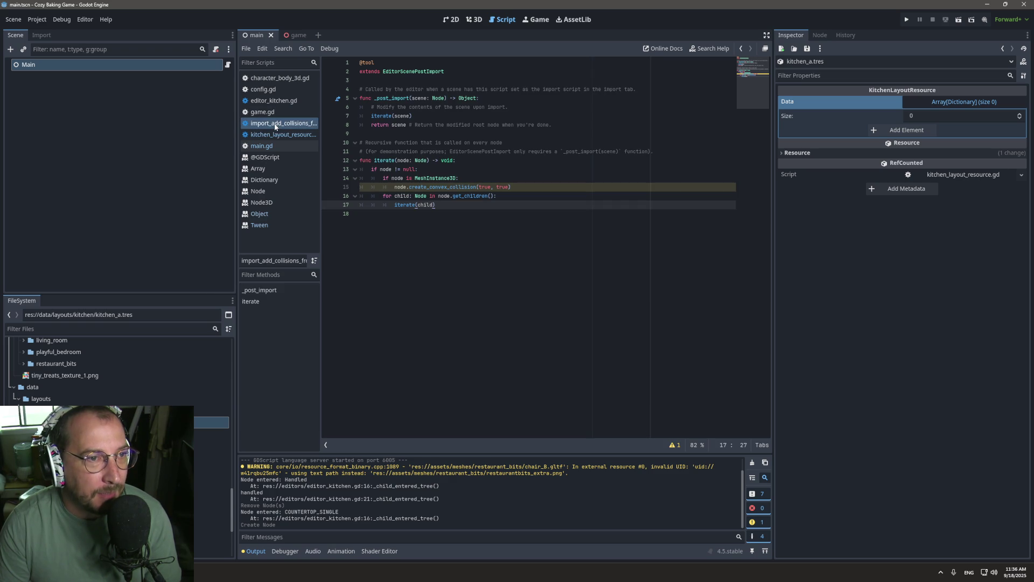
{"action": "left_click", "coordinate": [276, 102]}
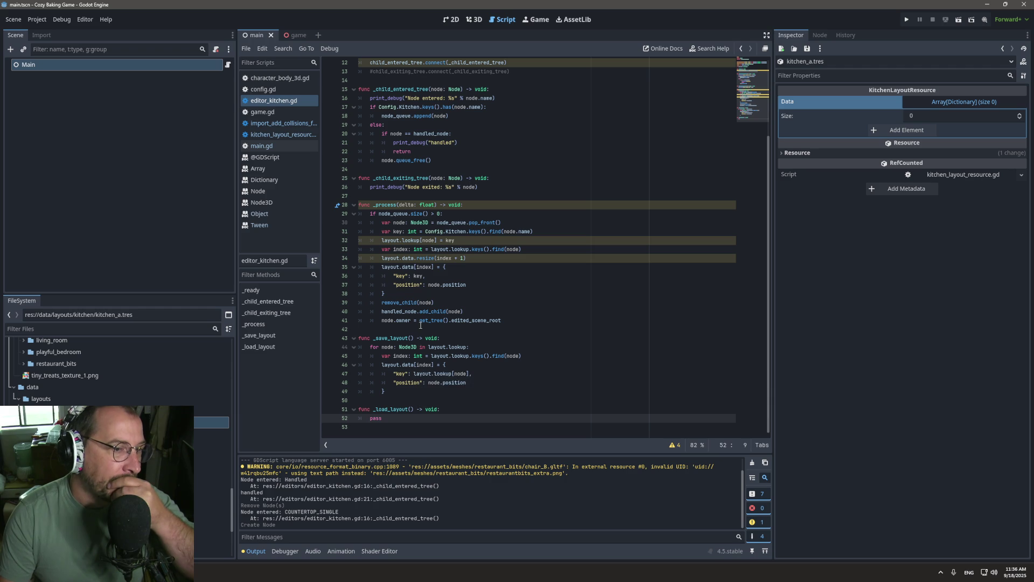
{"action": "scroll", "coordinate": [421, 323], "scroll_direction": "up", "scroll_amount": 3}
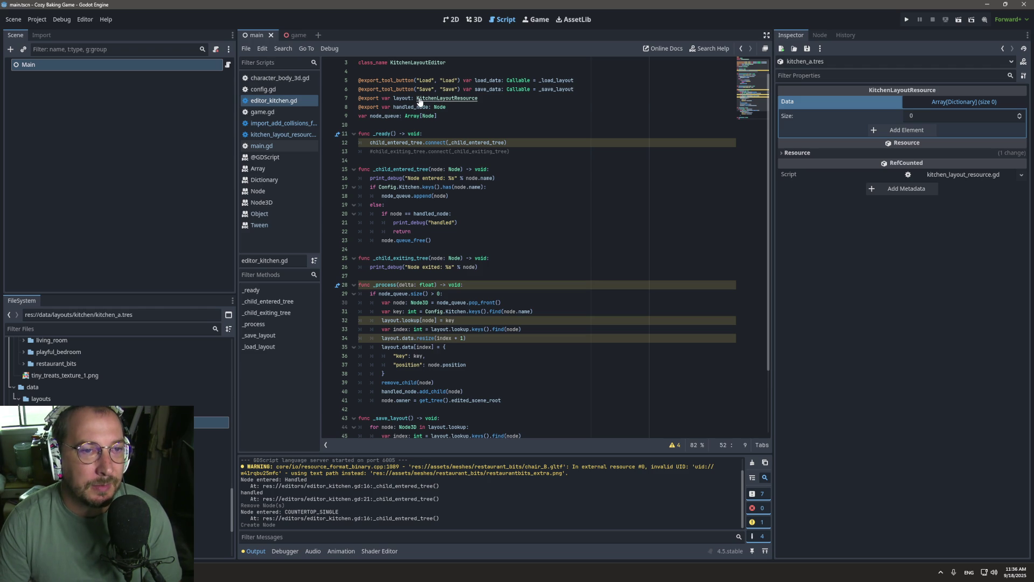
Follow KitchenLayoutResource to the Resource class docs and read the resource_path description.
{"action": "left_click", "coordinate": [419, 99], "text": "ctrl"}
{"action": "left_click", "coordinate": [386, 70], "text": "ctrl"}
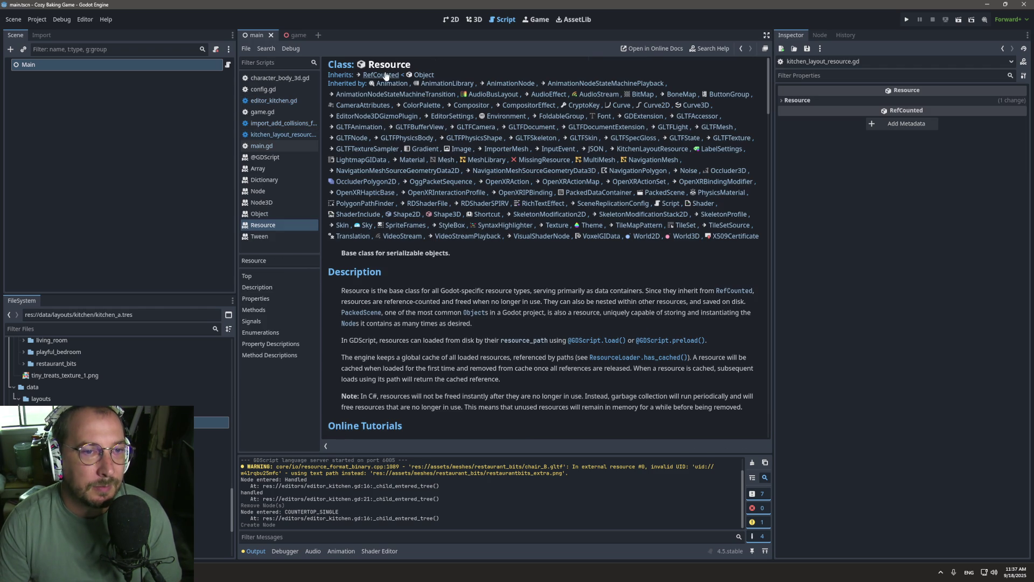
{"action": "scroll", "coordinate": [417, 259], "scroll_direction": "down", "scroll_amount": 5}
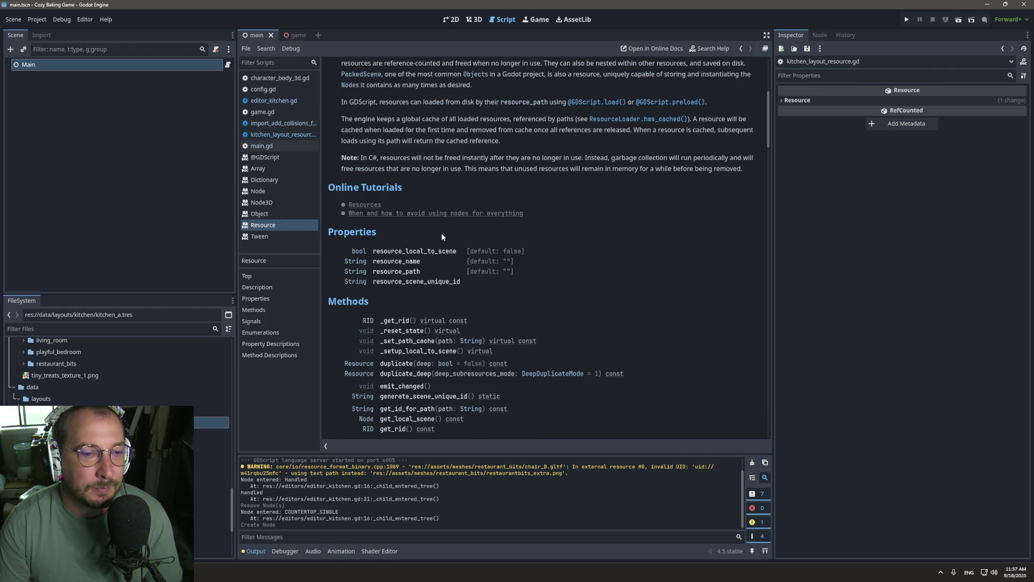
{"action": "scroll", "coordinate": [470, 189], "scroll_direction": "down", "scroll_amount": 2}
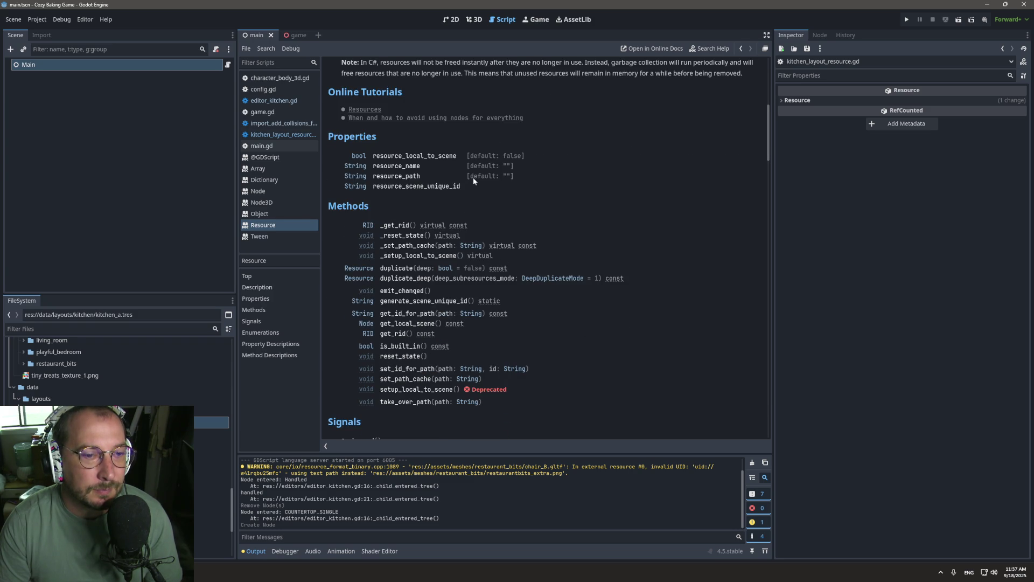
{"action": "scroll", "coordinate": [473, 177], "scroll_direction": "up", "scroll_amount": 7}
{"action": "scroll", "coordinate": [473, 178], "scroll_direction": "down", "scroll_amount": 7}
{"action": "left_click", "coordinate": [405, 177]}
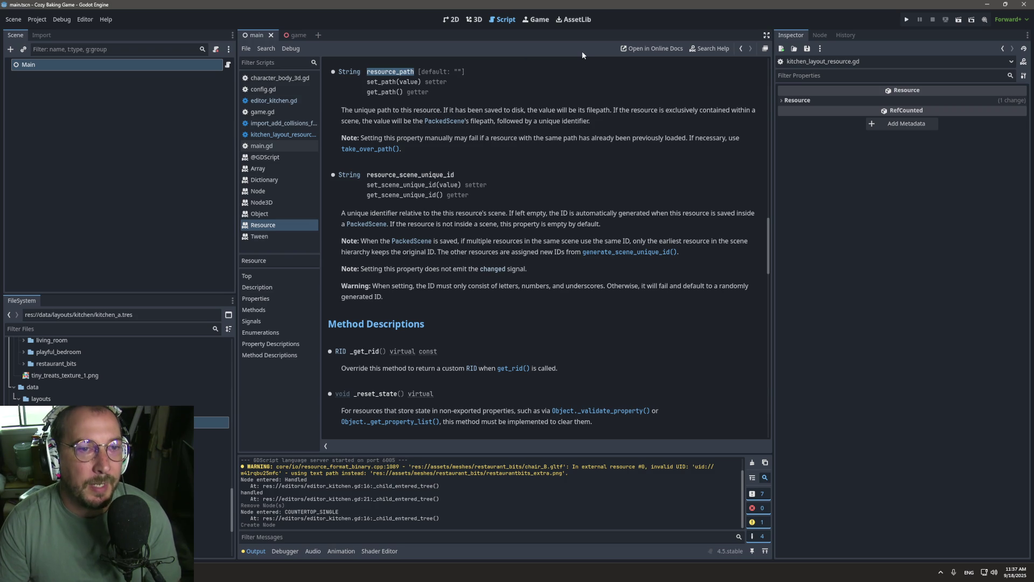
{"action": "left_click", "coordinate": [737, 48]}
At the end of _save_layout, add a ResourceSaver.save(layout, resource_path) call.
{"action": "left_click", "coordinate": [737, 48]}
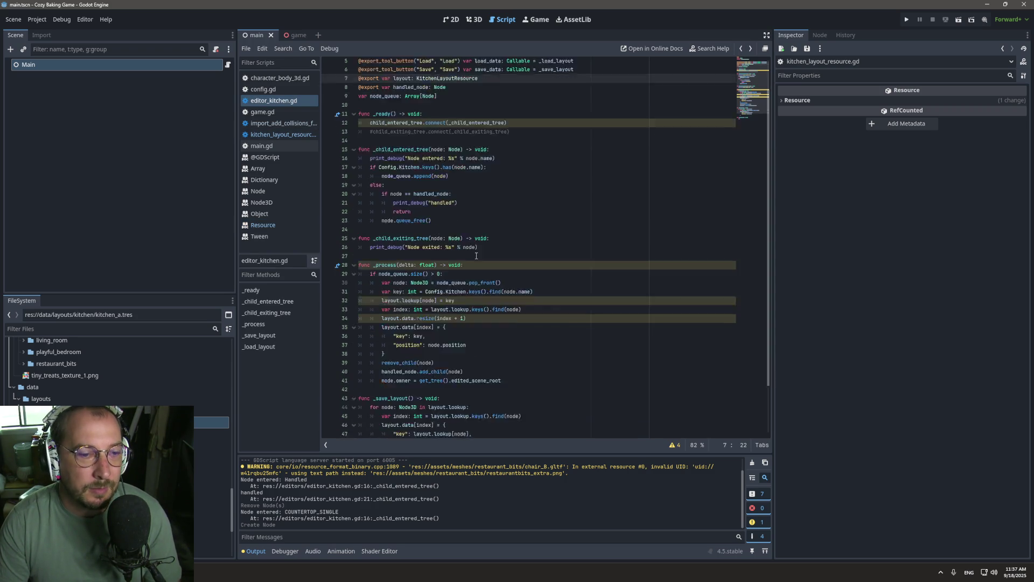
{"action": "scroll", "coordinate": [476, 253], "scroll_direction": "down", "scroll_amount": 3}
{"action": "left_click", "coordinate": [418, 393]}
{"action": "key", "text": "Return"}
{"action": "type", "text": "Res"}
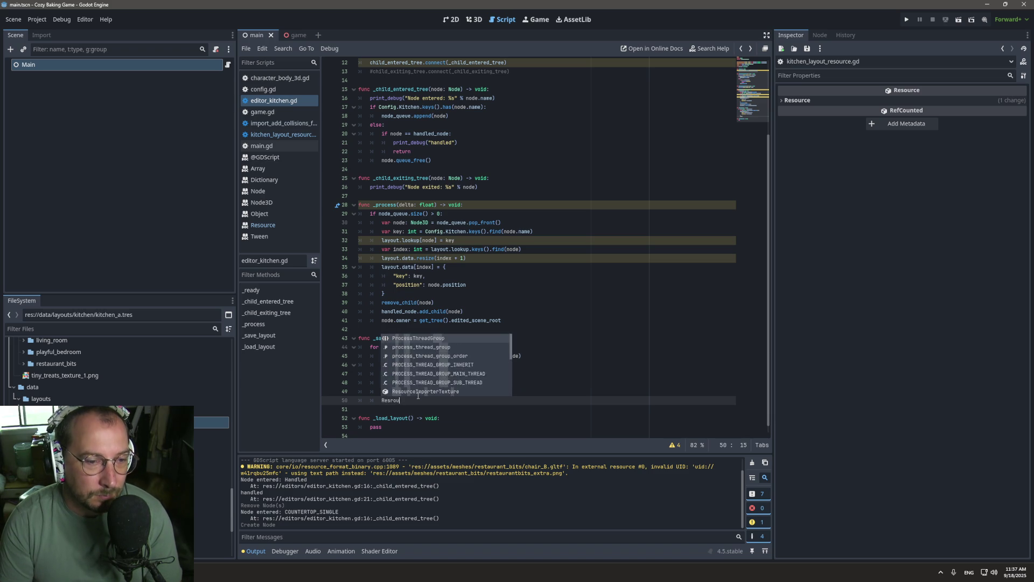
{"action": "type", "text": "ource."}
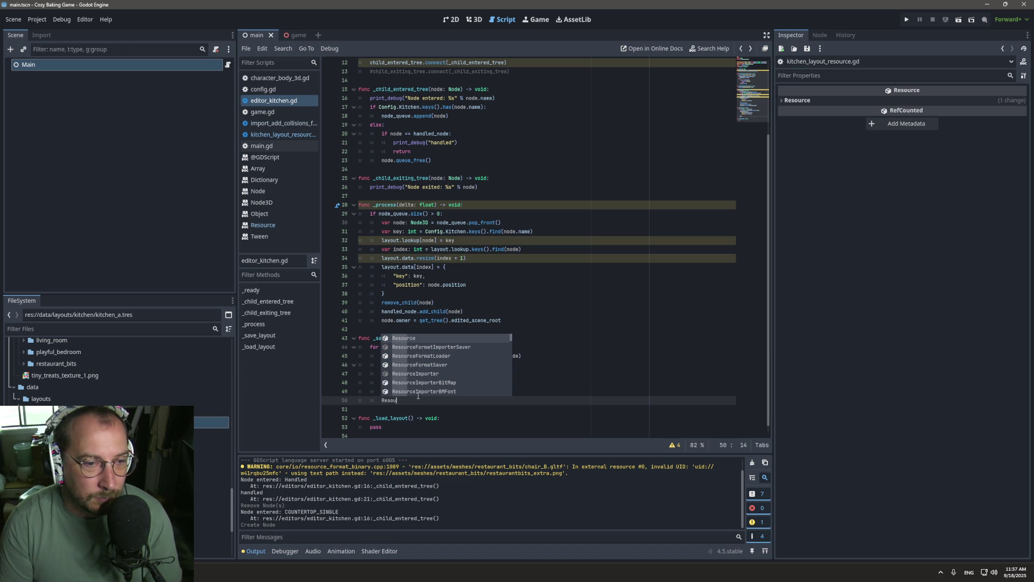
{"action": "key", "text": "BackSpace"}
{"action": "type", "text": "Sa"}
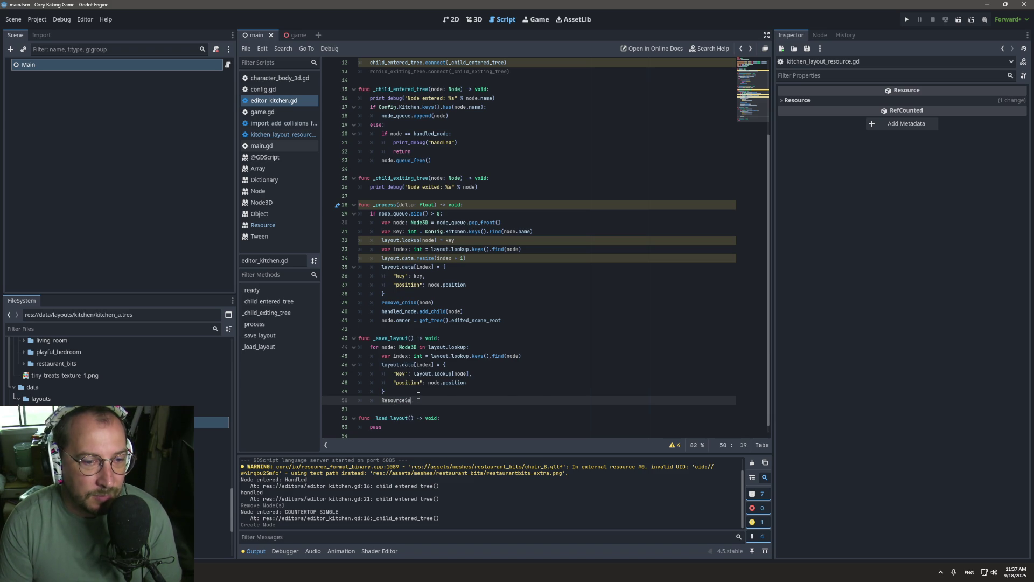
{"action": "type", "text": "ver.sa"}
{"action": "type", "text": "ve("}
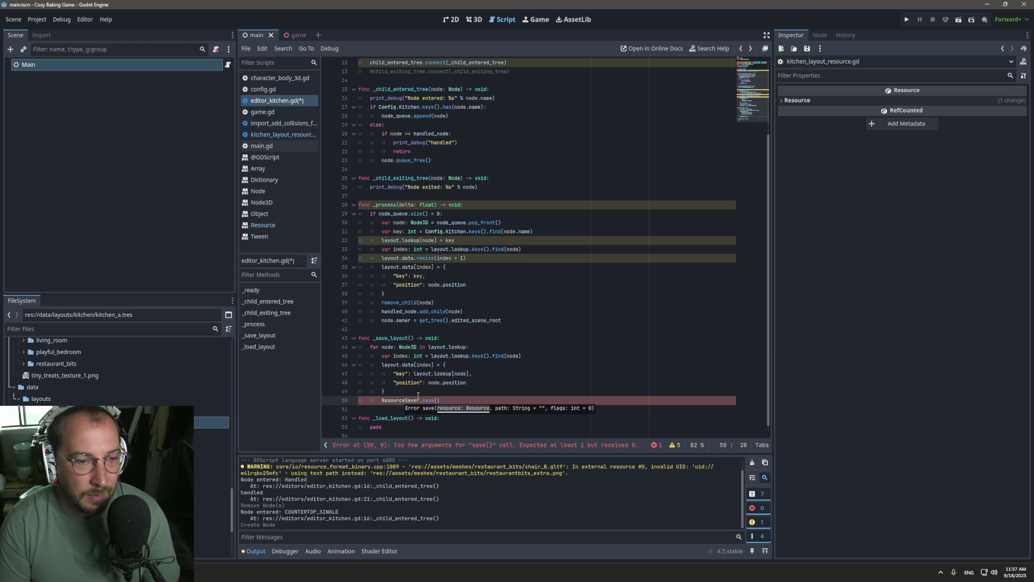
{"action": "type", "text": "lao"}
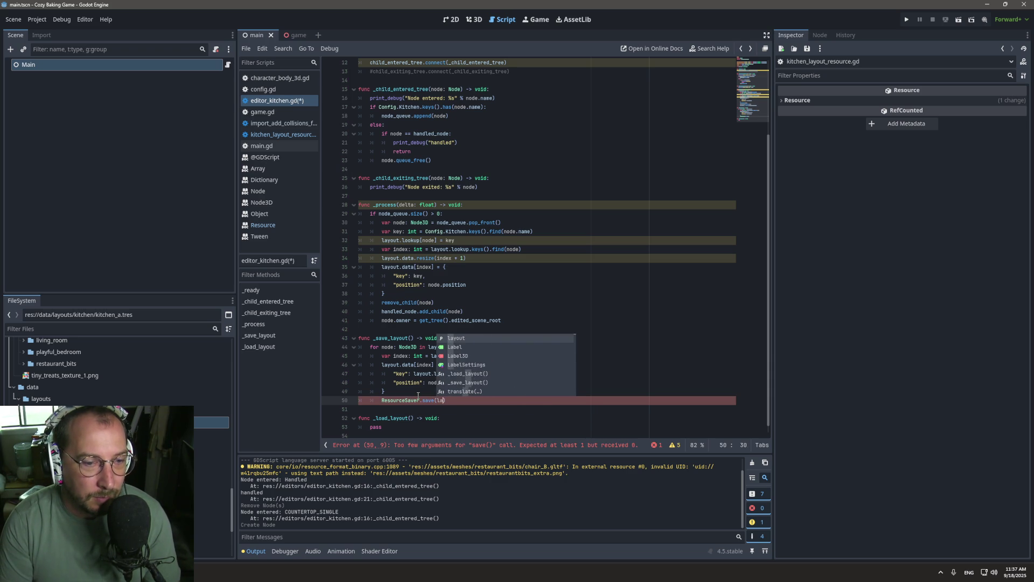
{"action": "key", "text": "Return"}
{"action": "type", "text": ", resource_path"}
{"action": "key", "text": "Return"}
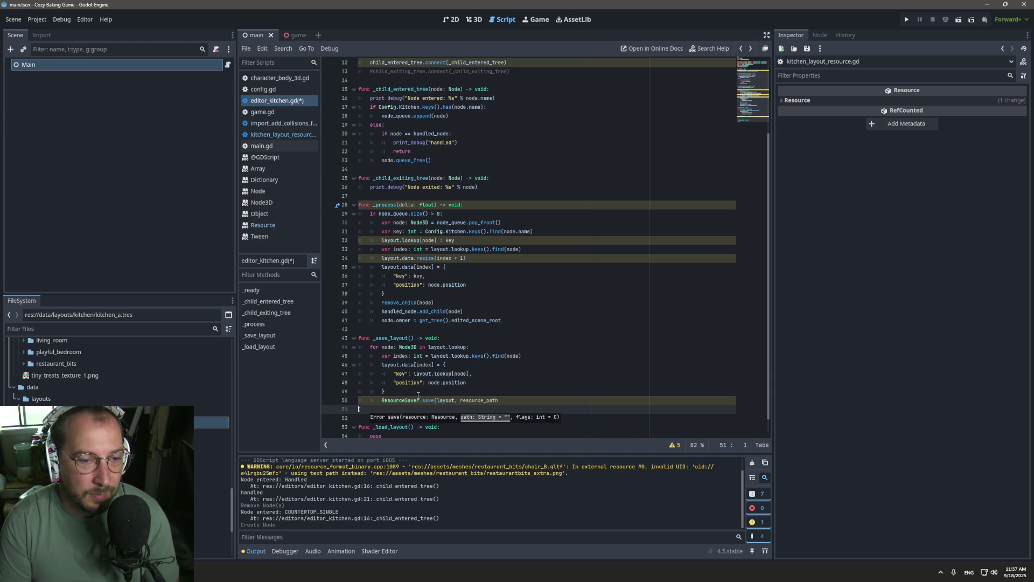
Change the save path argument to layout.resource_path and save editor_kitchen.gd.
{"action": "key", "text": "BackSpace"}
{"action": "key", "text": "ctrl+BackSpace"}
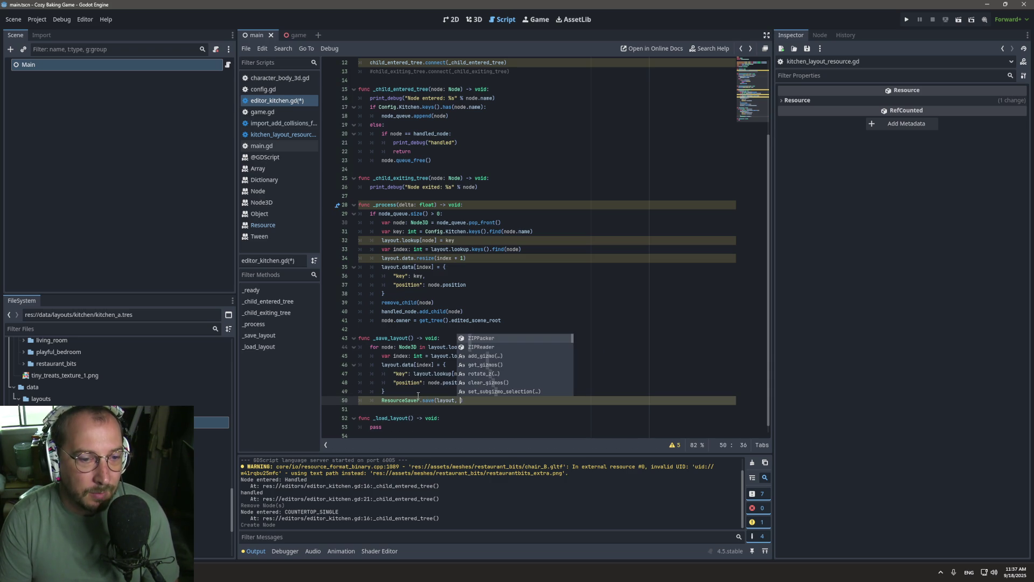
{"action": "type", "text": "layout.resource_path"}
{"action": "key", "text": "Return"}
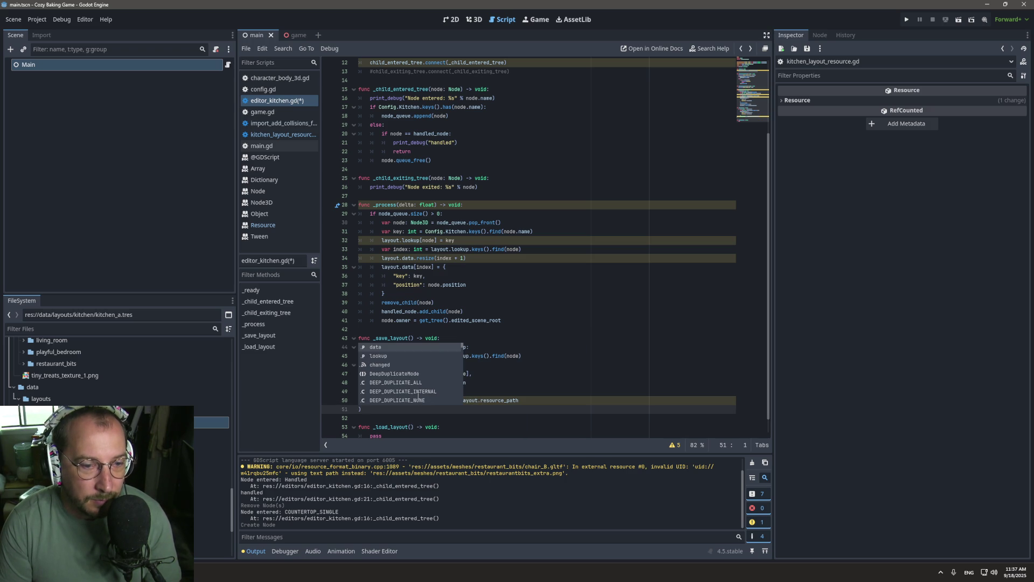
{"action": "key", "text": "BackSpace"}
{"action": "key", "text": "ctrl+s"}
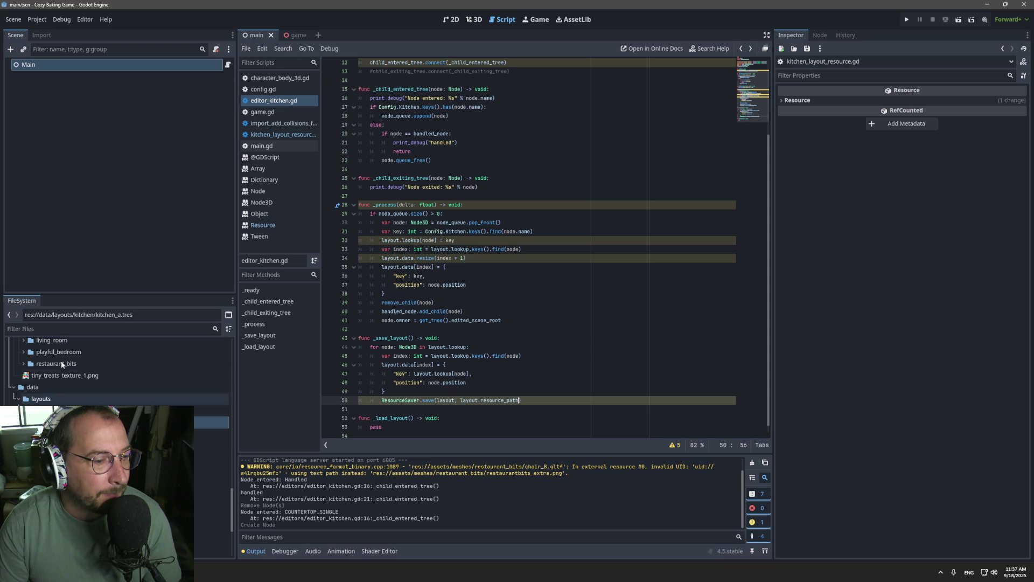
{"action": "left_click", "coordinate": [55, 327]}
Open editor_kitchen.tscn through an 'edit' filter and delete the COUNTERTOP_CORNER_INNER node.
{"action": "type", "text": "edit"}
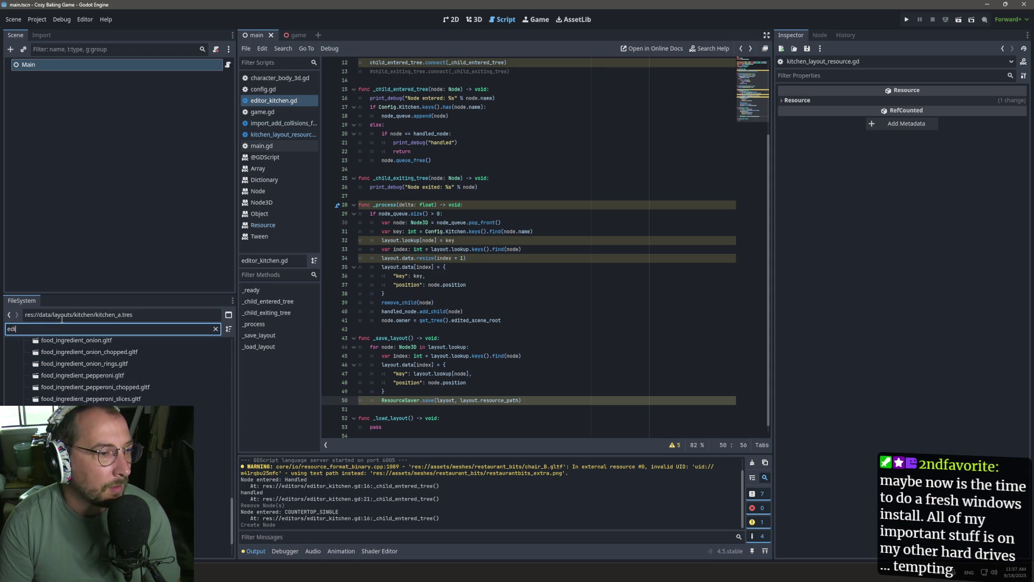
{"action": "double_click", "coordinate": [56, 391]}
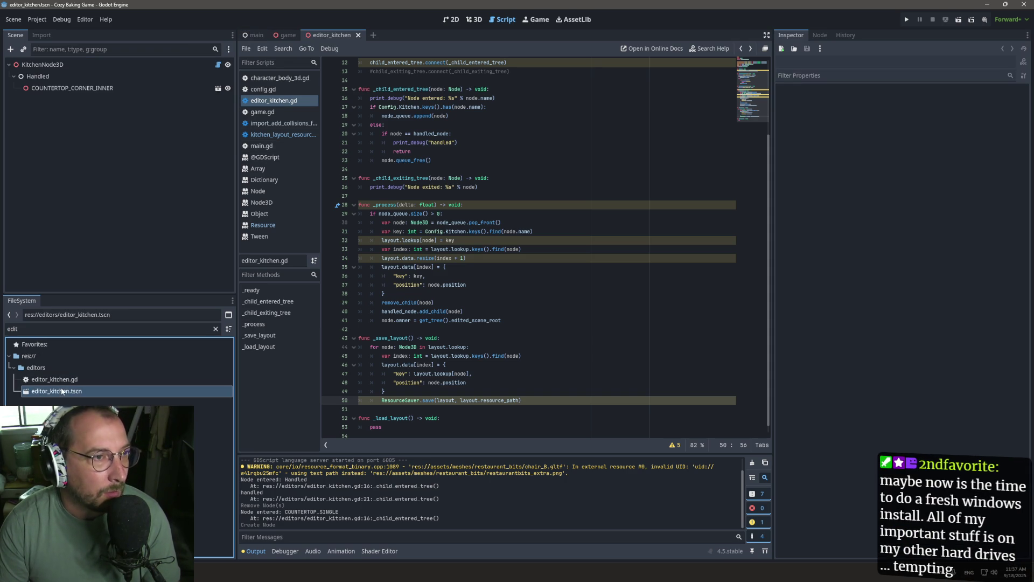
{"action": "left_click", "coordinate": [127, 87]}
{"action": "right_click", "coordinate": [128, 87]}
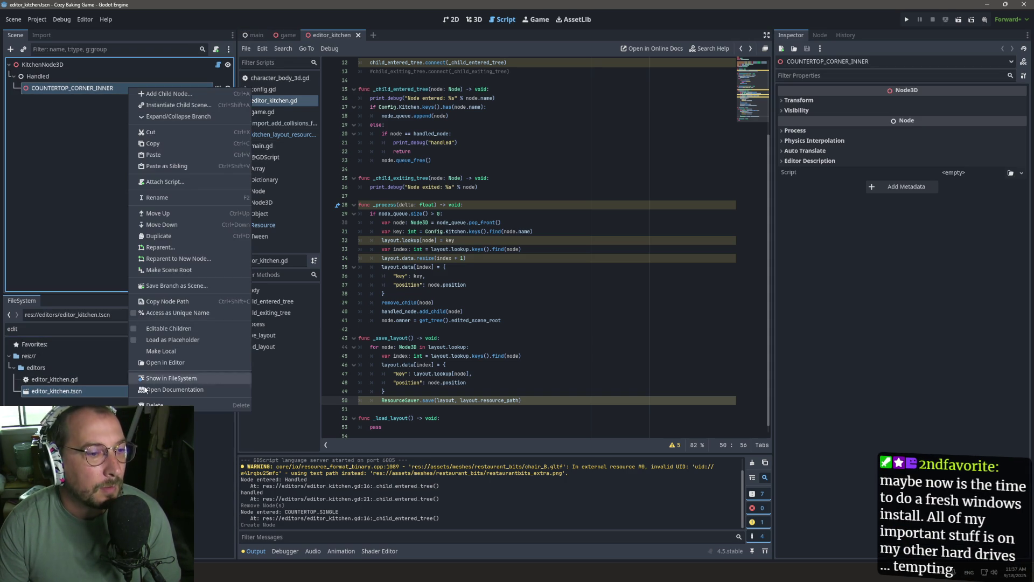
{"action": "left_click", "coordinate": [162, 404]}
{"action": "left_click", "coordinate": [487, 297]}
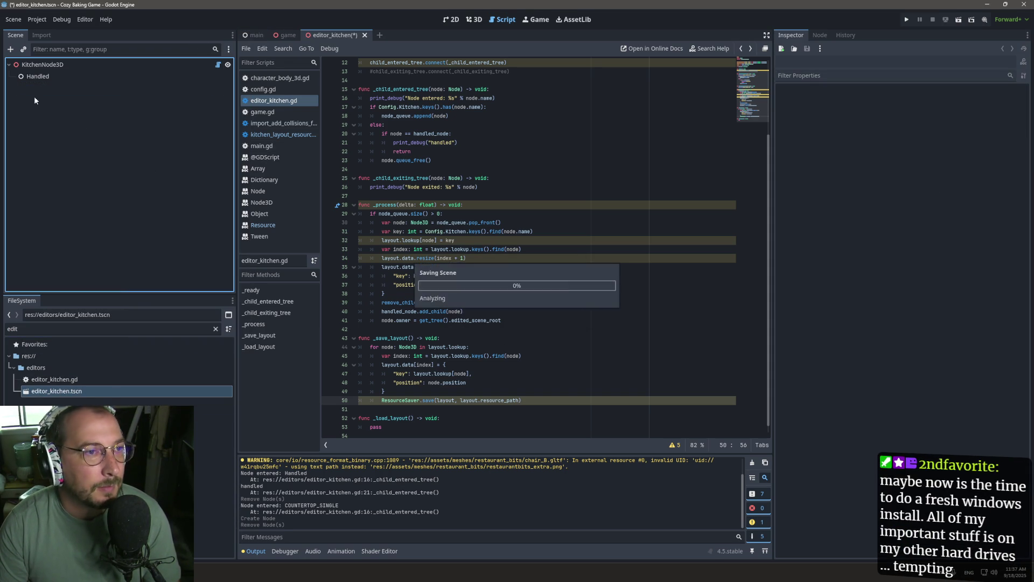
Confirm the kitchen_a.tres Data array on KitchenNode3D is size 0, then return to 3D view.
{"action": "left_click", "coordinate": [50, 63]}
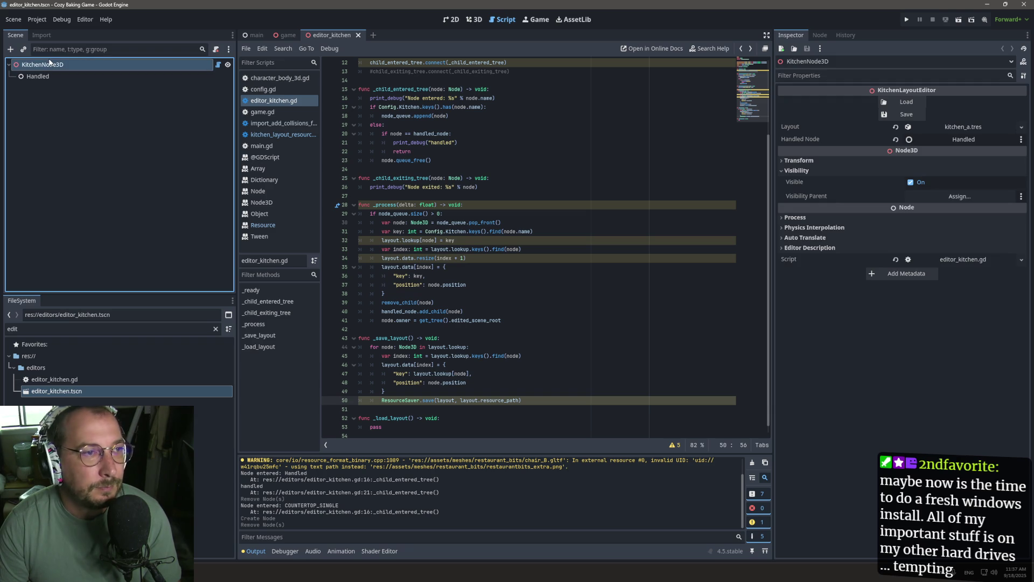
{"action": "left_click", "coordinate": [973, 128]}
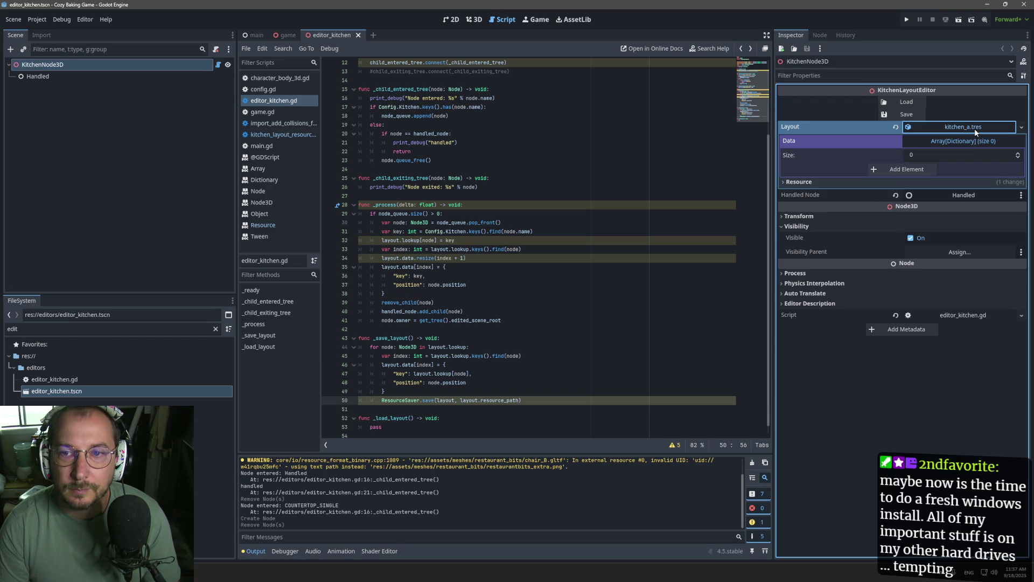
{"action": "left_click", "coordinate": [215, 329]}
{"action": "scroll", "coordinate": [108, 366], "scroll_direction": "down", "scroll_amount": 10}
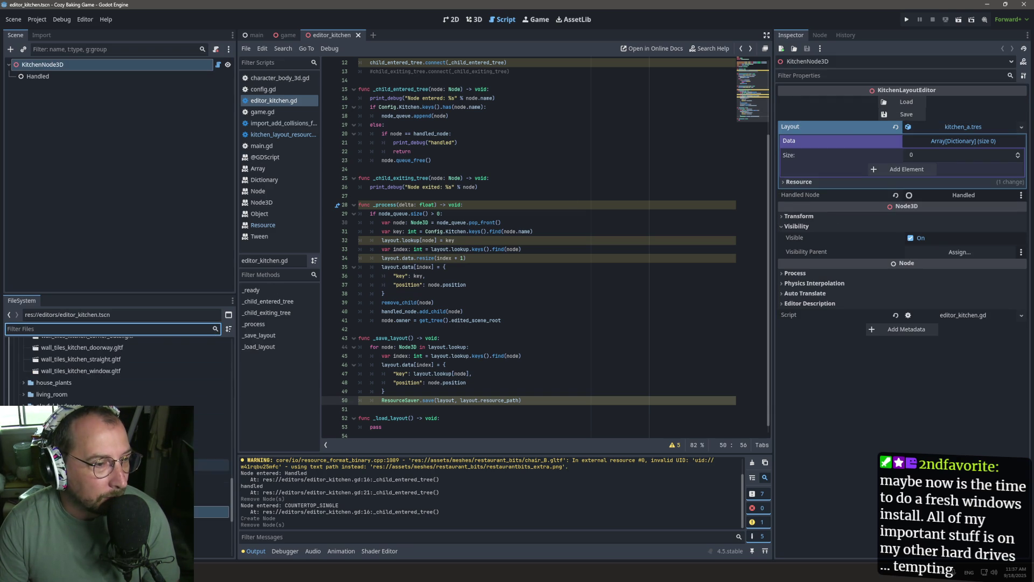
{"action": "scroll", "coordinate": [108, 372], "scroll_direction": "up", "scroll_amount": 2}
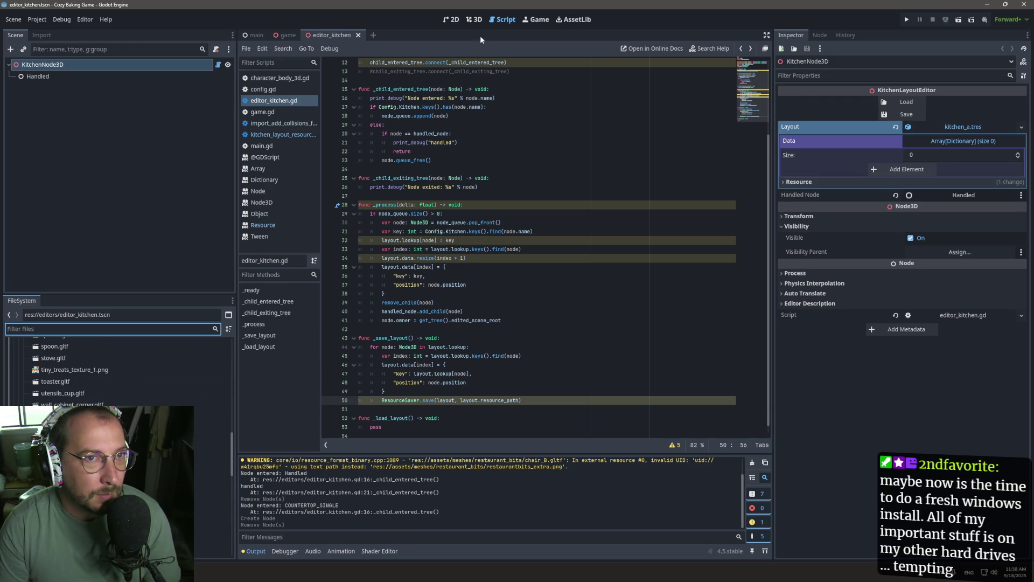
{"action": "key", "text": "ctrl+F2"}
Drop countertop_single.gltf and countertop_sink.gltf side by side in the 3D viewport.
{"action": "scroll", "coordinate": [160, 403], "scroll_direction": "up", "scroll_amount": 10}
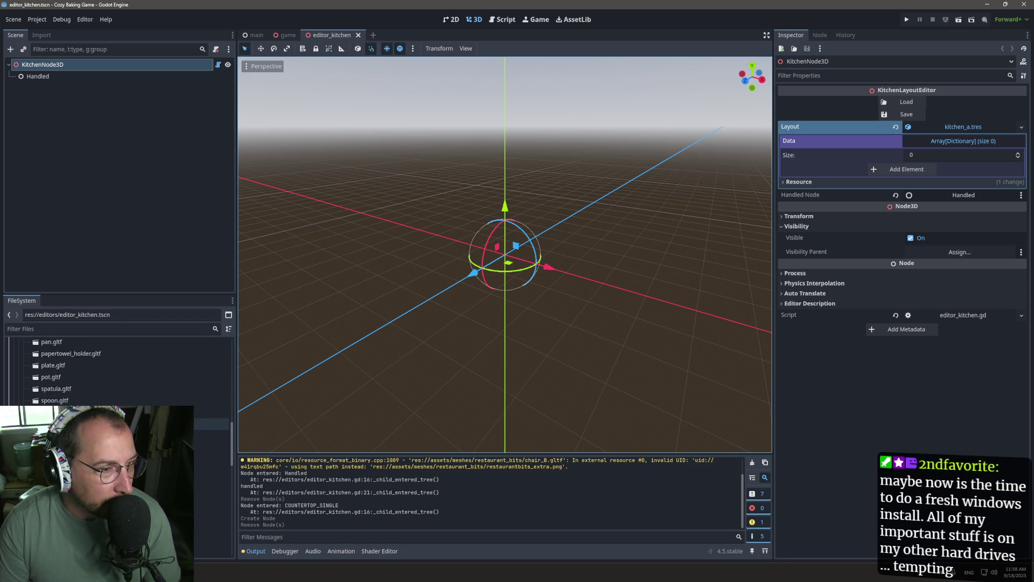
{"action": "scroll", "coordinate": [108, 371], "scroll_direction": "up", "scroll_amount": 3}
{"action": "left_click_drag", "start_coordinate": [70, 376], "coordinate": [366, 317]}
{"action": "left_click_drag", "start_coordinate": [534, 264], "coordinate": [513, 258]}
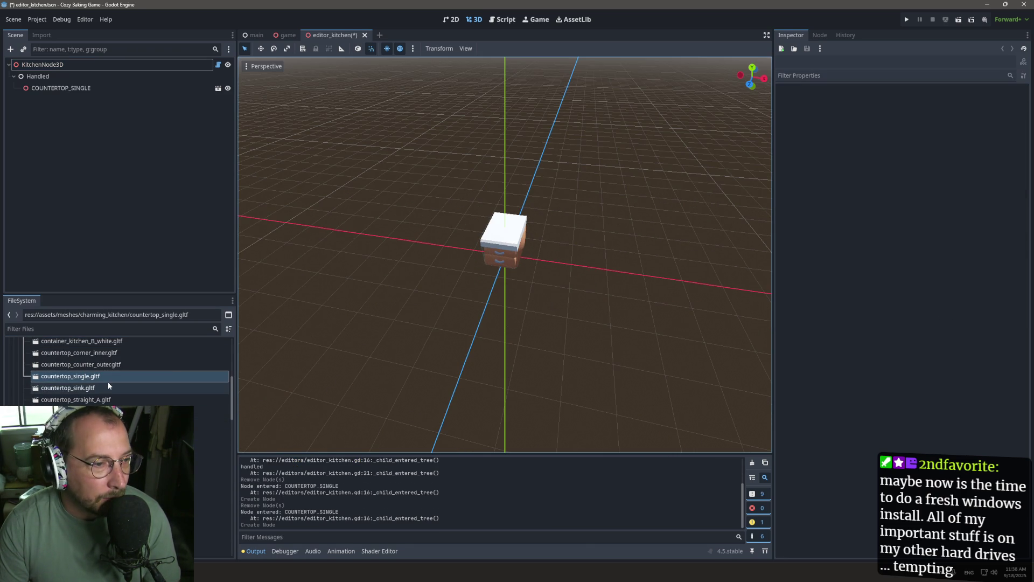
{"action": "mouse_move", "coordinate": [100, 384]}
{"action": "left_mouse_down"}
{"action": "mouse_move", "coordinate": [559, 251]}
{"action": "mouse_move", "coordinate": [541, 270]}
{"action": "mouse_move", "coordinate": [560, 266]}
{"action": "left_mouse_up"}
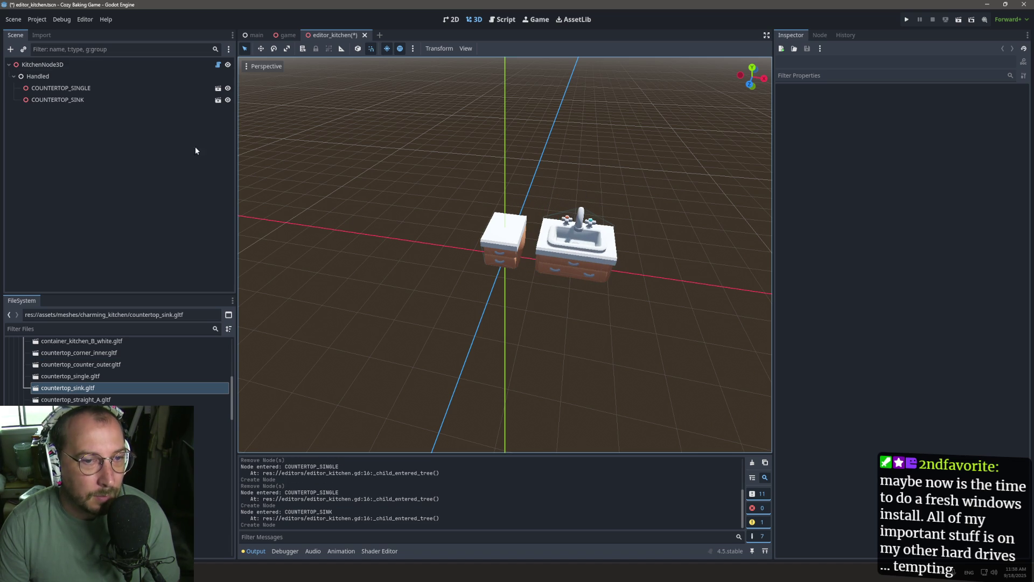
Check that KitchenNode3D's layout Data lists keys 9 and 10 with positions.
{"action": "left_click", "coordinate": [80, 69]}
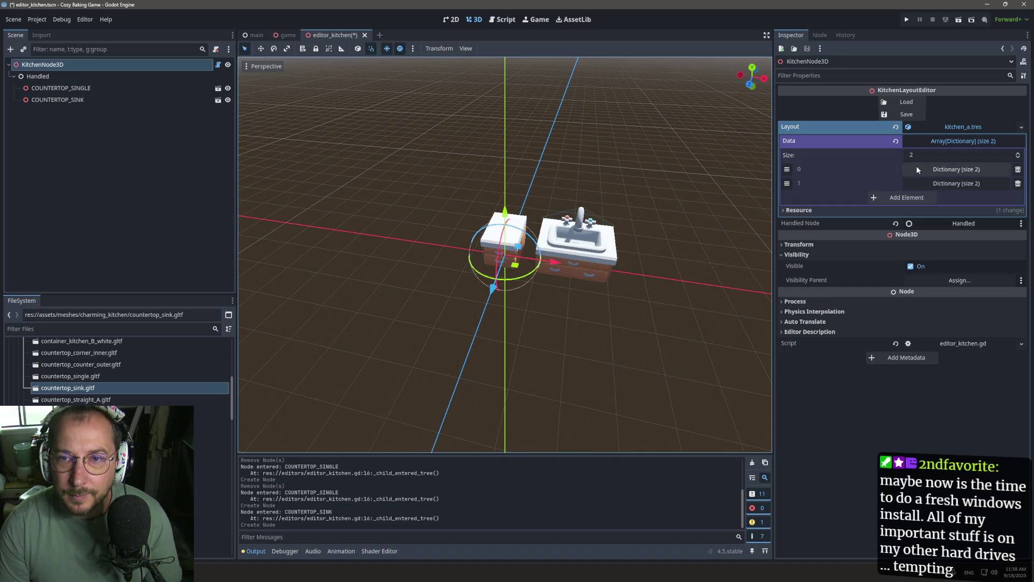
{"action": "left_click", "coordinate": [943, 183]}
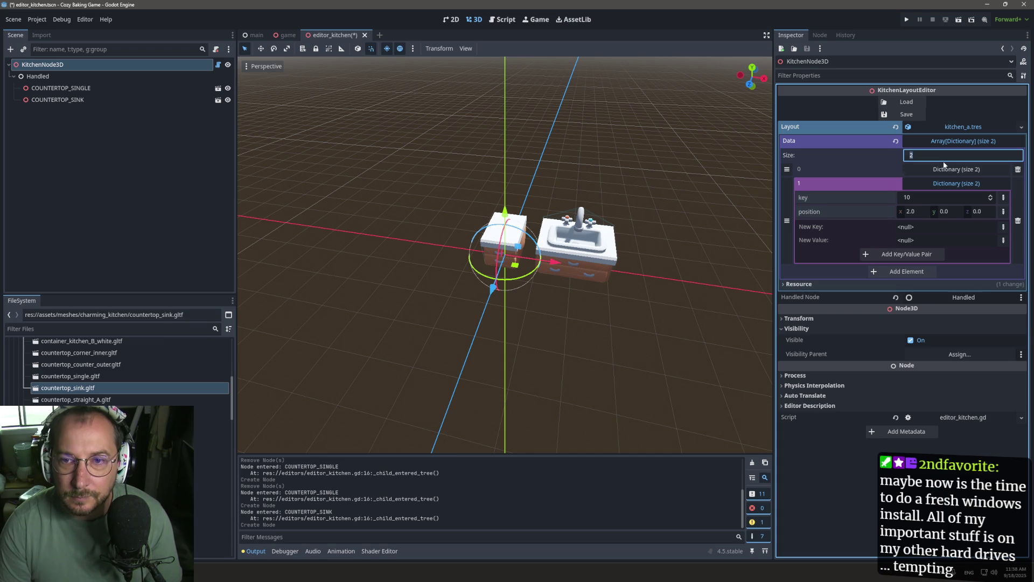
{"action": "left_click", "coordinate": [938, 170]}
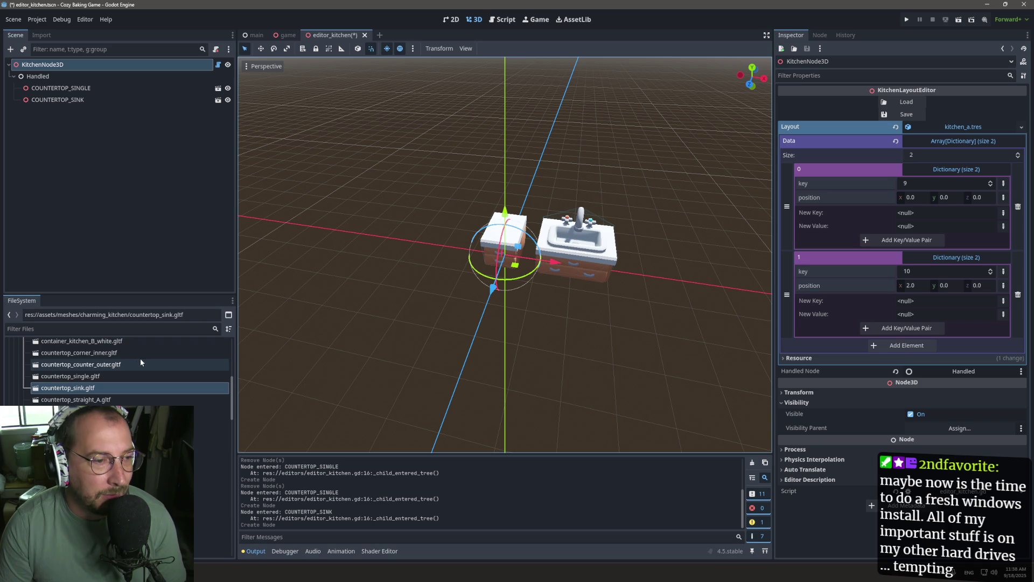
{"action": "scroll", "coordinate": [149, 358], "scroll_direction": "up", "scroll_amount": 10}
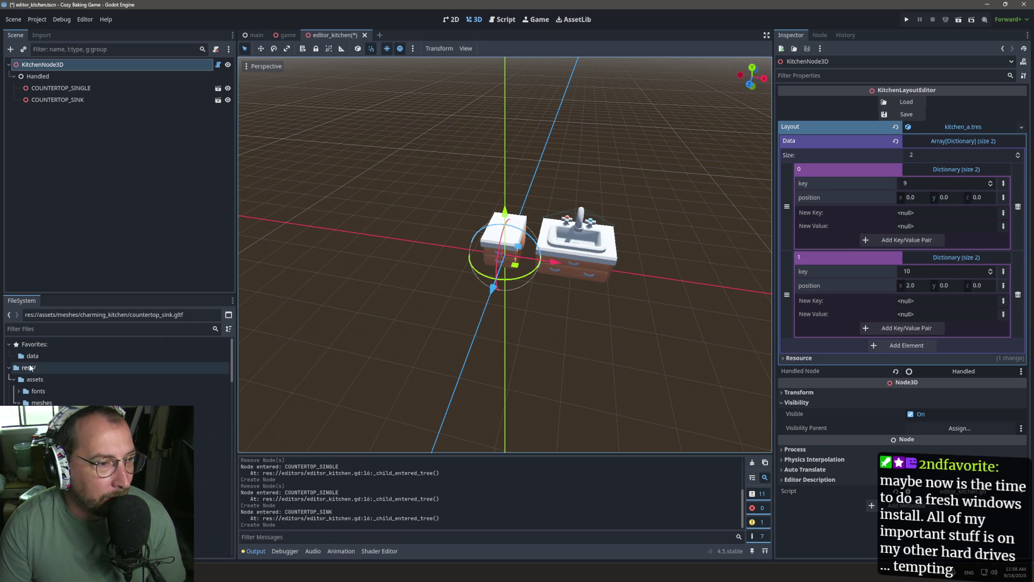
{"action": "scroll", "coordinate": [222, 386], "scroll_direction": "down", "scroll_amount": 12}
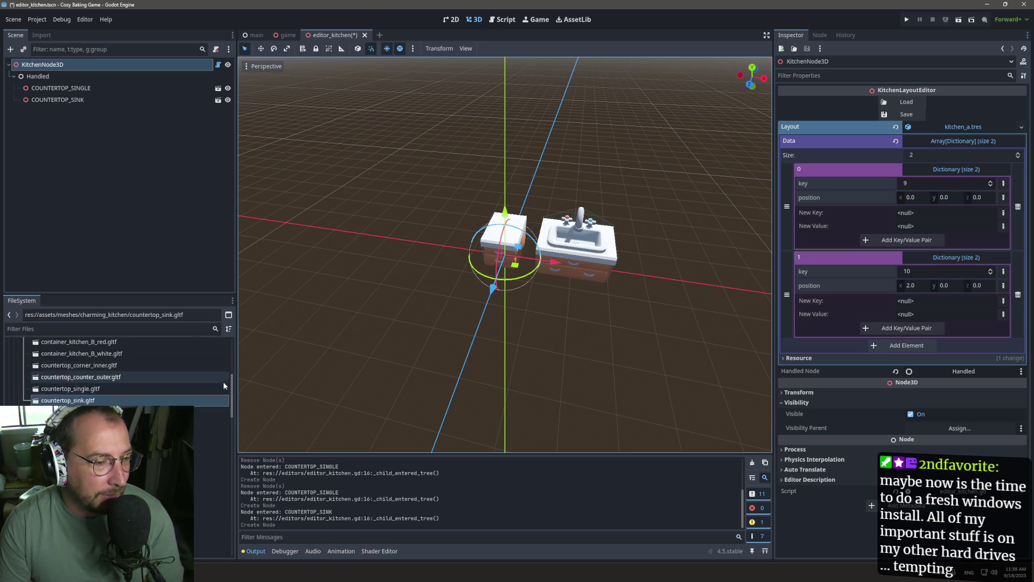
{"action": "scroll", "coordinate": [207, 399], "scroll_direction": "down", "scroll_amount": 10}
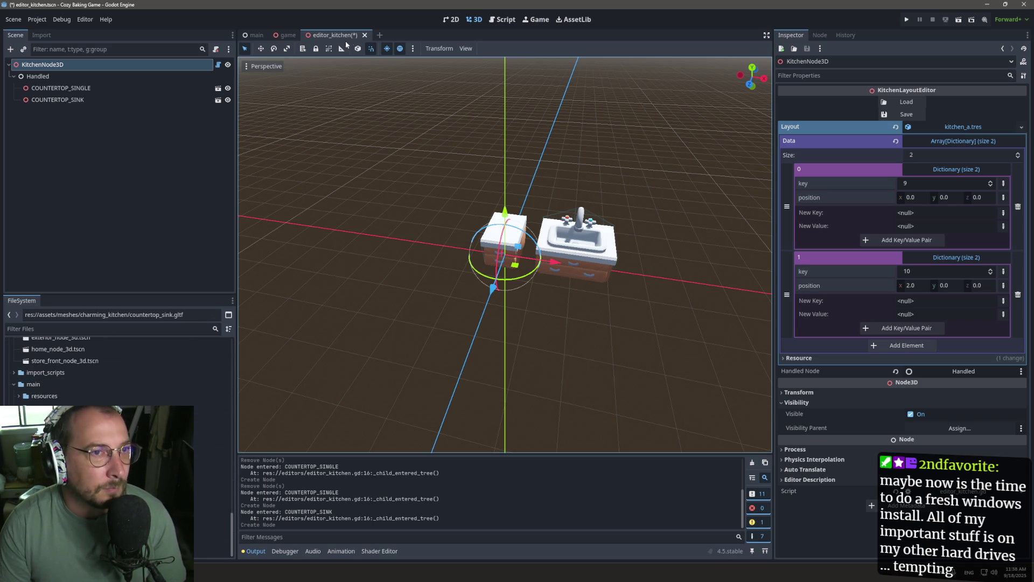
{"action": "left_click", "coordinate": [365, 34]}
Discard the editor_kitchen changes and confirm kitchen_a.tres lists two Data dictionary entries.
{"action": "left_click", "coordinate": [571, 312]}
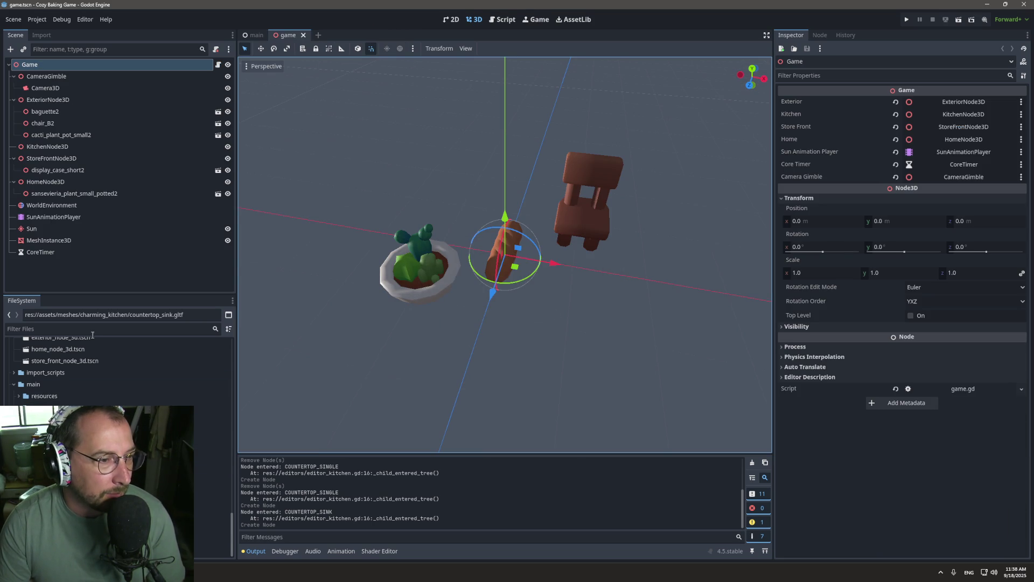
{"action": "left_click", "coordinate": [77, 330]}
{"action": "type", "text": "data"}
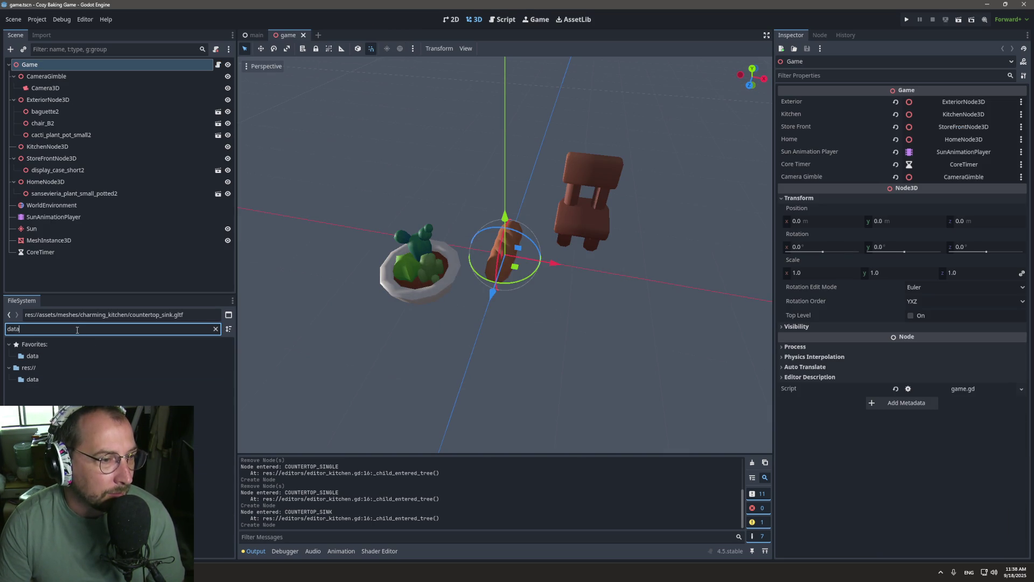
{"action": "key", "text": "Down"}
{"action": "key", "text": "Down"}
{"action": "key", "text": "Down"}
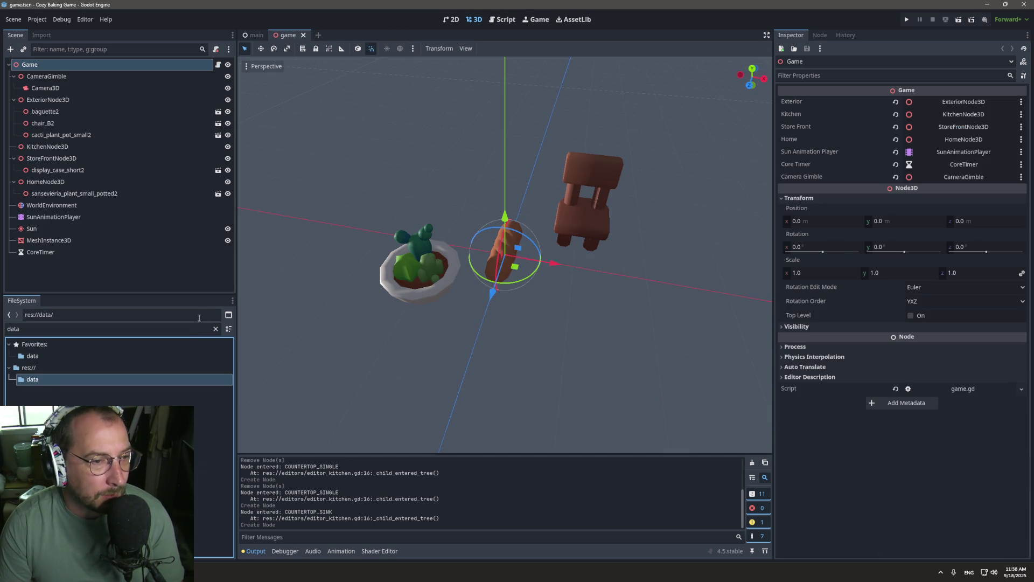
{"action": "left_click", "coordinate": [215, 328]}
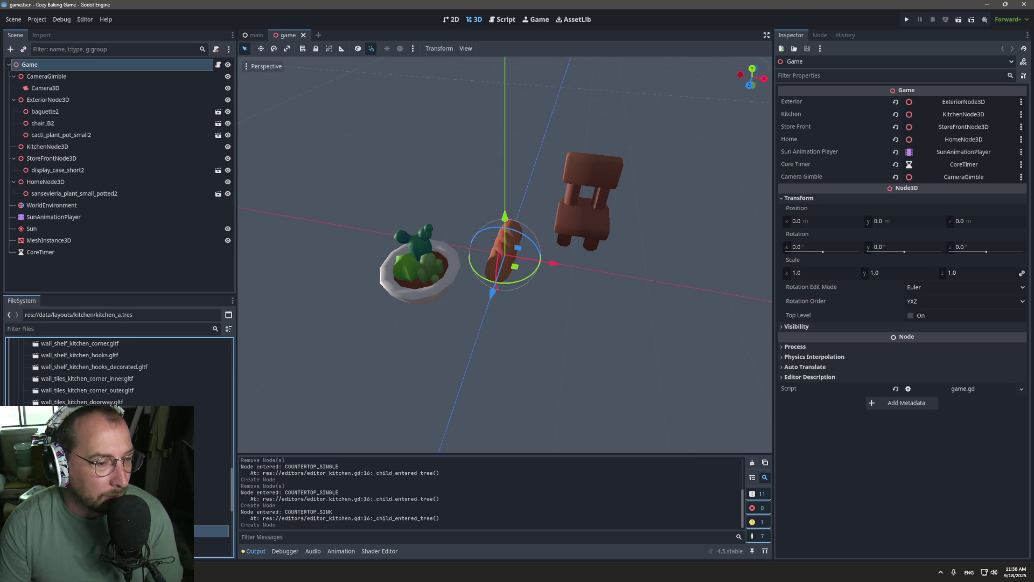
{"action": "key", "text": "Return"}
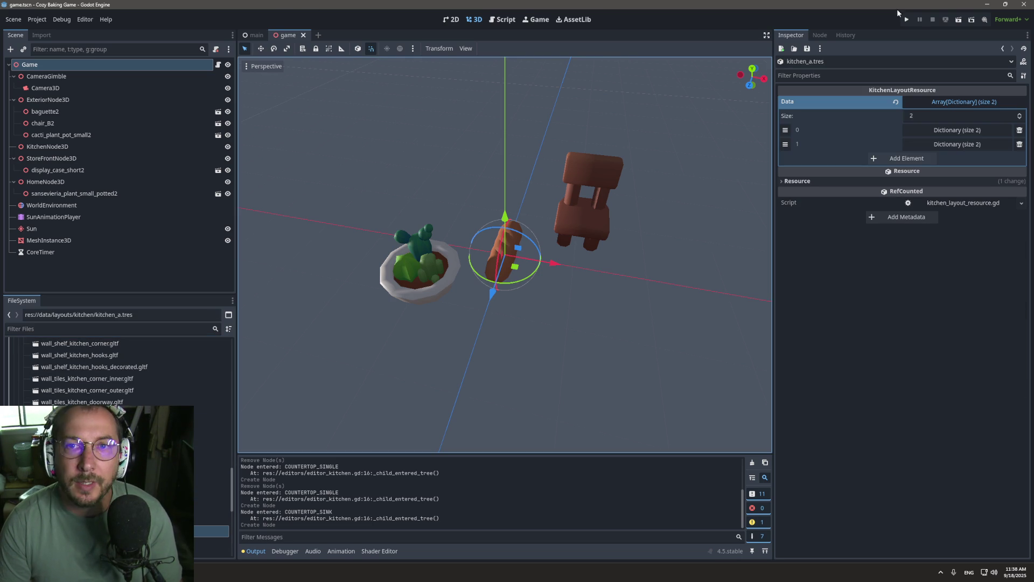
{"action": "left_click", "coordinate": [905, 20]}
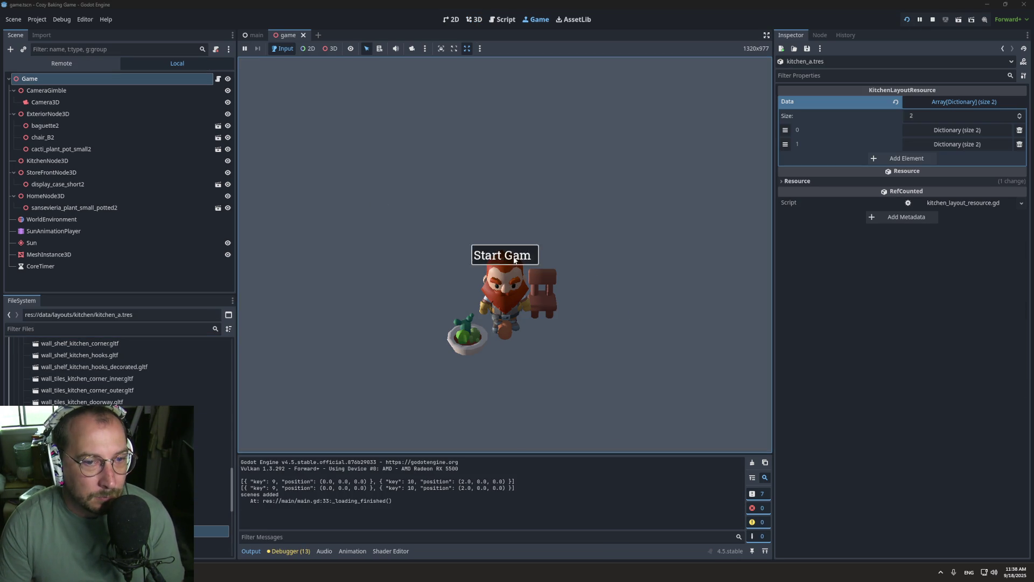
Run the game to see the countertop and sink load from kitchen_a.tres, then stop it.
{"action": "left_click", "coordinate": [515, 260]}
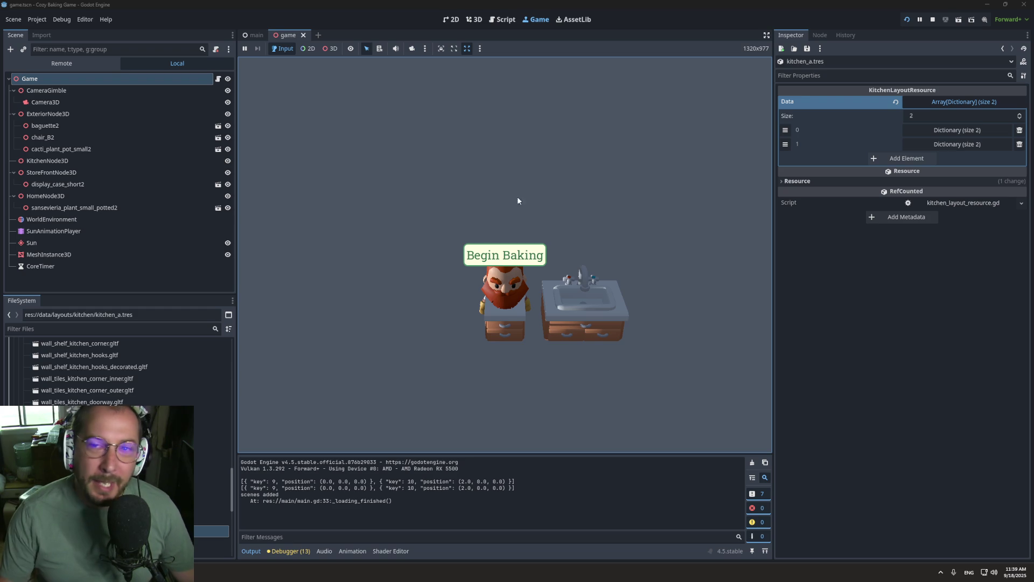
{"action": "left_click", "coordinate": [933, 20]}
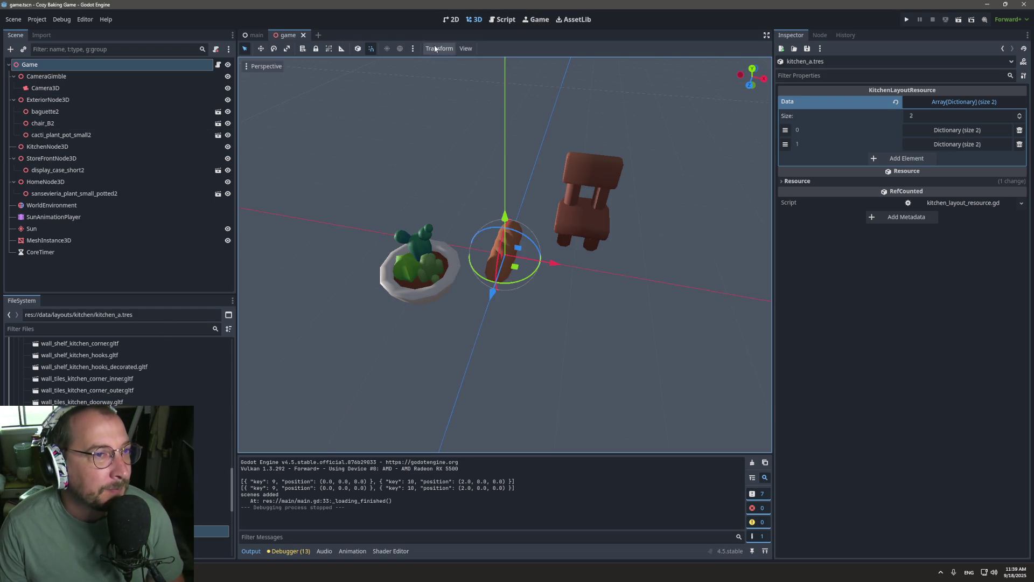
{"action": "left_click", "coordinate": [249, 35]}
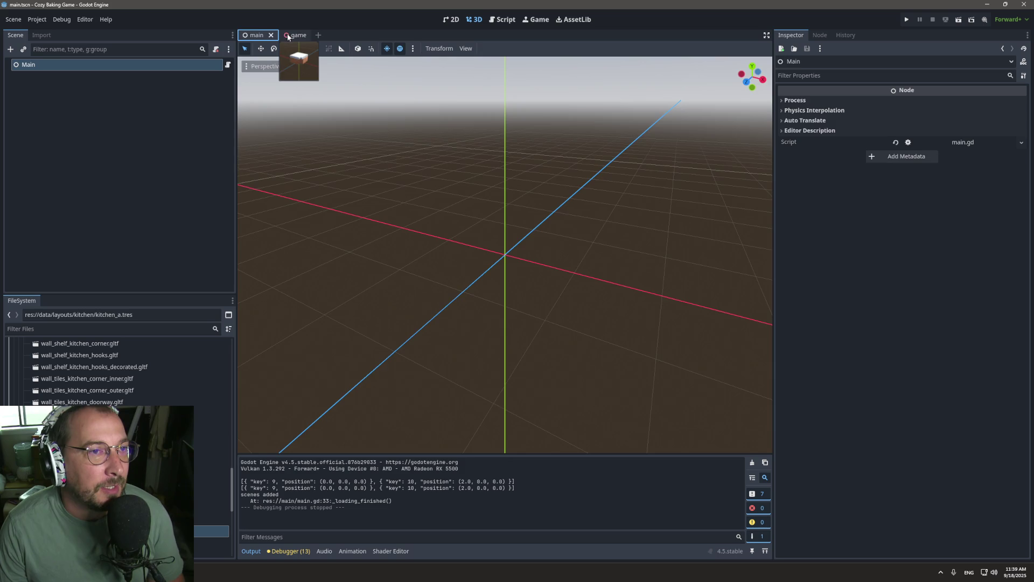
{"action": "left_click", "coordinate": [286, 36]}
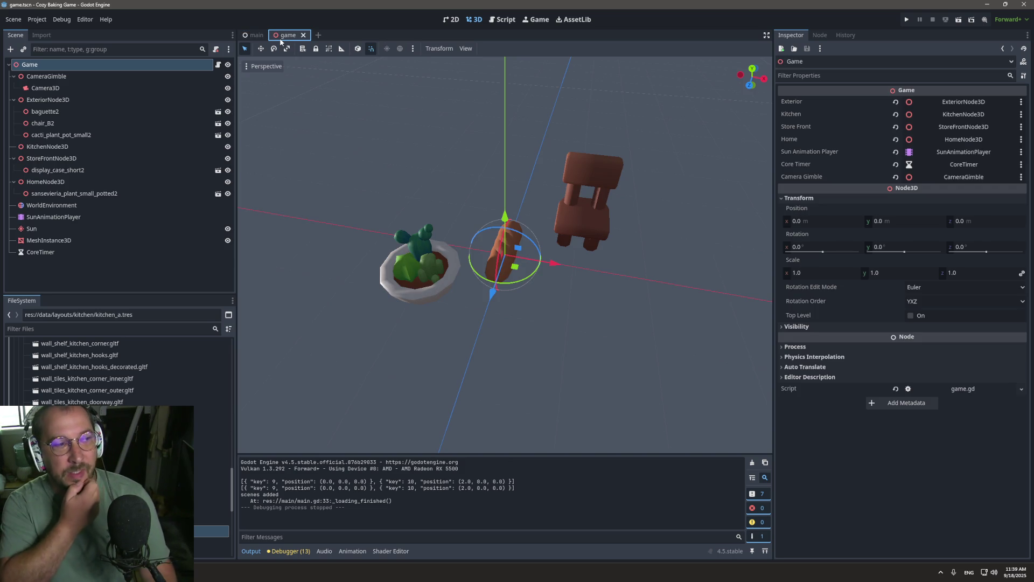
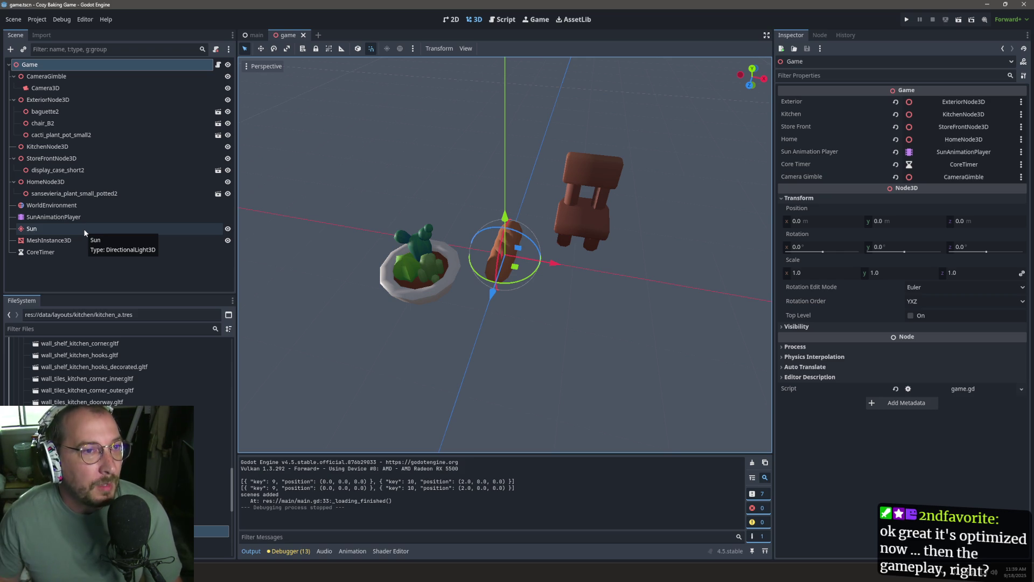
Delete the baguette2, chair and cacti_plant_pot_small2 pieces together from the Scene dock.
{"action": "left_click", "coordinate": [56, 113]}
{"action": "left_click", "coordinate": [61, 137]}
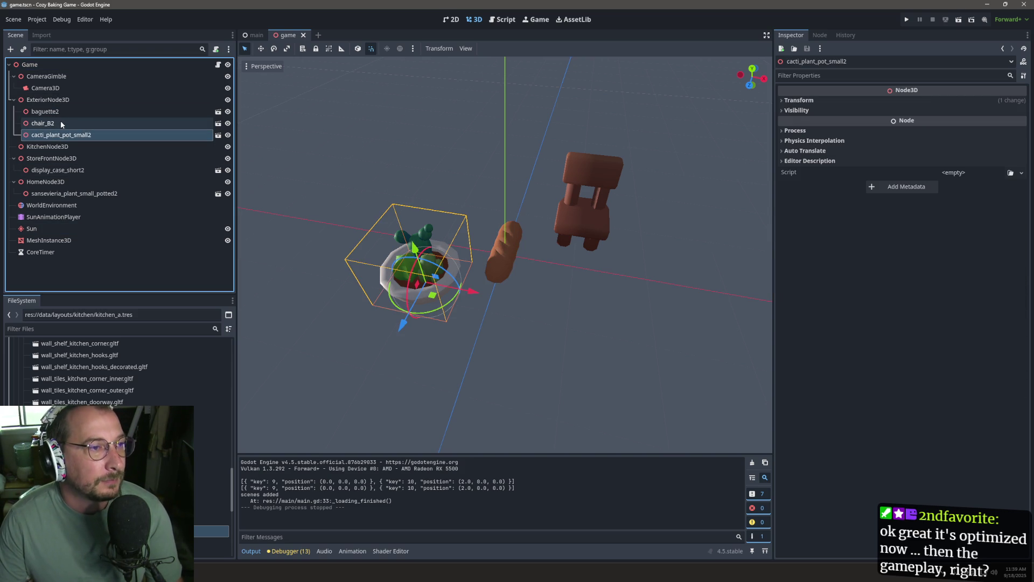
{"action": "left_click", "coordinate": [60, 112], "text": "shift"}
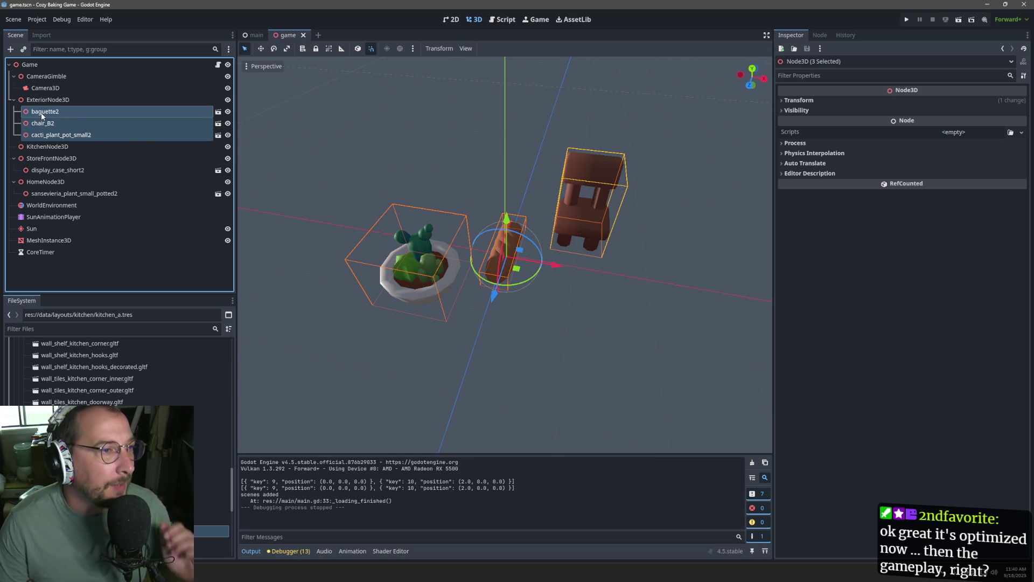
{"action": "right_click", "coordinate": [43, 114]}
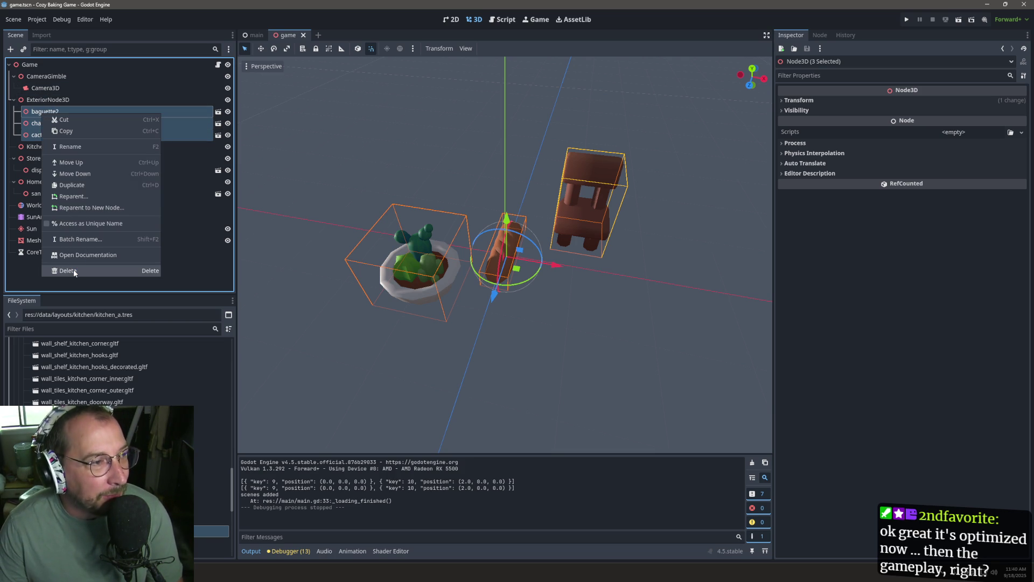
{"action": "left_click", "coordinate": [66, 271]}
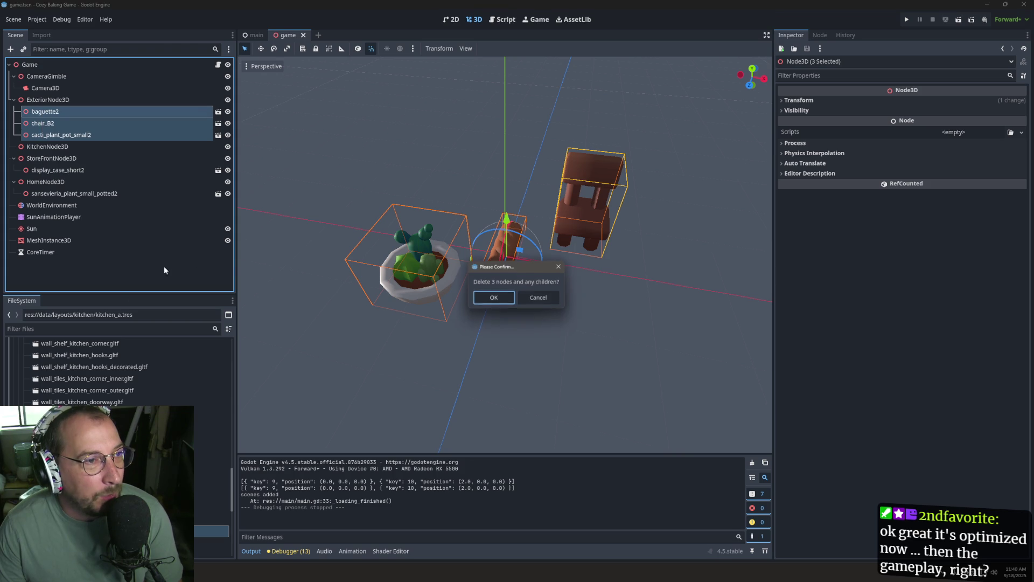
{"action": "left_click", "coordinate": [495, 304]}
Delete display_case_short2 and sansevieria_plant_small_potted2, then select KitchenNode3D.
{"action": "left_click", "coordinate": [70, 135]}
{"action": "right_click", "coordinate": [71, 133]}
{"action": "left_click", "coordinate": [102, 423]}
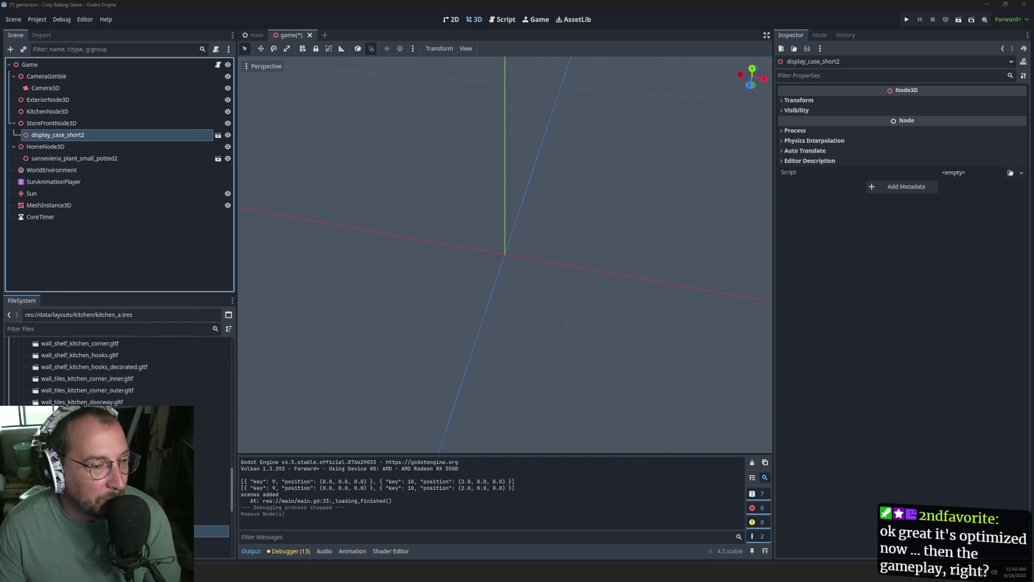
{"action": "left_click", "coordinate": [490, 296]}
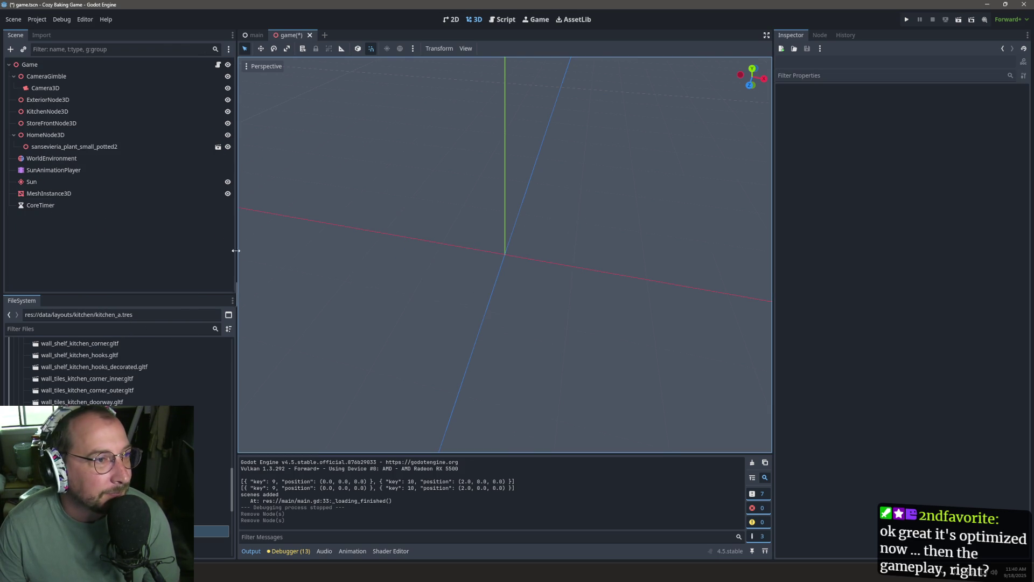
{"action": "left_click", "coordinate": [75, 146]}
{"action": "right_click", "coordinate": [76, 146]}
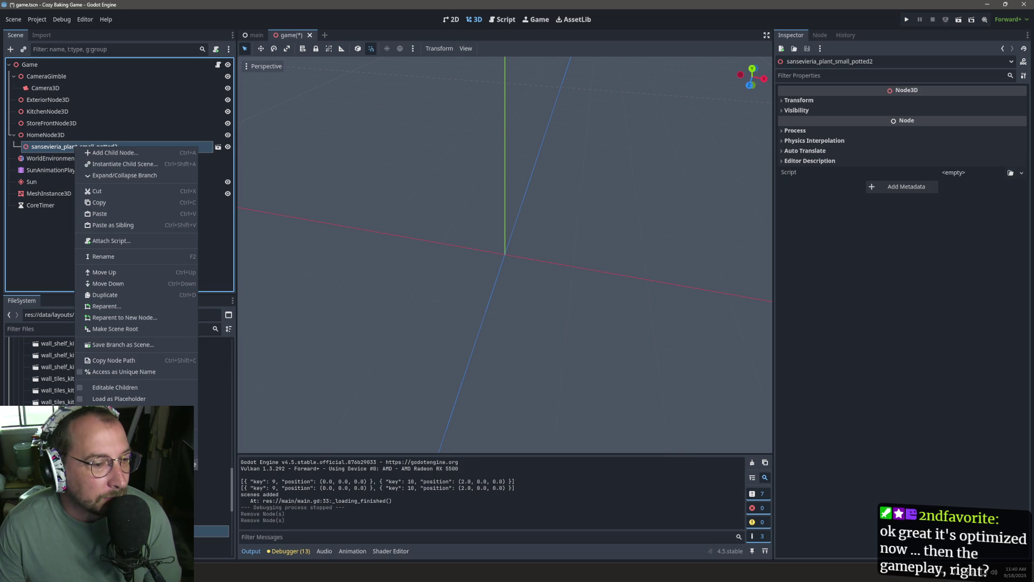
{"action": "left_click", "coordinate": [162, 462]}
{"action": "left_click", "coordinate": [486, 299]}
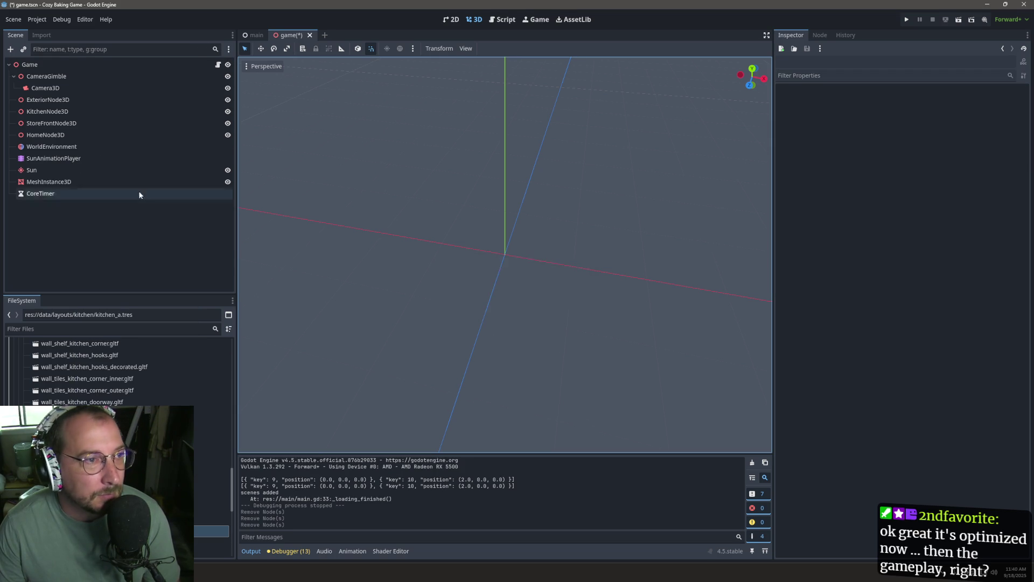
{"action": "left_click", "coordinate": [95, 112]}
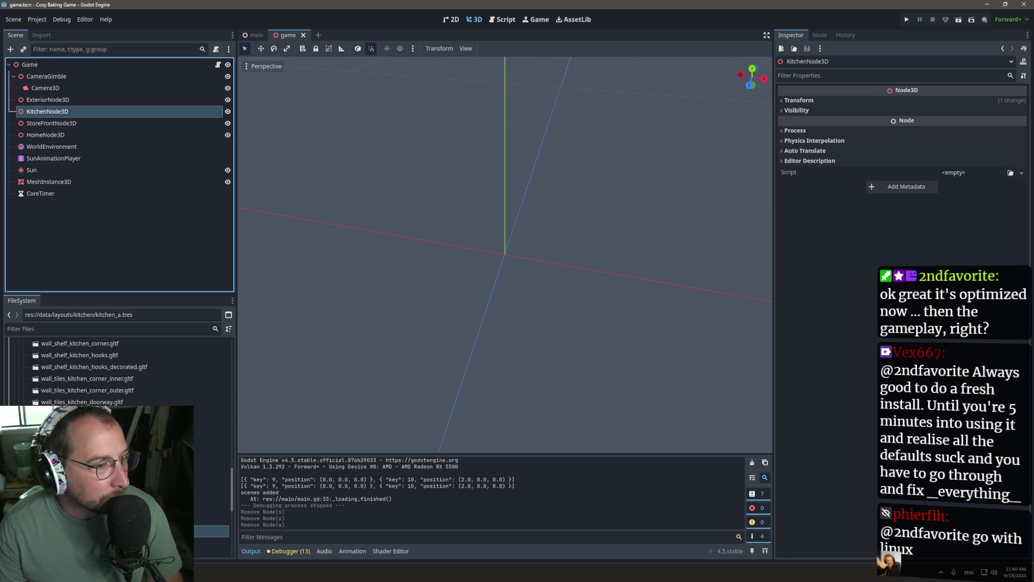
Open the exterior_node_3d.tscn scene from the FileSystem.
{"action": "scroll", "coordinate": [118, 372], "scroll_direction": "down", "scroll_amount": 5}
{"action": "scroll", "coordinate": [119, 377], "scroll_direction": "up", "scroll_amount": 2}
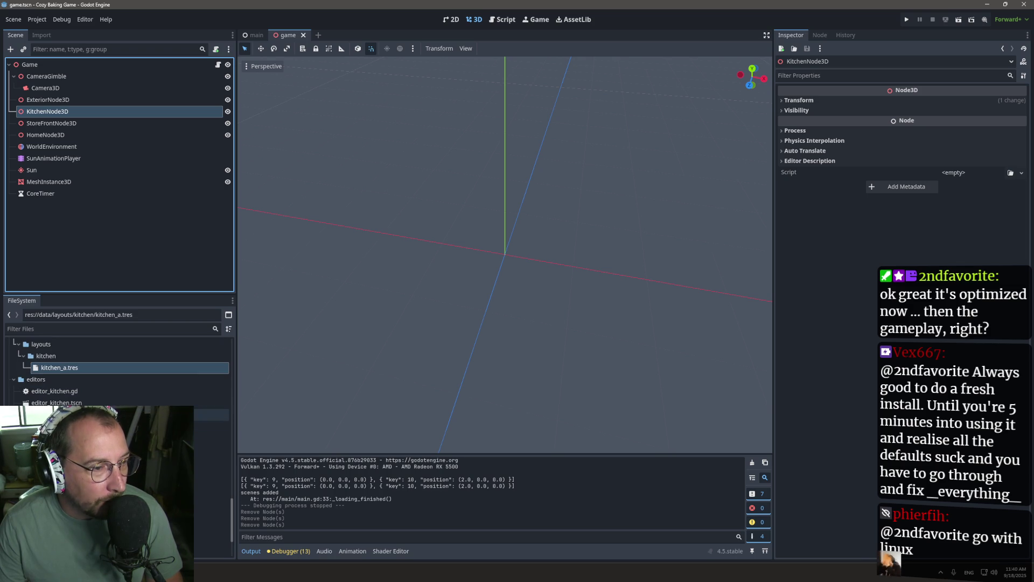
{"action": "left_click", "coordinate": [108, 414]}
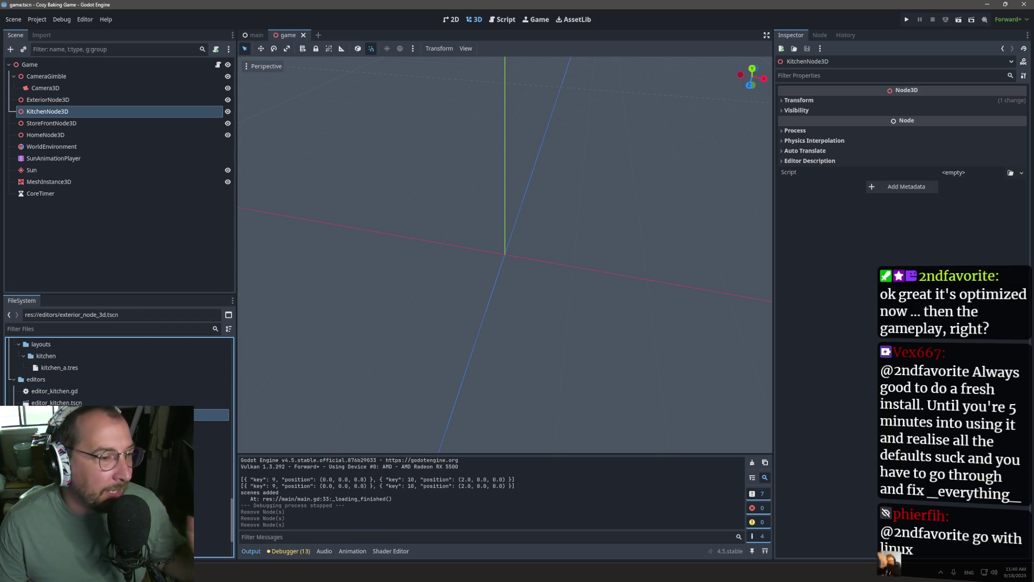
{"action": "left_click", "coordinate": [108, 426]}
{"action": "double_click", "coordinate": [108, 414]}
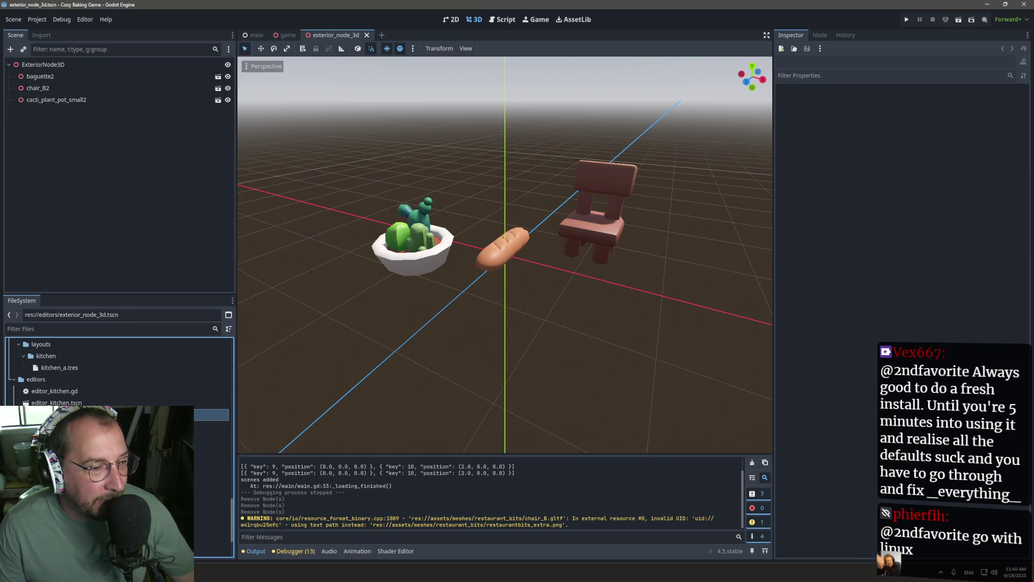
Open the editor_kitchen scene and view editor_kitchen.gd's save and load functions.
{"action": "double_click", "coordinate": [178, 403]}
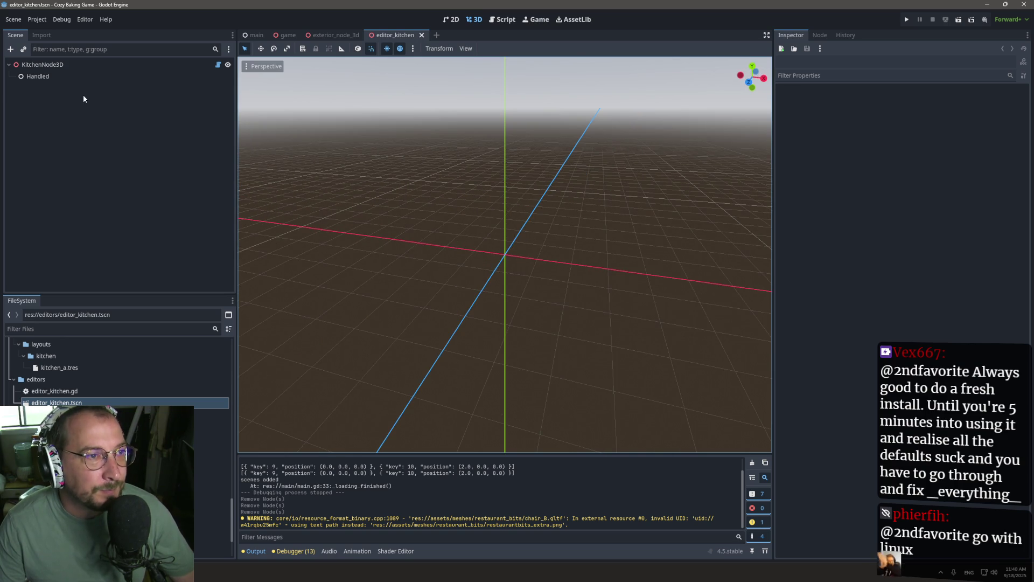
{"action": "left_click", "coordinate": [501, 19]}
{"action": "left_click", "coordinate": [432, 374]}
{"action": "scroll", "coordinate": [439, 401], "scroll_direction": "down", "scroll_amount": 1}
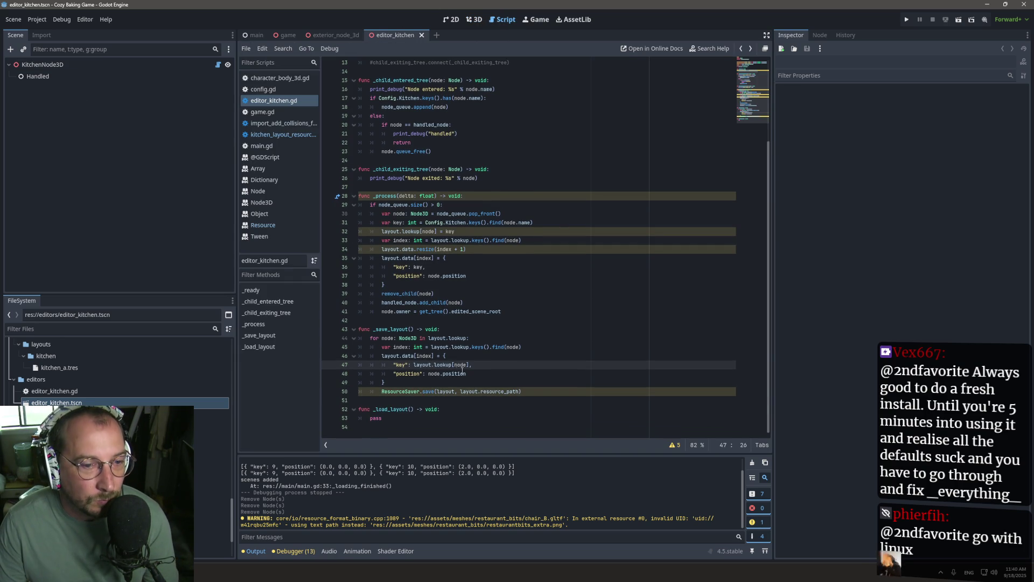
Inspect KitchenNode3D's Layout property (kitchen_a.tres) and the empty _load_layout body.
{"action": "left_click", "coordinate": [149, 65]}
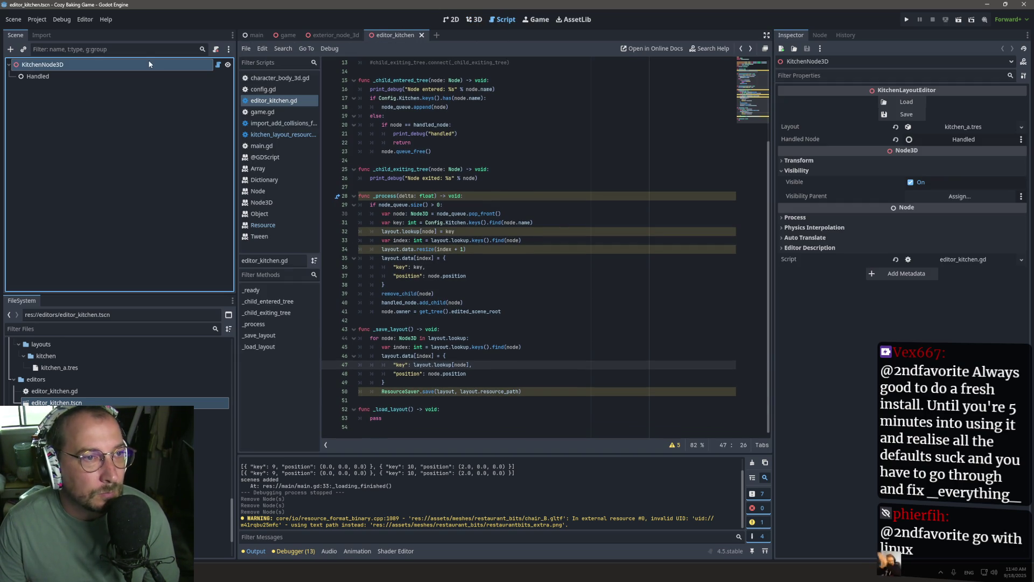
{"action": "left_click", "coordinate": [951, 128]}
{"action": "left_click", "coordinate": [387, 418]}
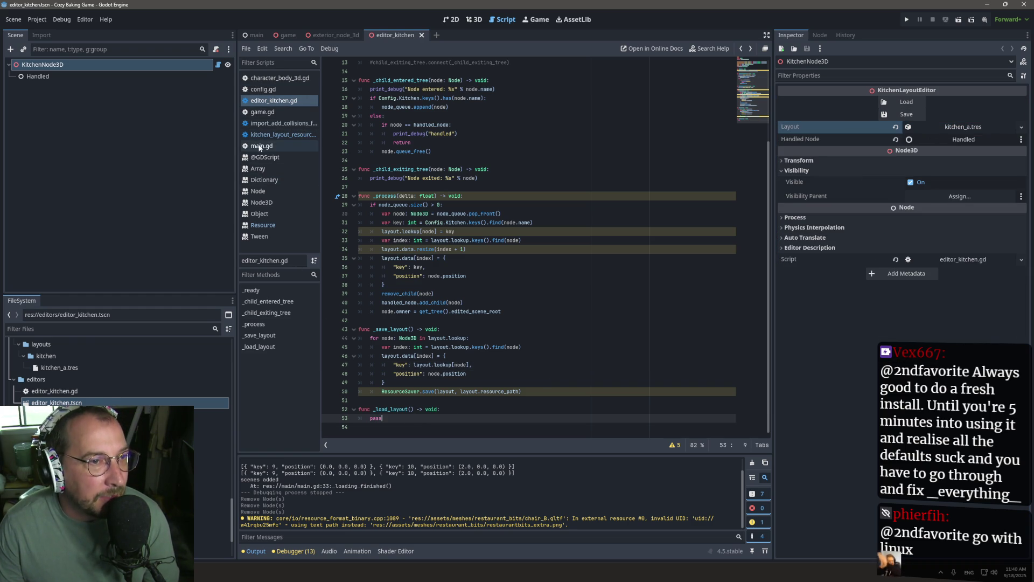
Select the layout-loading loop on main.gd lines 27–31, then return to editor_kitchen.gd.
{"action": "left_click", "coordinate": [268, 112]}
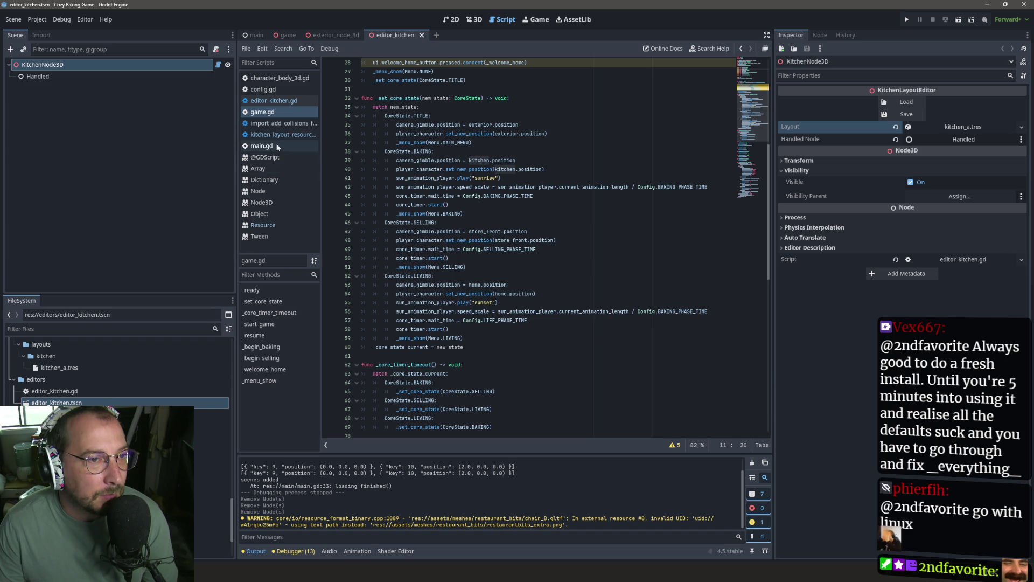
{"action": "left_click", "coordinate": [277, 145]}
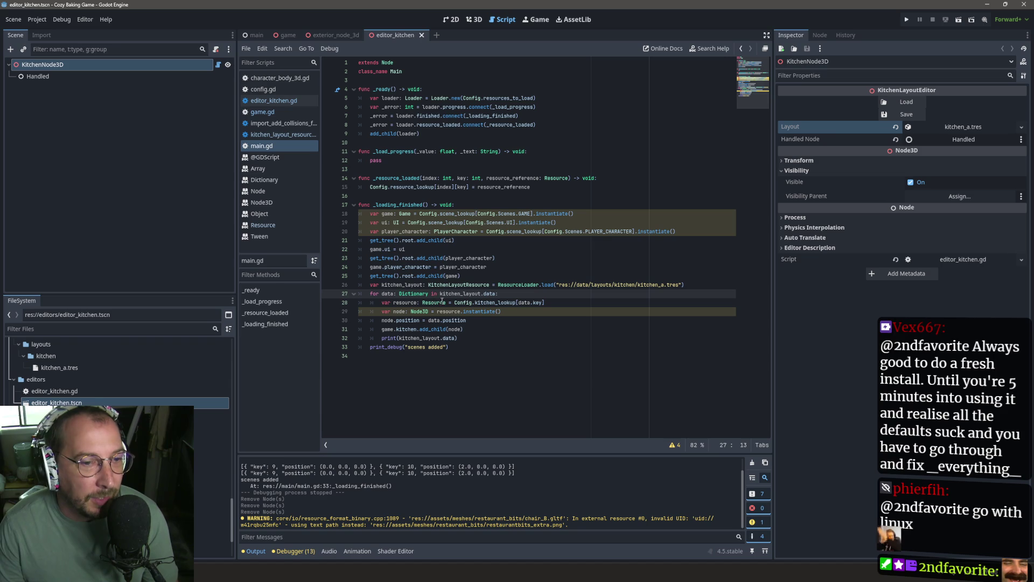
{"action": "left_click", "coordinate": [463, 337]}
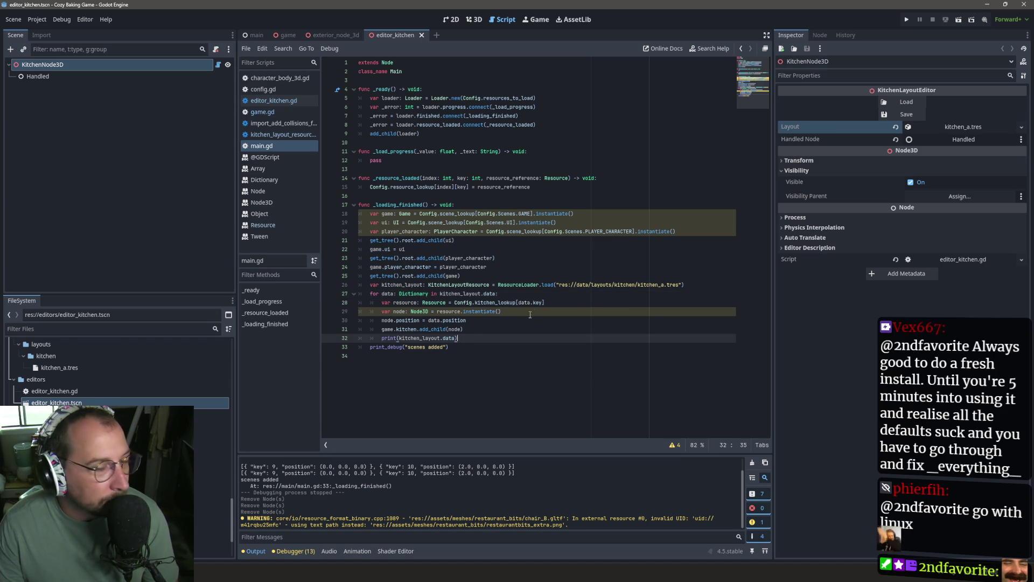
{"action": "left_click", "coordinate": [498, 322]}
{"action": "left_click_drag", "start_coordinate": [471, 330], "coordinate": [356, 296]}
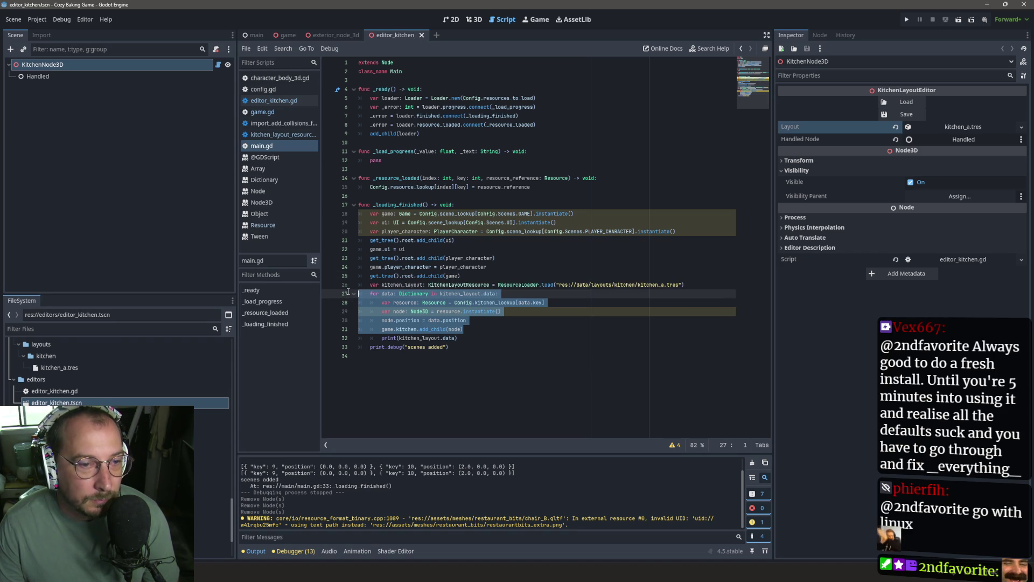
{"action": "left_click", "coordinate": [218, 64]}
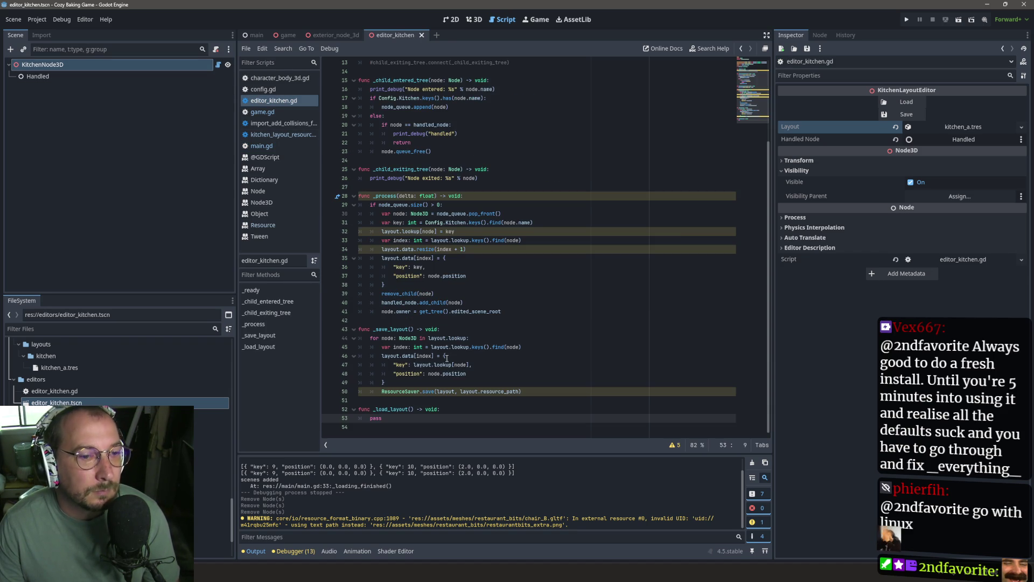
Paste the loading loop into _load_layout and rename kitchen_layout to layout on line 53.
{"action": "type", "text": "func _load_layout() -> void: \tfor data: Dictionary in kitchen_layout.data: \t\tvar resource: Resource = Config.kitchen_lookup[data.key] \t\tvar node: Node3D = resource.instantiate() \t\tnode.position = data.position \t\tgame.kitchen.add_child(node)"}
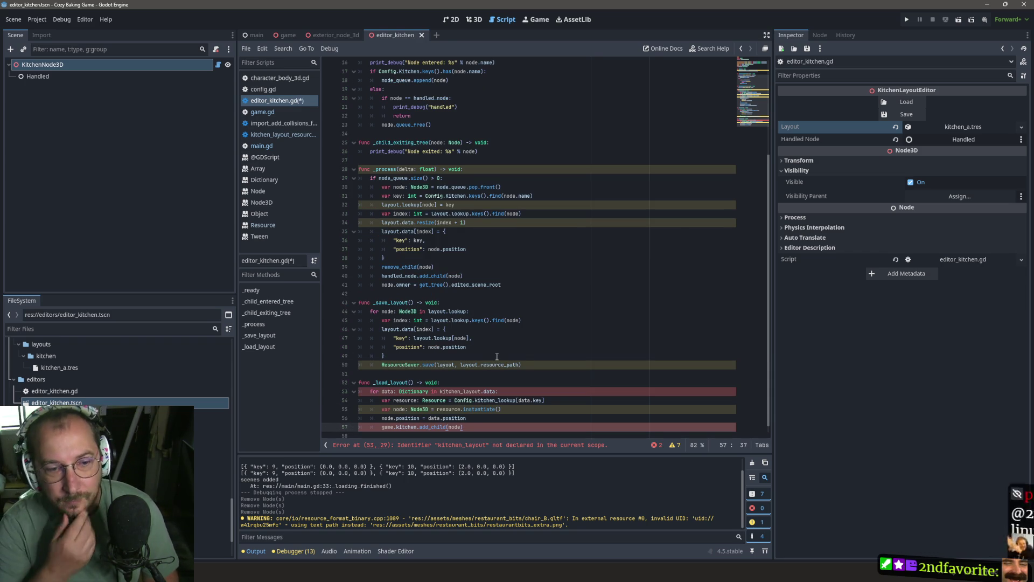
{"action": "scroll", "coordinate": [450, 231], "scroll_direction": "up", "scroll_amount": 5}
{"action": "left_click", "coordinate": [405, 117]}
{"action": "double_click", "coordinate": [405, 116]}
{"action": "key", "text": "ctrl+c"}
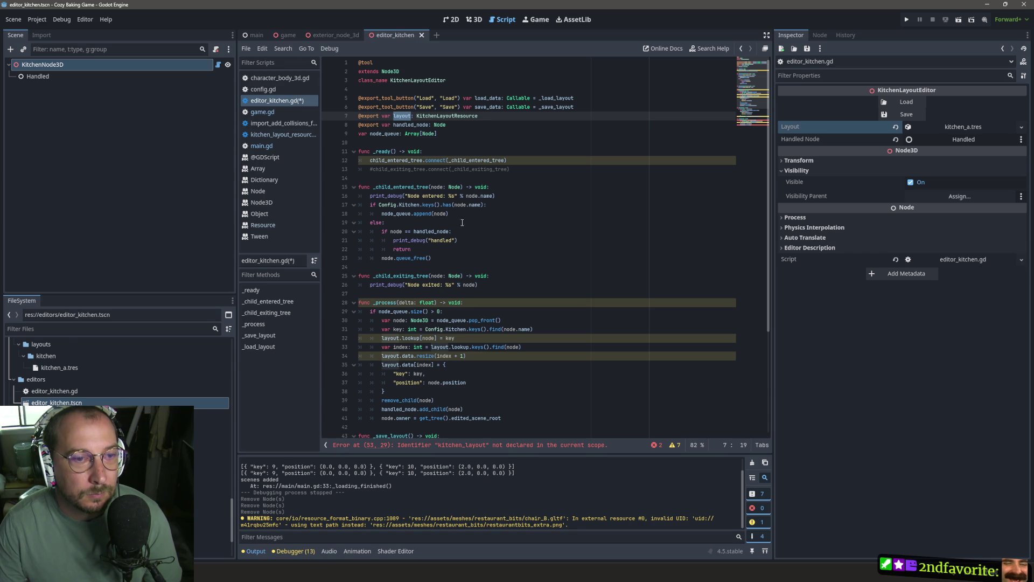
{"action": "scroll", "coordinate": [464, 216], "scroll_direction": "down", "scroll_amount": 5}
{"action": "double_click", "coordinate": [467, 382]}
{"action": "key", "text": "ctrl+v"}
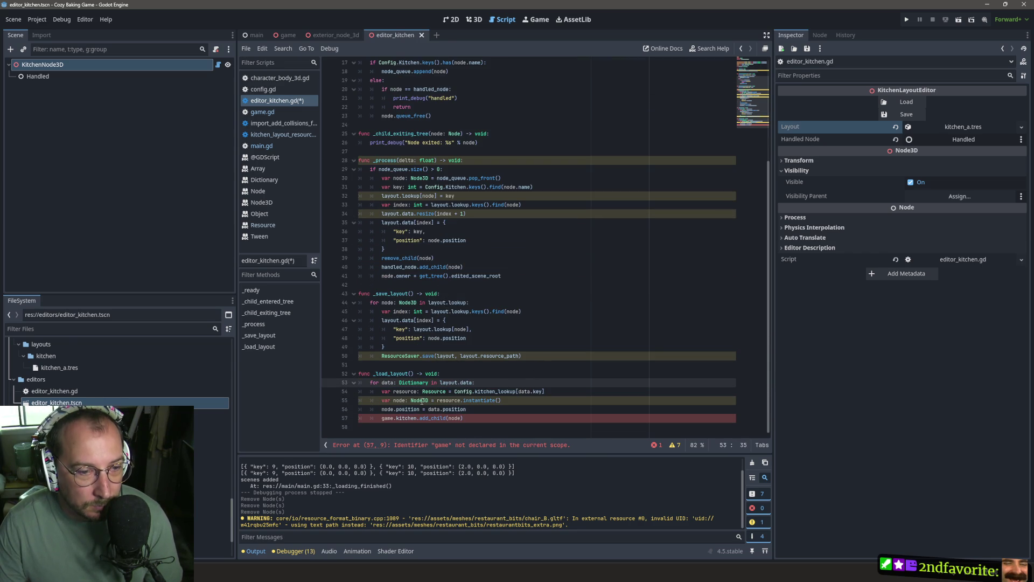
Replace game.kitchen with handled_node on line 57 and save editor_kitchen.gd.
{"action": "left_click", "coordinate": [412, 417]}
{"action": "double_click", "coordinate": [412, 417]}
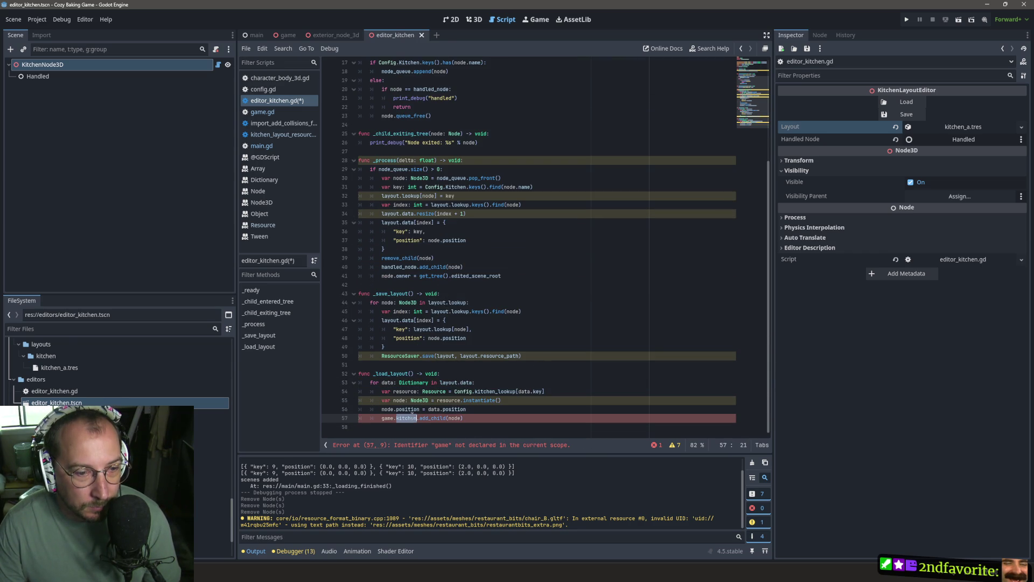
{"action": "double_click", "coordinate": [387, 417]}
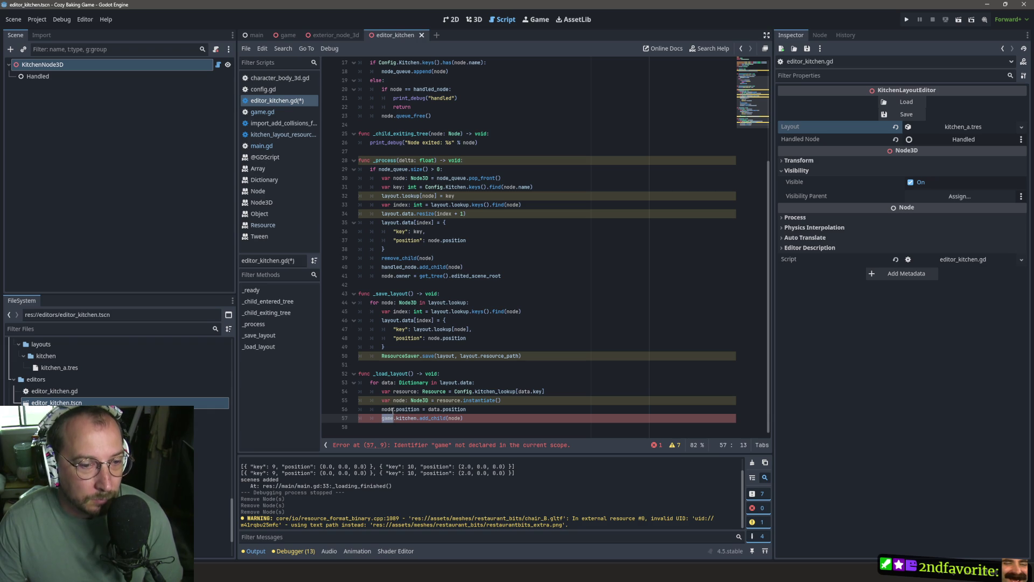
{"action": "scroll", "coordinate": [412, 108], "scroll_direction": "up", "scroll_amount": 5}
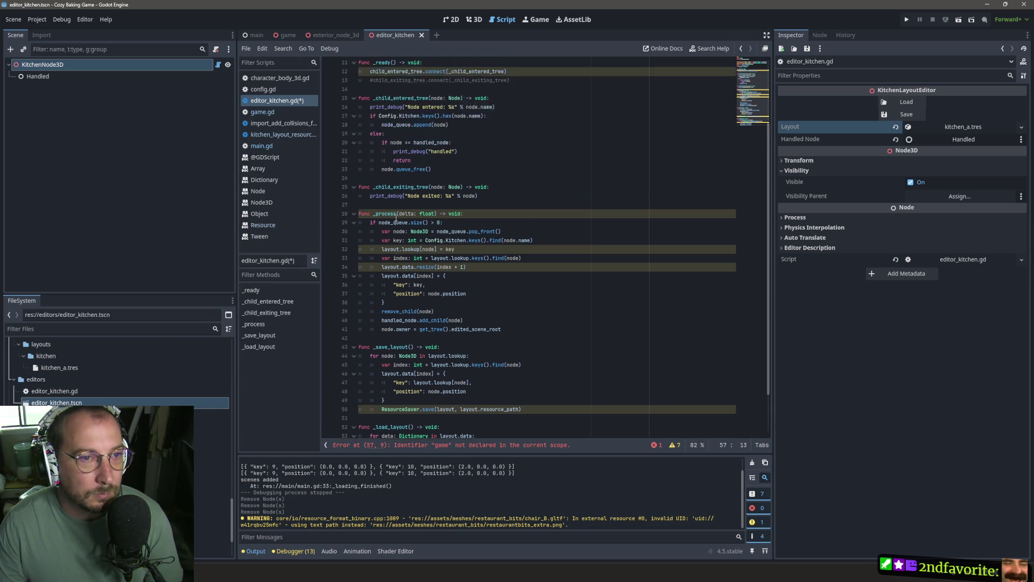
{"action": "double_click", "coordinate": [412, 116]}
{"action": "key", "text": "ctrl+c"}
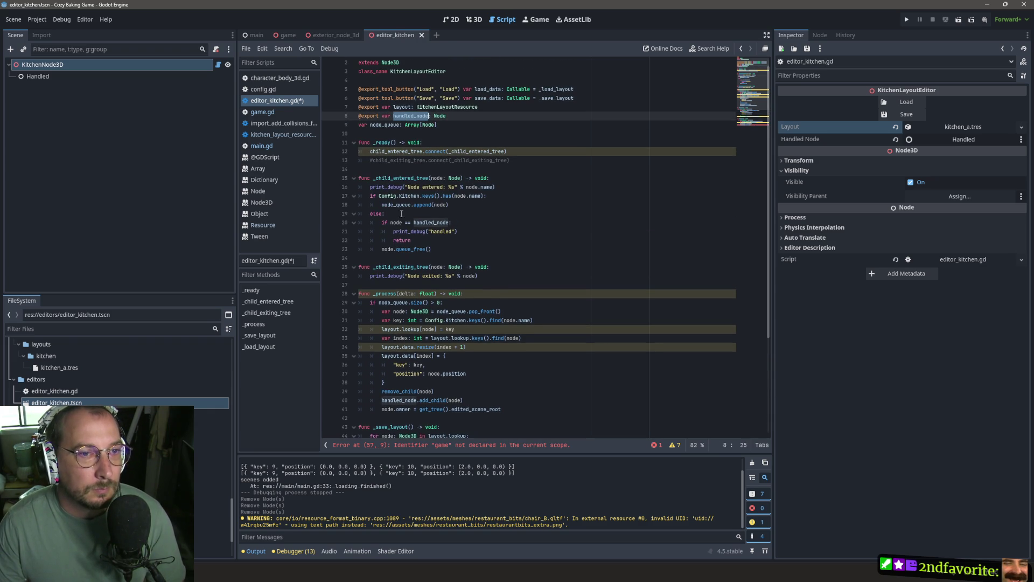
{"action": "scroll", "coordinate": [412, 116], "scroll_direction": "down", "scroll_amount": 5}
{"action": "double_click", "coordinate": [386, 418]}
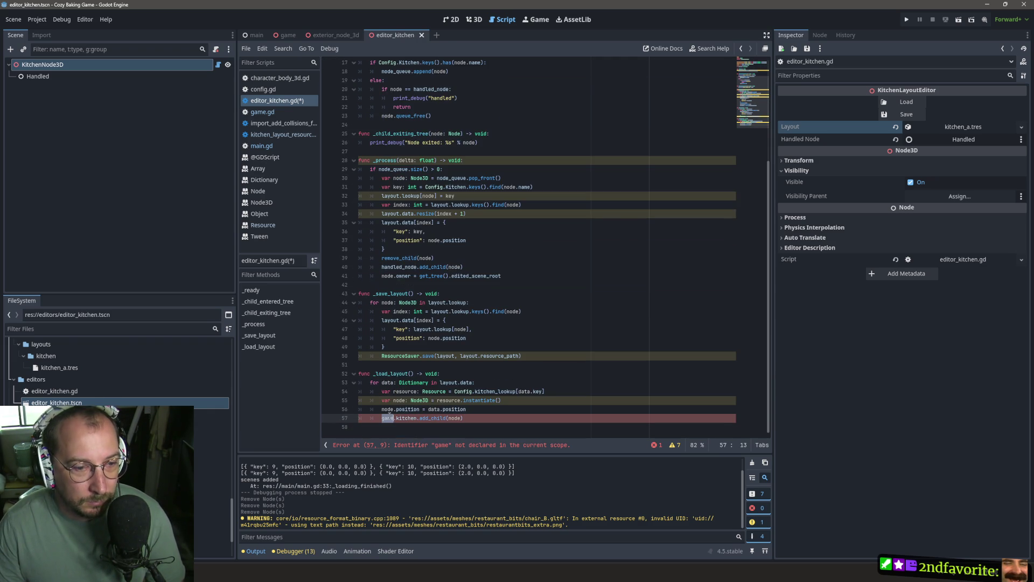
{"action": "key", "text": "ctrl+v"}
{"action": "key", "text": "Delete"}
{"action": "key", "text": "Delete"}
{"action": "key", "text": "Delete"}
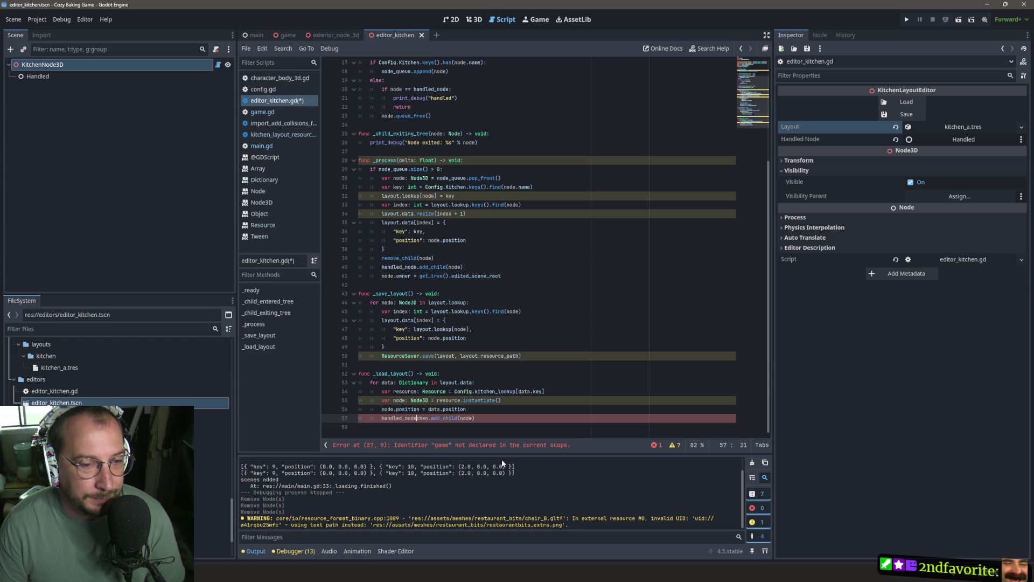
{"action": "key", "text": "ctrl+s"}
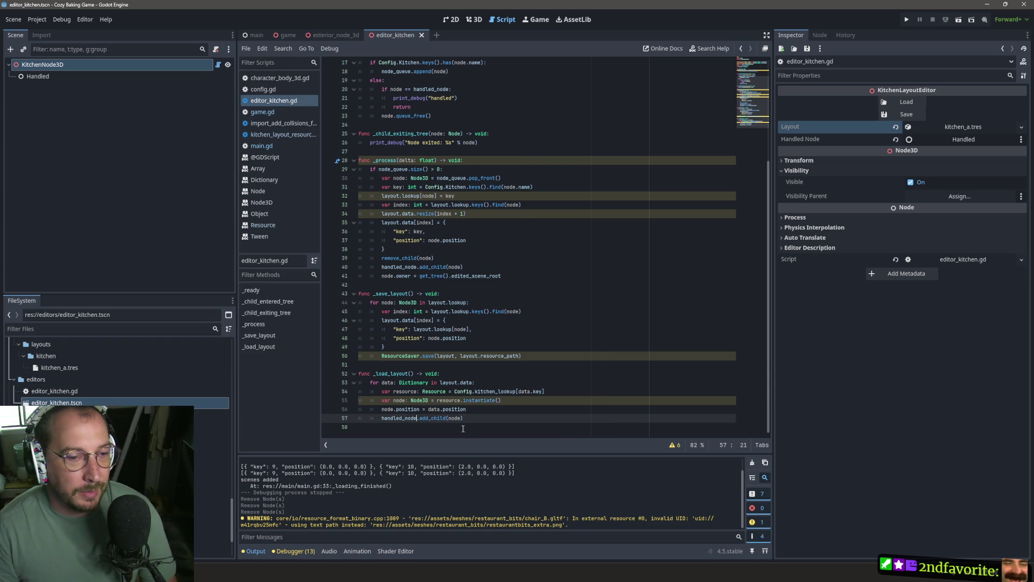
{"action": "mouse_move", "coordinate": [437, 396]}
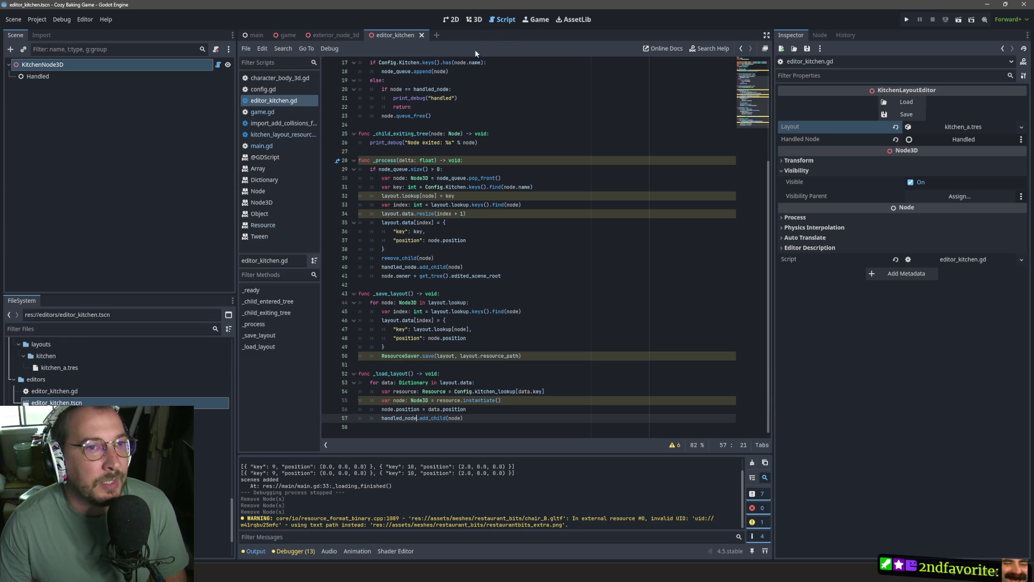
{"action": "left_click", "coordinate": [474, 19]}
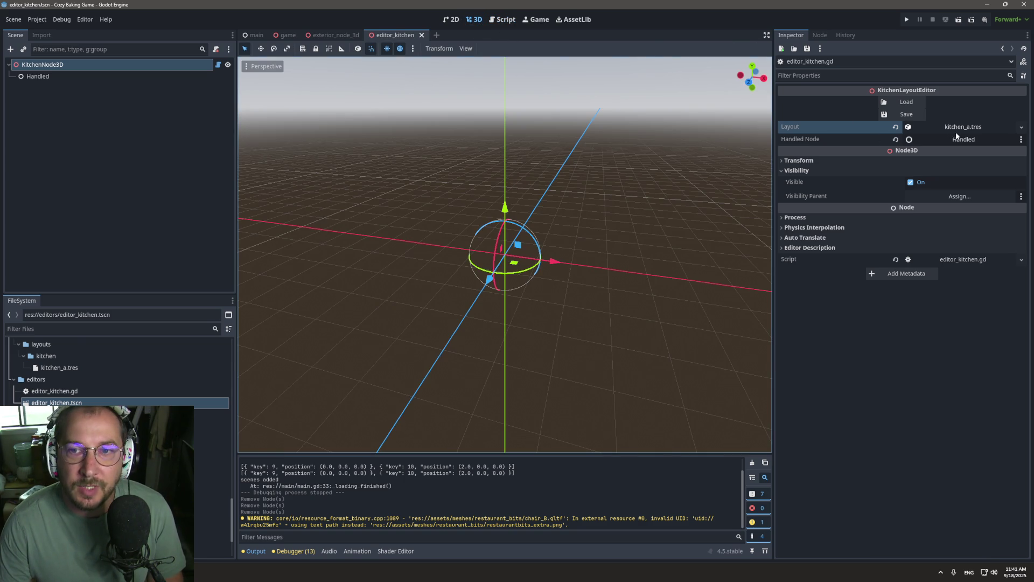
Press Load for the kitchen_a layout, which fails with an invalid key '9' error at line 54.
{"action": "left_click", "coordinate": [909, 102]}
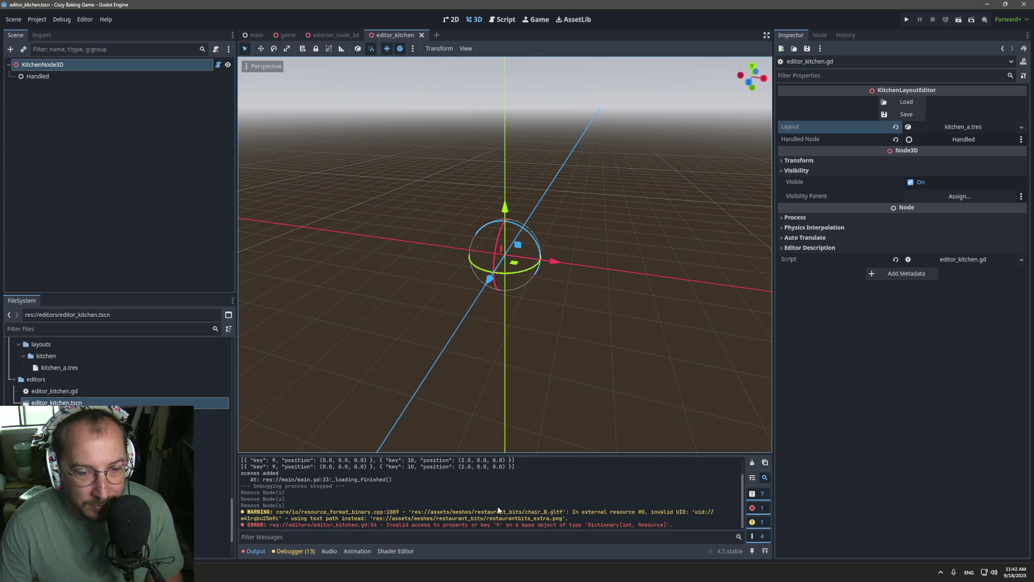
{"action": "left_click", "coordinate": [502, 20]}
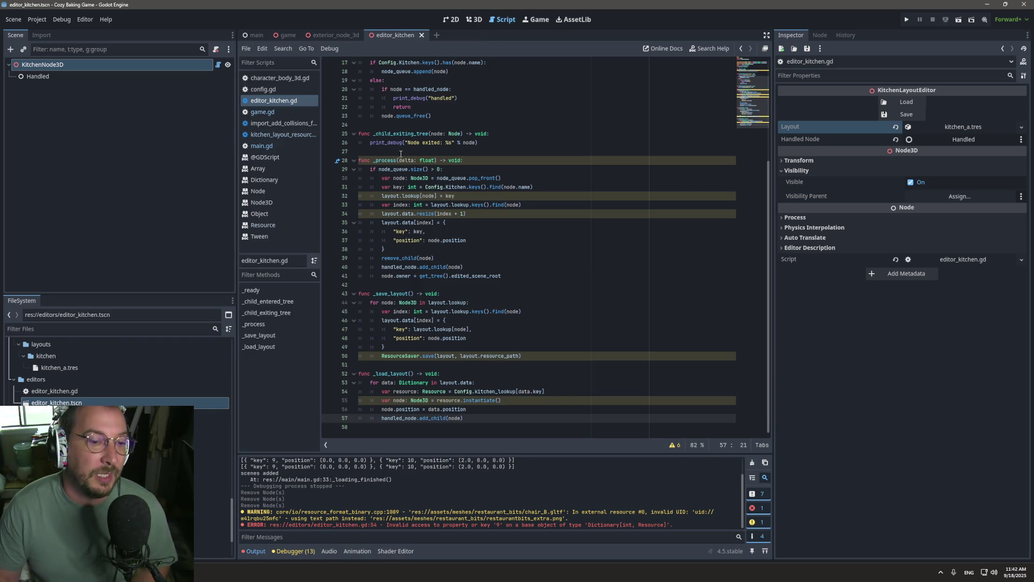
Review config.gd, kitchen_layout_resource.gd and editor_kitchen.gd line 54, ending on config.gd.
{"action": "left_click", "coordinate": [263, 89]}
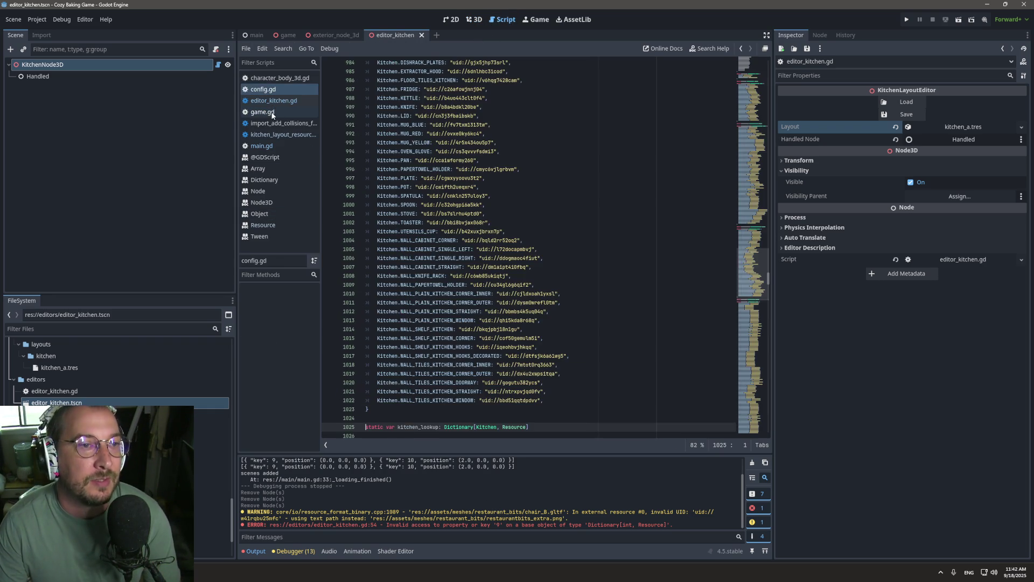
{"action": "scroll", "coordinate": [539, 243], "scroll_direction": "up", "scroll_amount": 10}
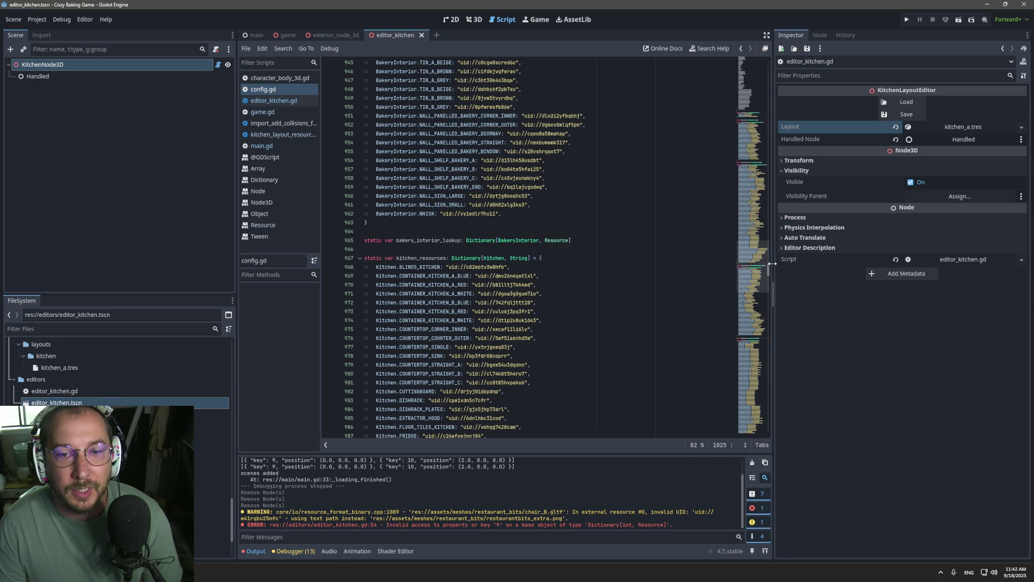
{"action": "mouse_move", "coordinate": [770, 268]}
{"action": "left_mouse_down"}
{"action": "mouse_move", "coordinate": [754, 75]}
{"action": "mouse_move", "coordinate": [562, 72]}
{"action": "left_mouse_up"}
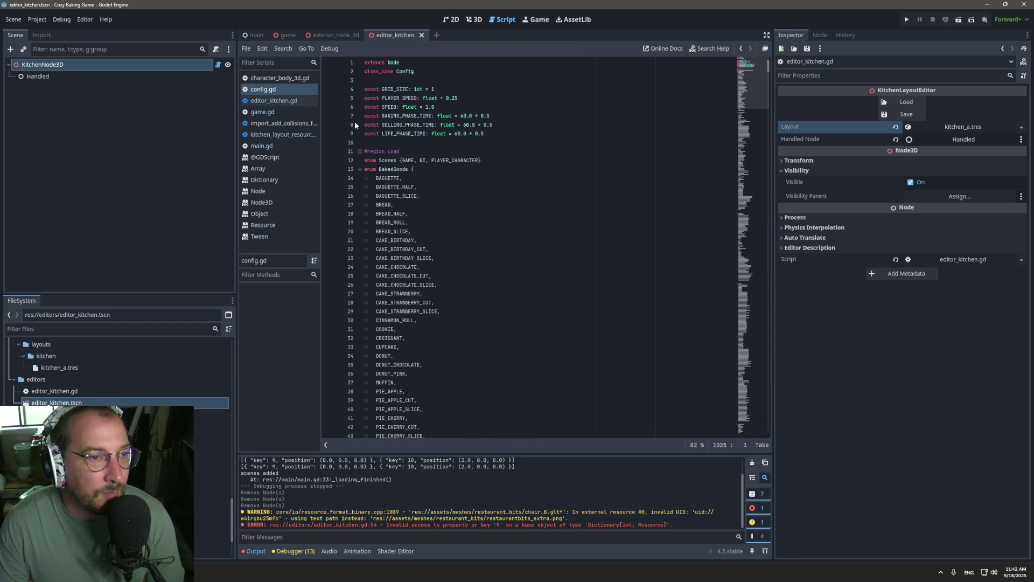
{"action": "left_click", "coordinate": [274, 135]}
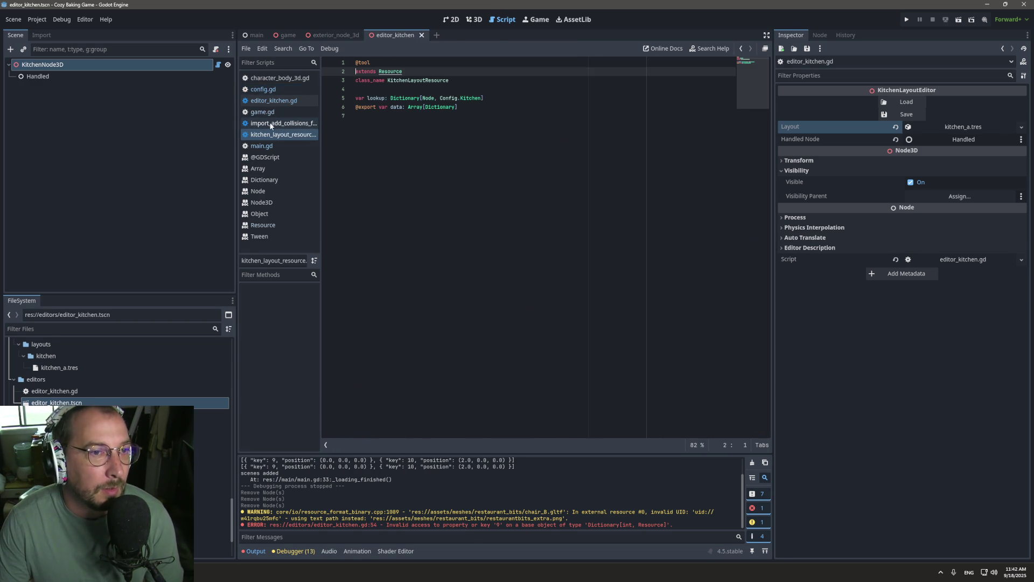
{"action": "left_click", "coordinate": [273, 101]}
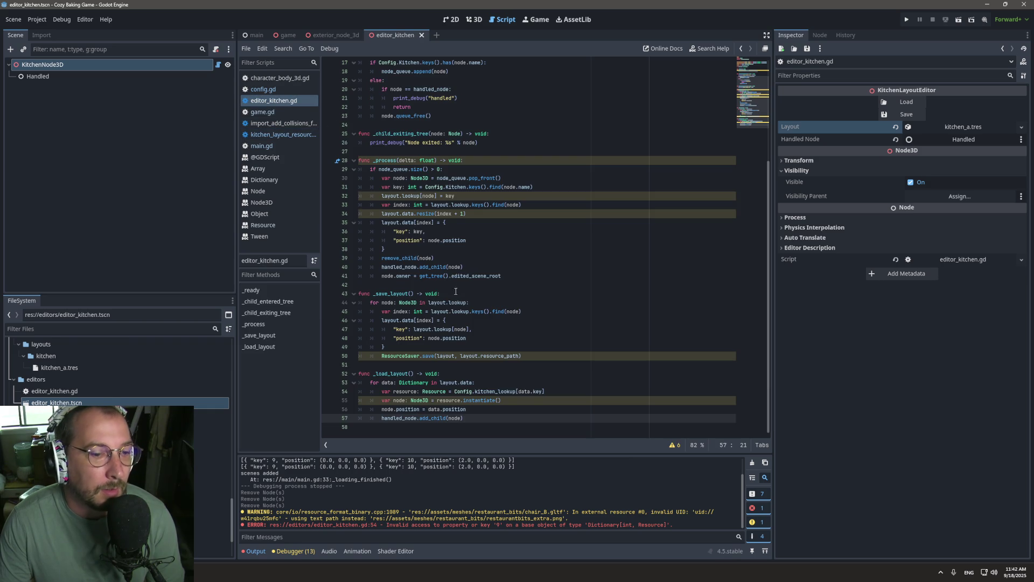
{"action": "double_click", "coordinate": [403, 391]}
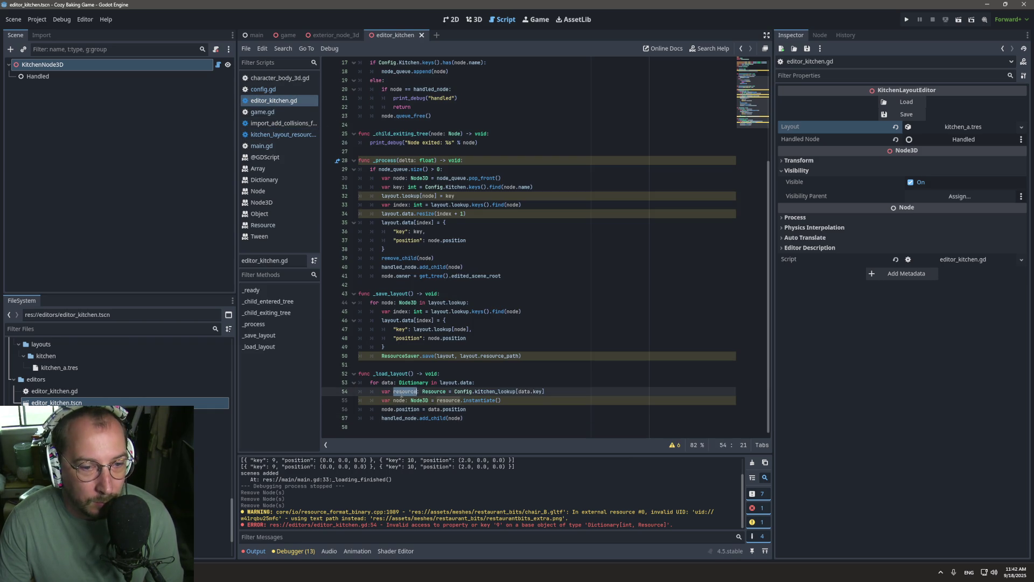
{"action": "double_click", "coordinate": [490, 392]}
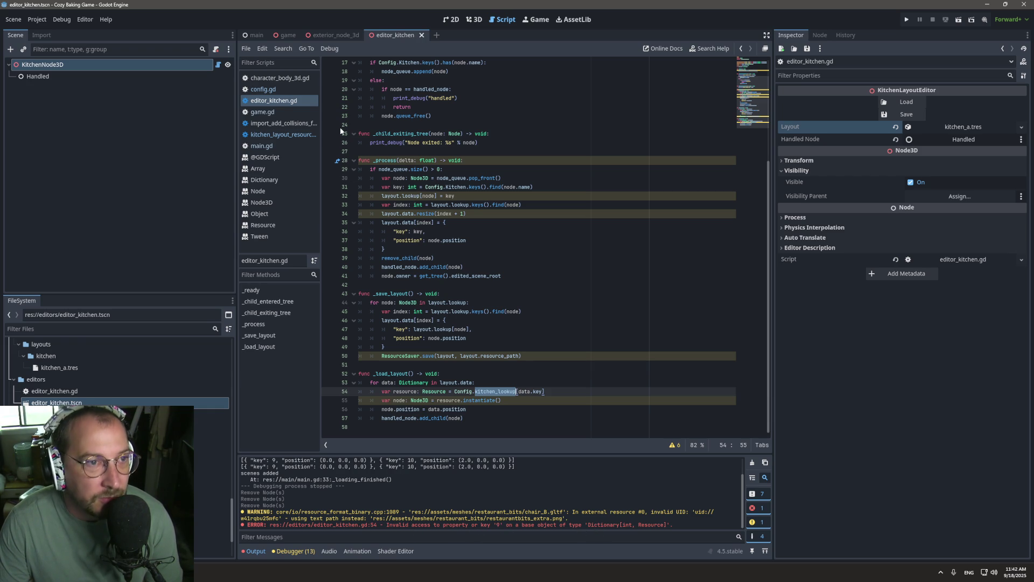
{"action": "left_click", "coordinate": [262, 89]}
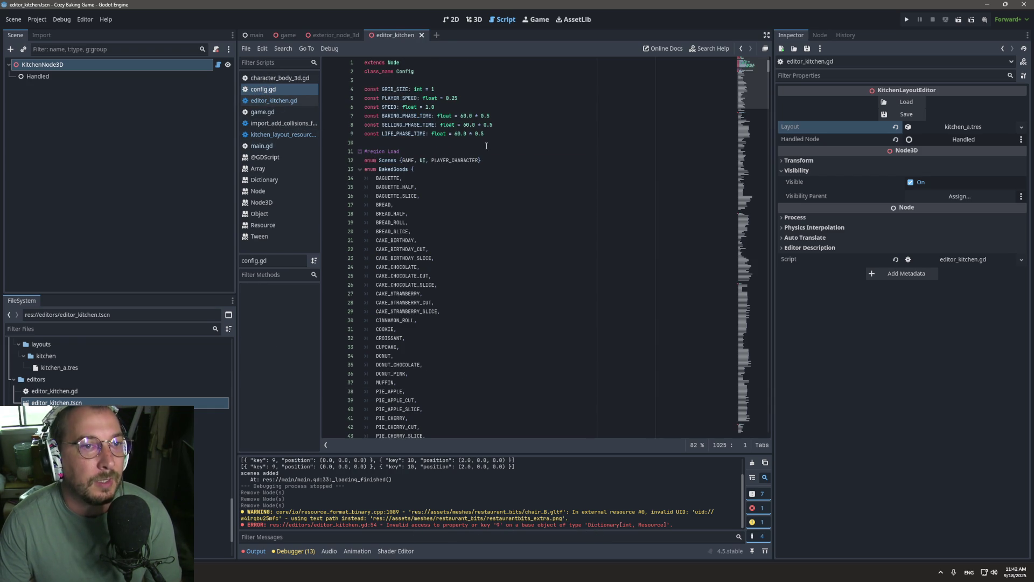
{"action": "left_click", "coordinate": [363, 61]}
{"action": "type", "text": "@t"}
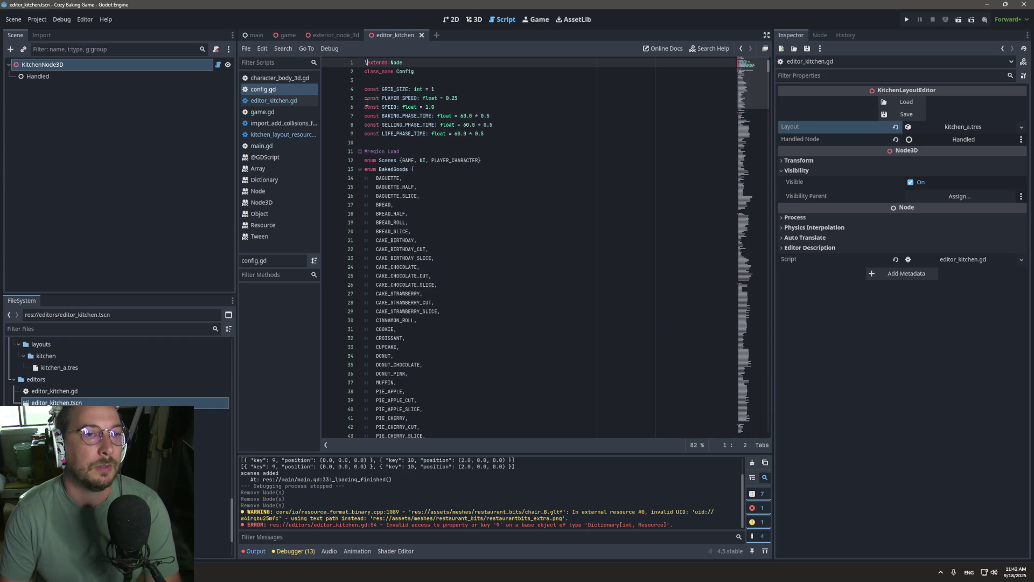
{"action": "type", "text": "ool"}
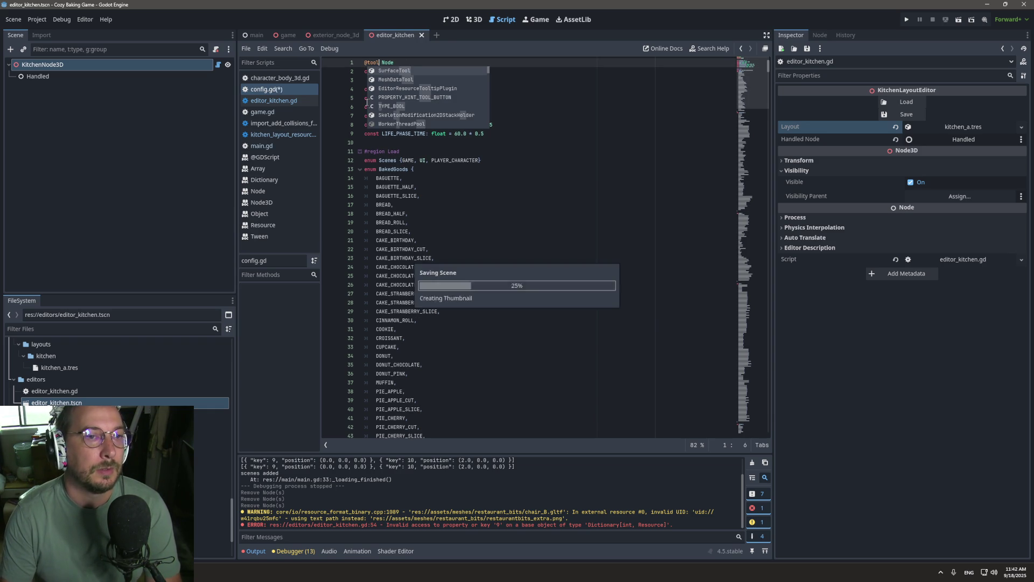
{"action": "key", "text": "Tab"}
{"action": "key", "text": "ctrl+z"}
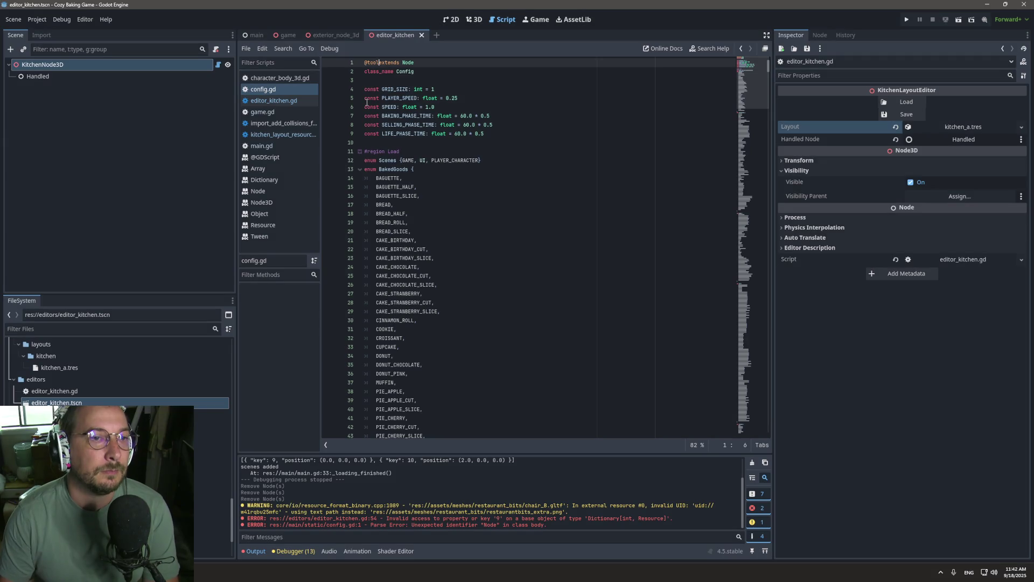
{"action": "key", "text": "ctrl+Return"}
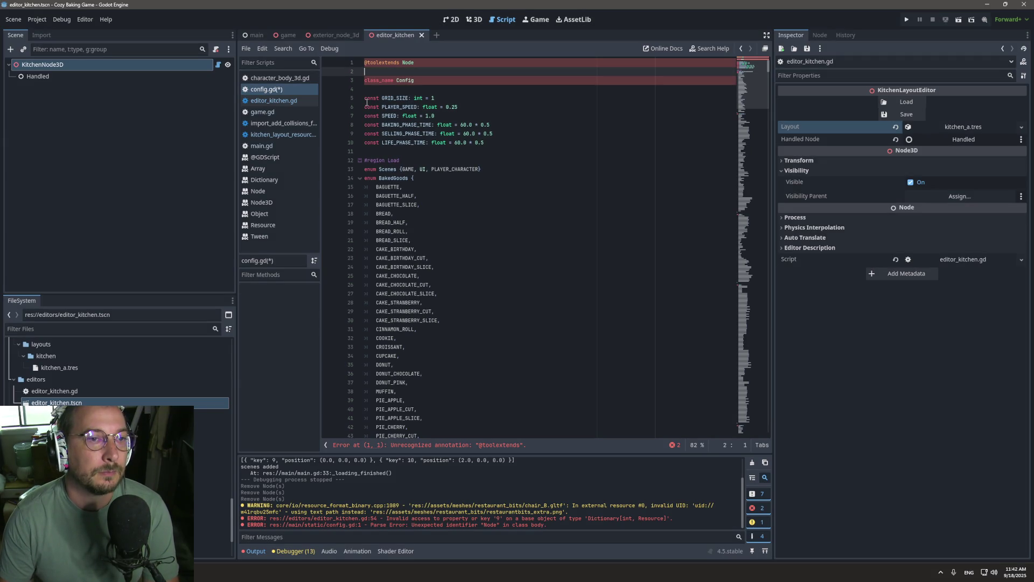
{"action": "left_click", "coordinate": [383, 63]}
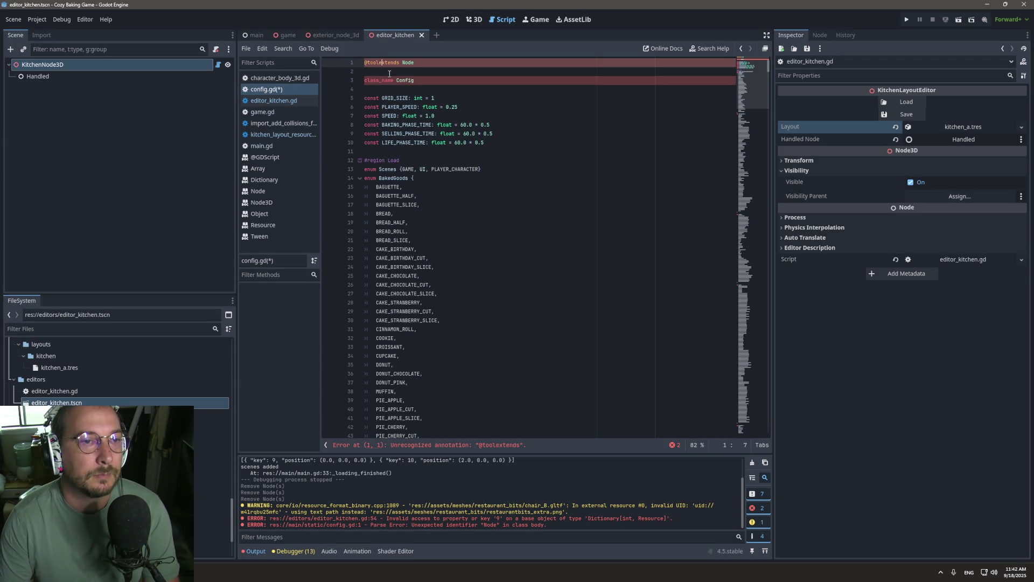
{"action": "key", "text": "Left"}
{"action": "key", "text": "Return"}
{"action": "key", "text": "End"}
{"action": "key", "text": "Delete"}
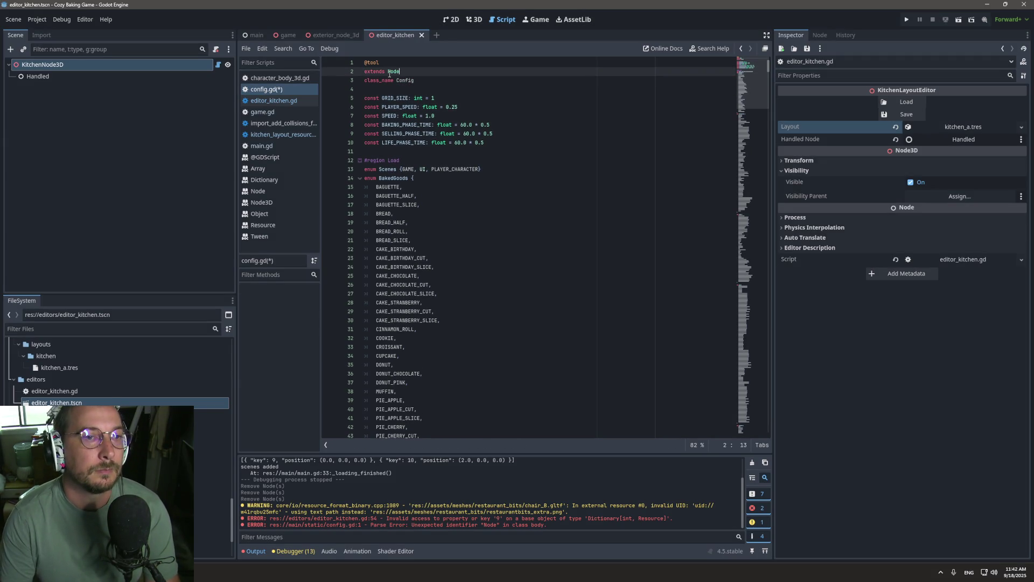
{"action": "key", "text": "ctrl+s"}
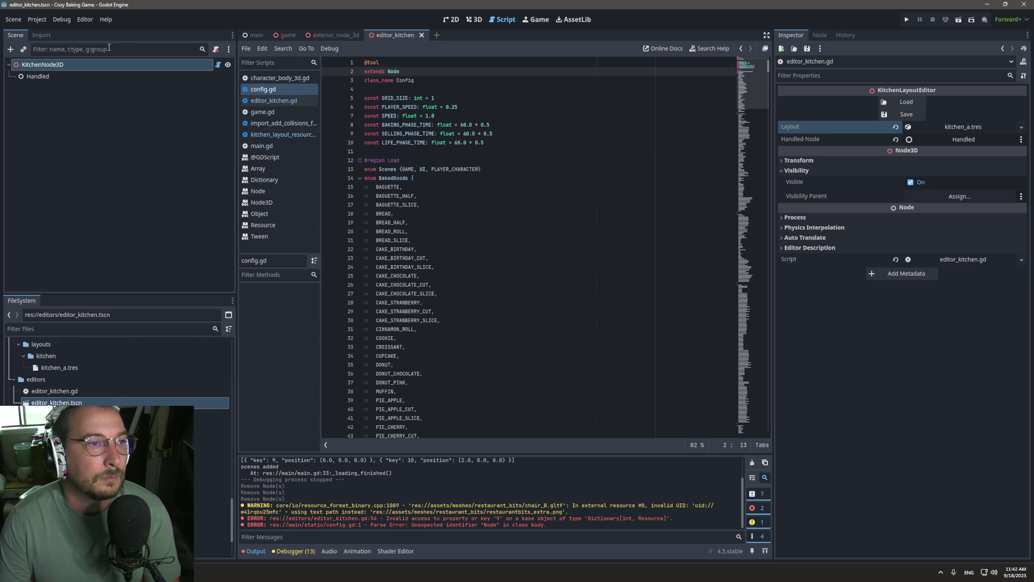
{"action": "key", "text": "ctrl+shift+w"}
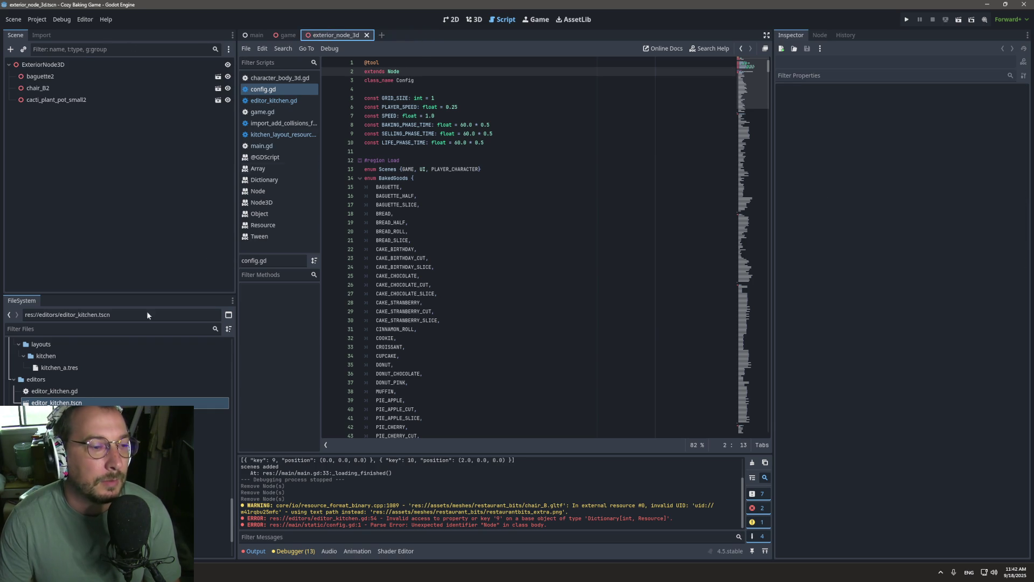
{"action": "double_click", "coordinate": [65, 403]}
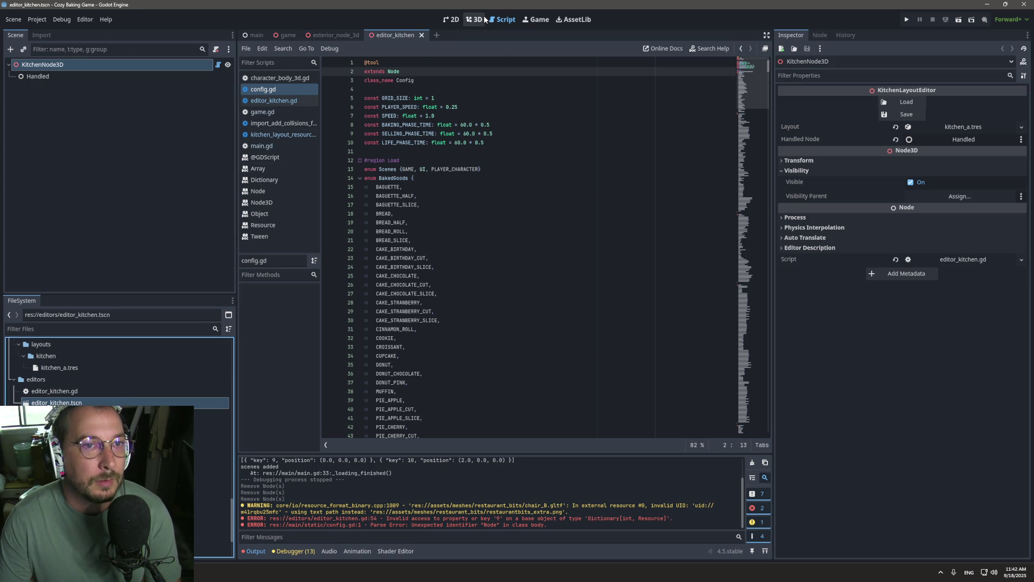
Rerun Load in the 3D view and inspect the Dictionary error in Output.
{"action": "left_click", "coordinate": [484, 19]}
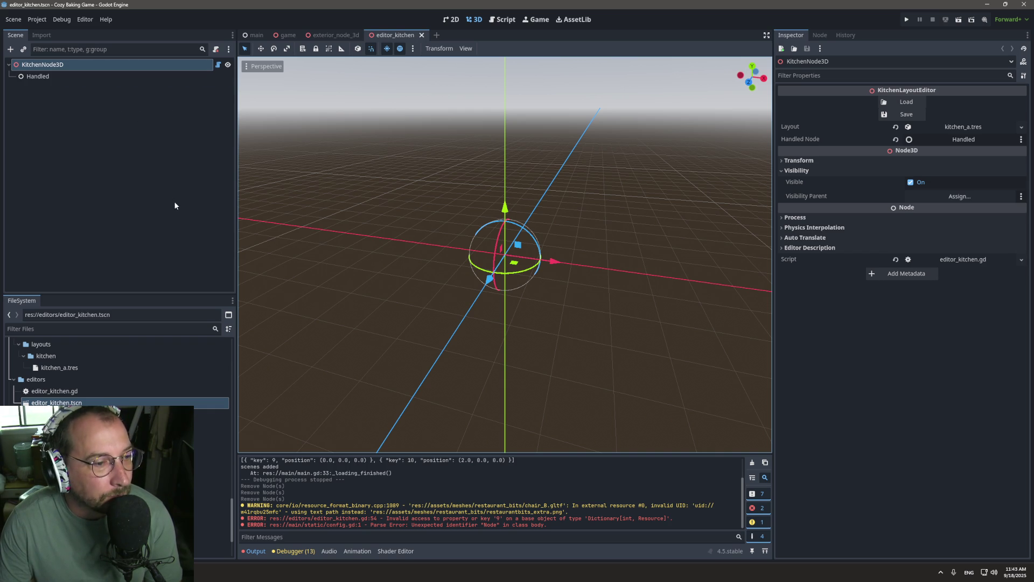
{"action": "left_click", "coordinate": [910, 101]}
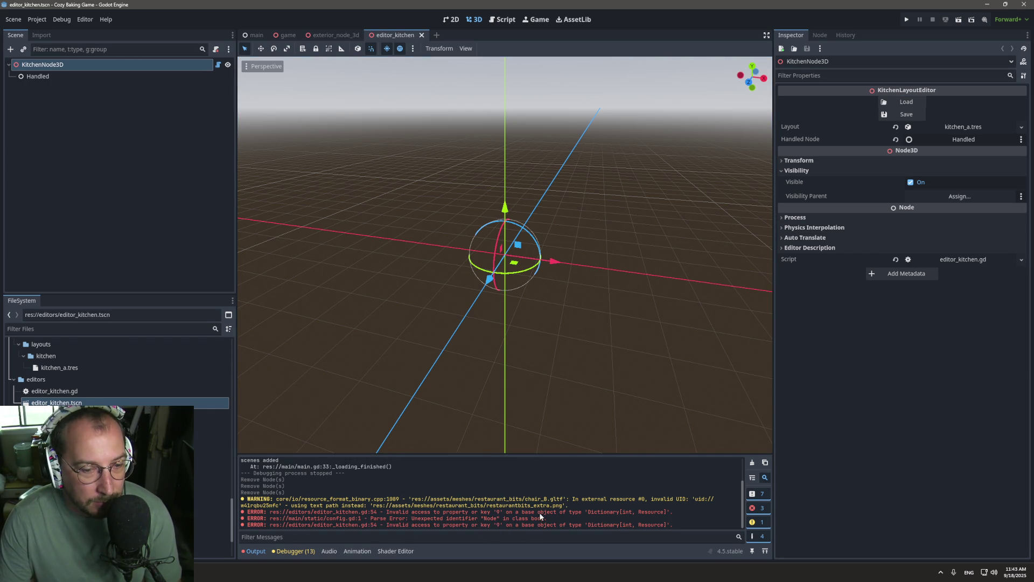
{"action": "double_click", "coordinate": [602, 524]}
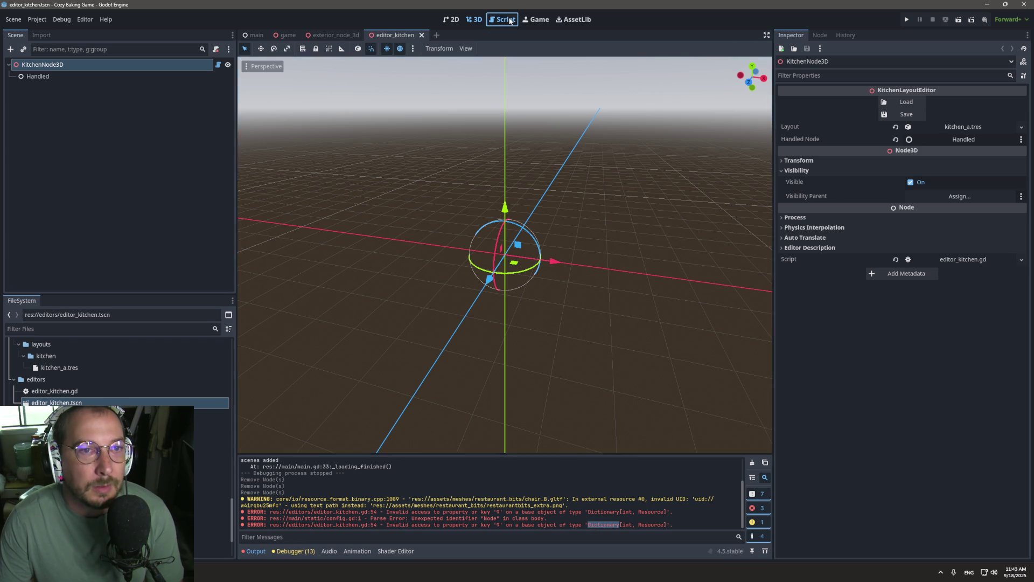
{"action": "left_click", "coordinate": [510, 20]}
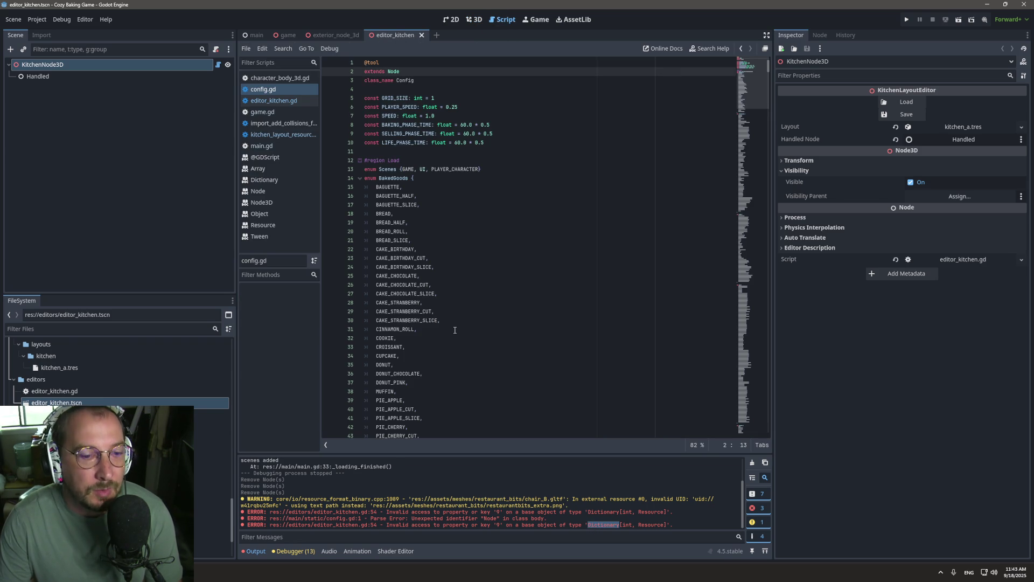
Browse the project scripts and close config.gd from the script list.
{"action": "left_click", "coordinate": [273, 132]}
{"action": "left_click", "coordinate": [273, 122]}
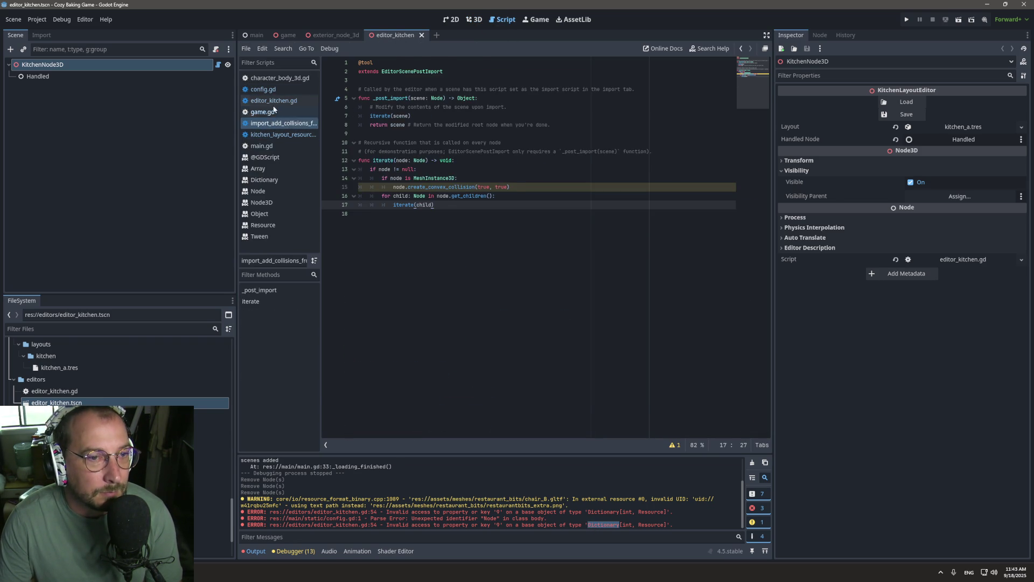
{"action": "left_click", "coordinate": [273, 101]}
{"action": "left_click", "coordinate": [268, 90]}
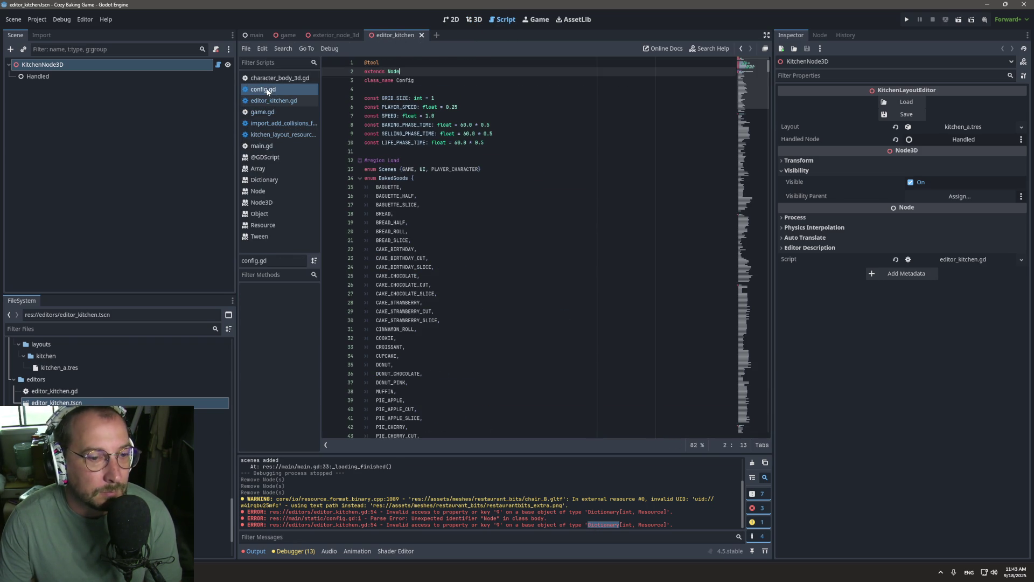
{"action": "right_click", "coordinate": [268, 90]}
{"action": "left_click", "coordinate": [286, 117]}
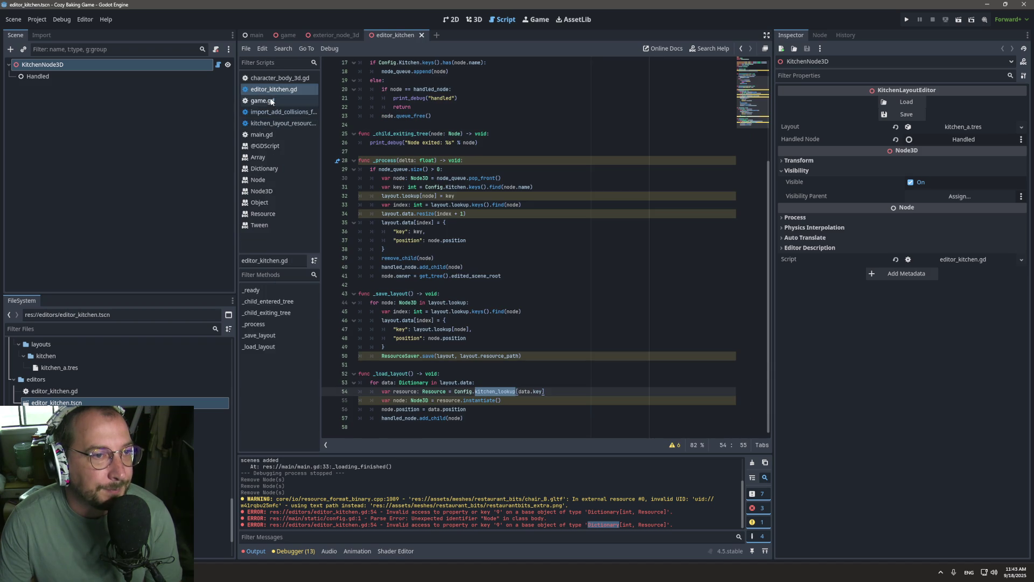
Return to editor_kitchen.gd and examine layout and data in _load_layout lines 53–54.
{"action": "left_click", "coordinate": [273, 124]}
{"action": "left_click", "coordinate": [272, 113]}
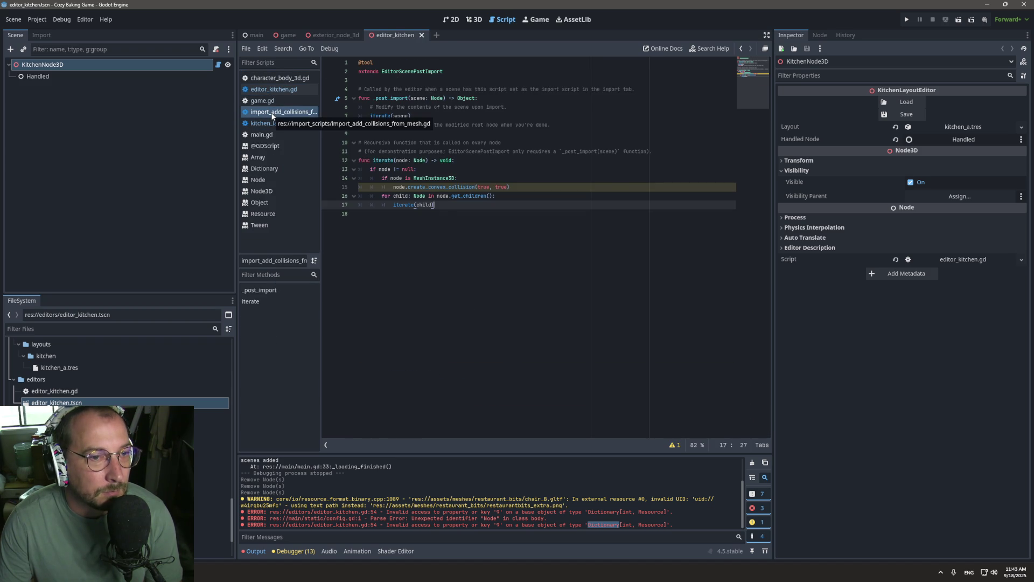
{"action": "left_click", "coordinate": [268, 101]}
{"action": "left_click", "coordinate": [268, 89]}
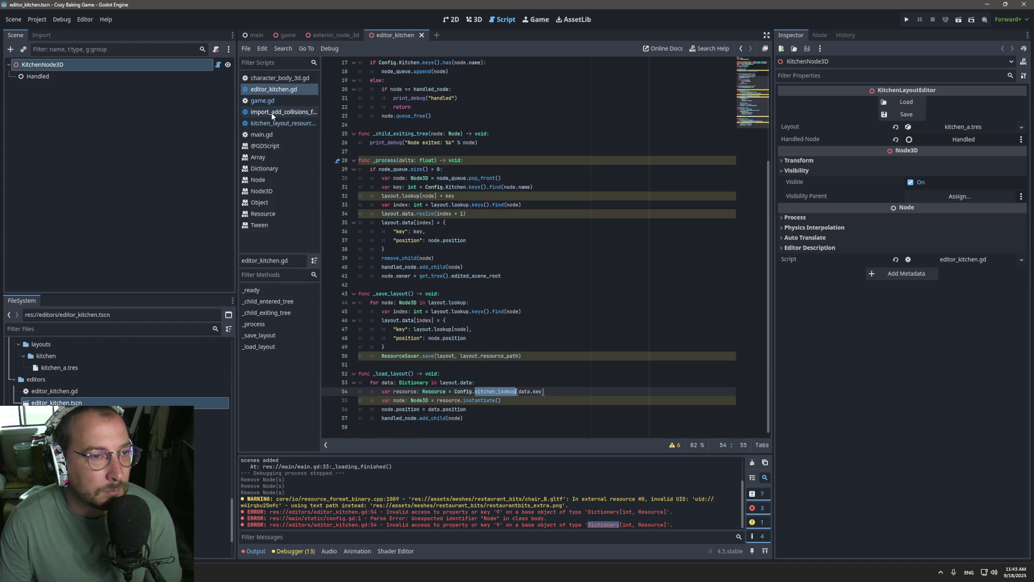
{"action": "left_click", "coordinate": [423, 391]}
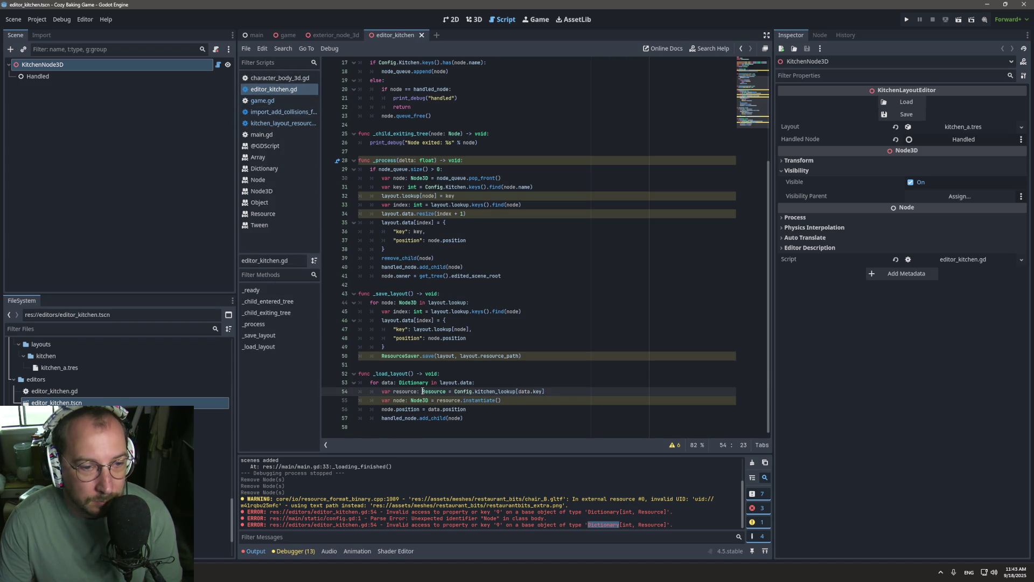
{"action": "double_click", "coordinate": [442, 383]}
{"action": "double_click", "coordinate": [467, 382]}
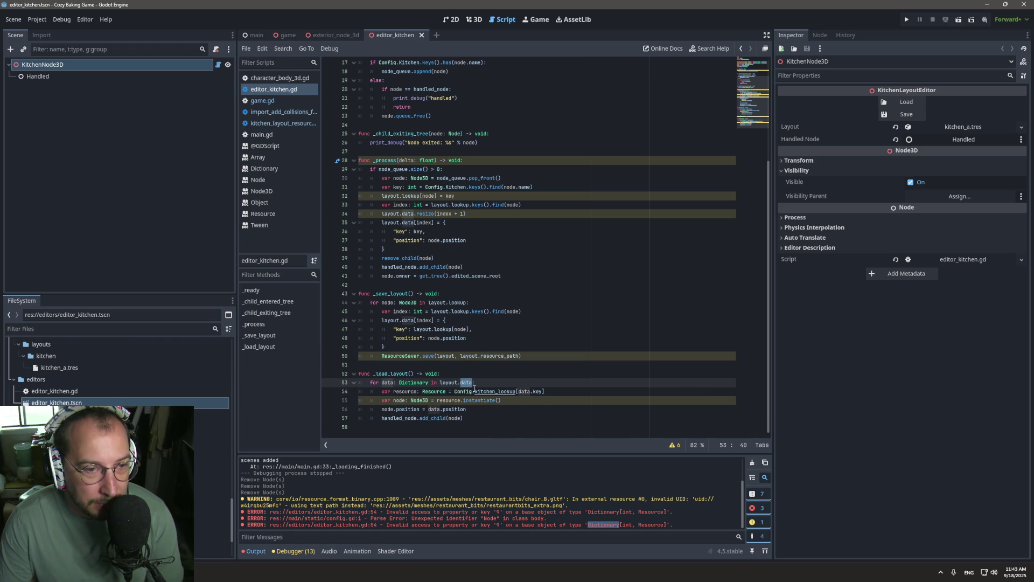
Inspect kitchen_a.tres Data entries, add a print of layout.data to _load_layout, and test Load.
{"action": "left_click", "coordinate": [964, 127]}
{"action": "left_click", "coordinate": [948, 170]}
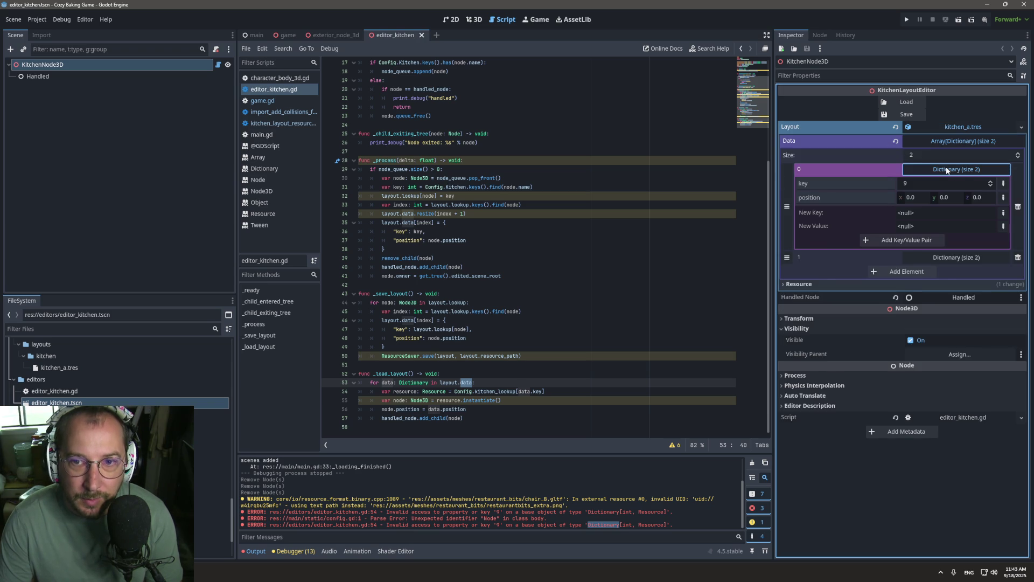
{"action": "left_click", "coordinate": [947, 170]}
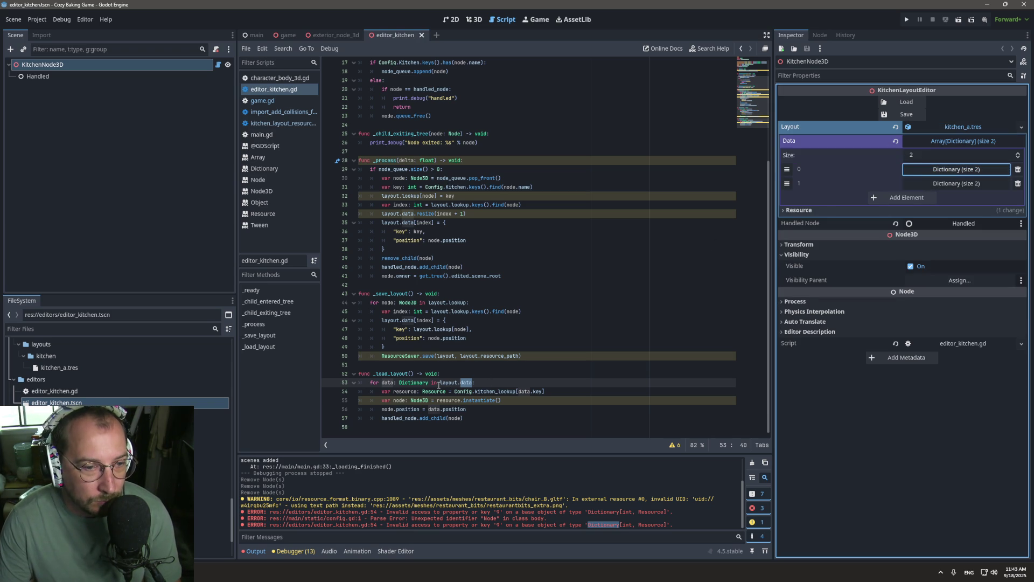
{"action": "left_click", "coordinate": [465, 373]}
{"action": "key", "text": "Return"}
{"action": "type", "text": "print(( layout.data"}
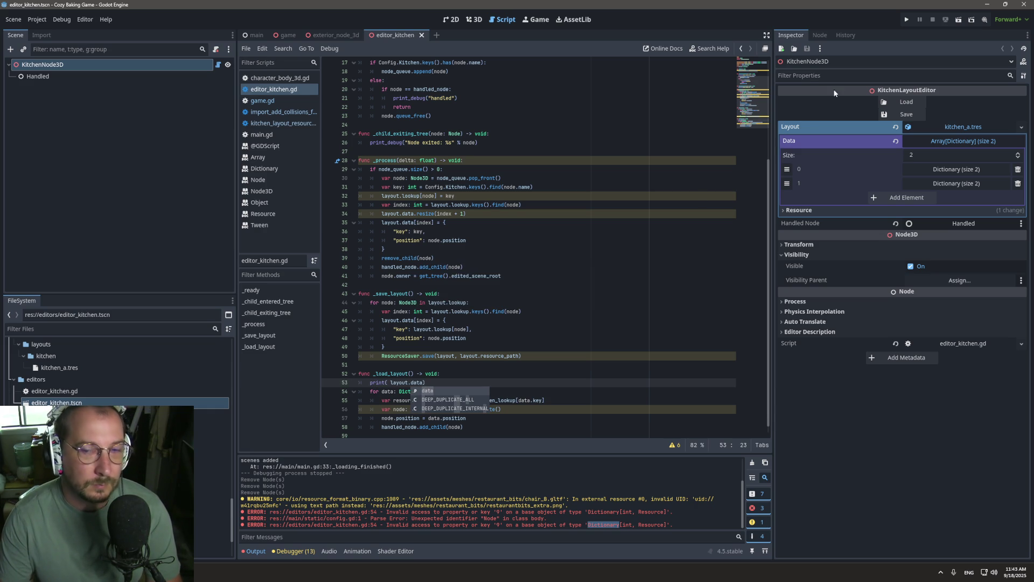
{"action": "left_click", "coordinate": [906, 102]}
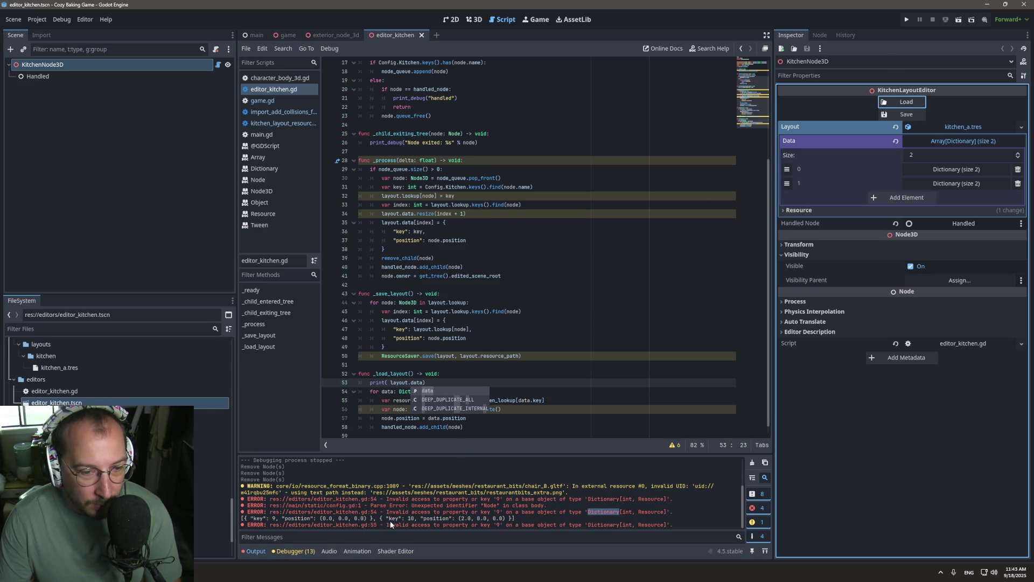
Paste the Config.kitchen_lookup expression into the print, prefixing data.key with layout.
{"action": "left_click", "coordinate": [411, 382]}
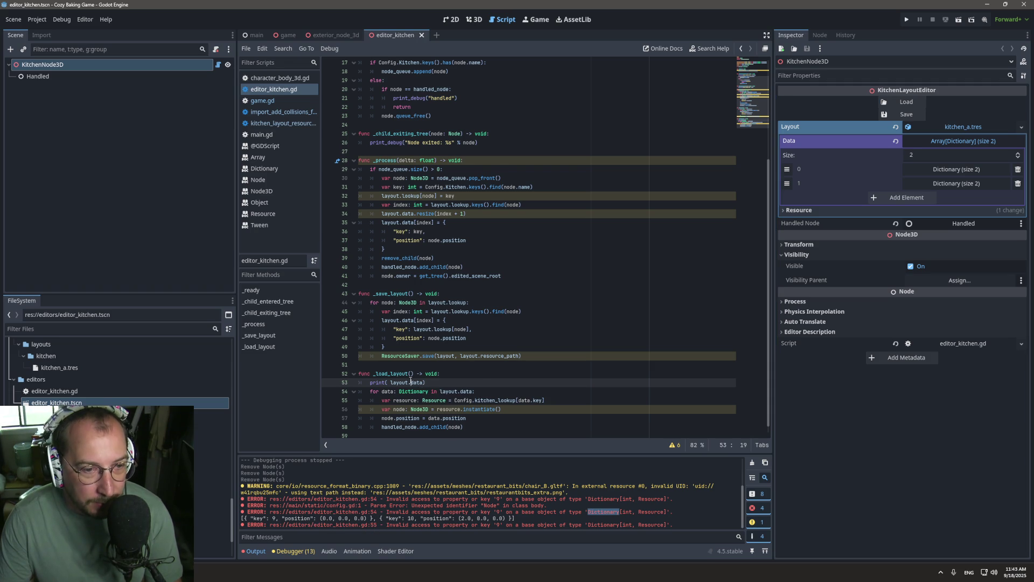
{"action": "double_click", "coordinate": [461, 400]}
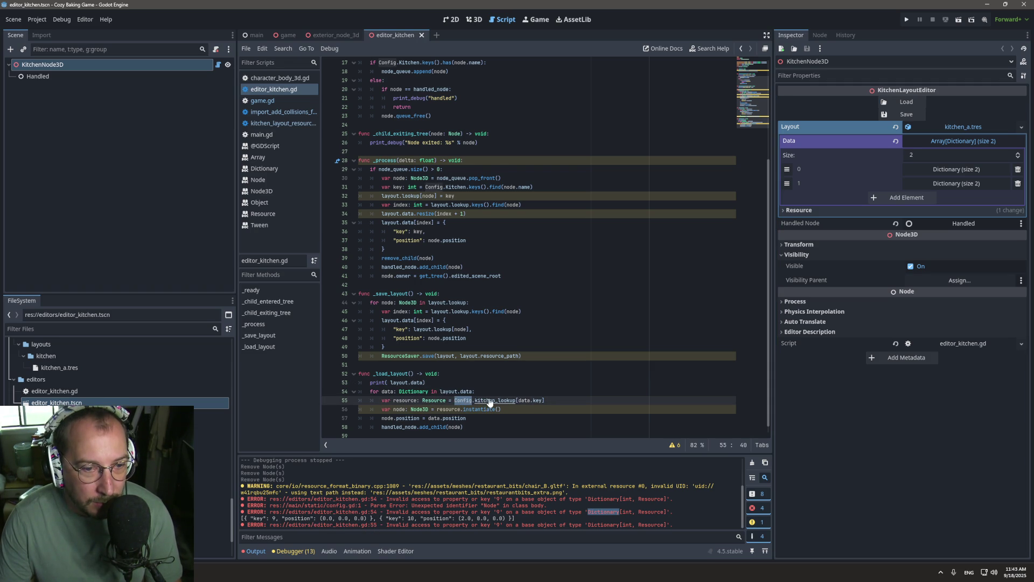
{"action": "mouse_move", "coordinate": [544, 400]}
{"action": "left_mouse_down"}
{"action": "mouse_move", "coordinate": [447, 401]}
{"action": "mouse_move", "coordinate": [387, 383]}
{"action": "left_mouse_up"}
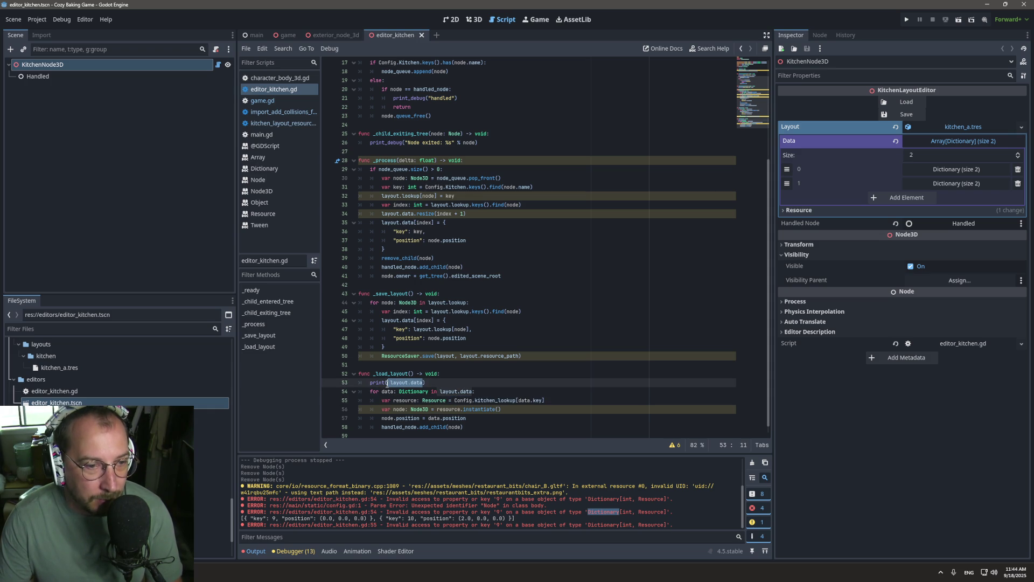
{"action": "type", "text": "Config.kitchen_lookup[data.key]"}
{"action": "left_click", "coordinate": [457, 391]}
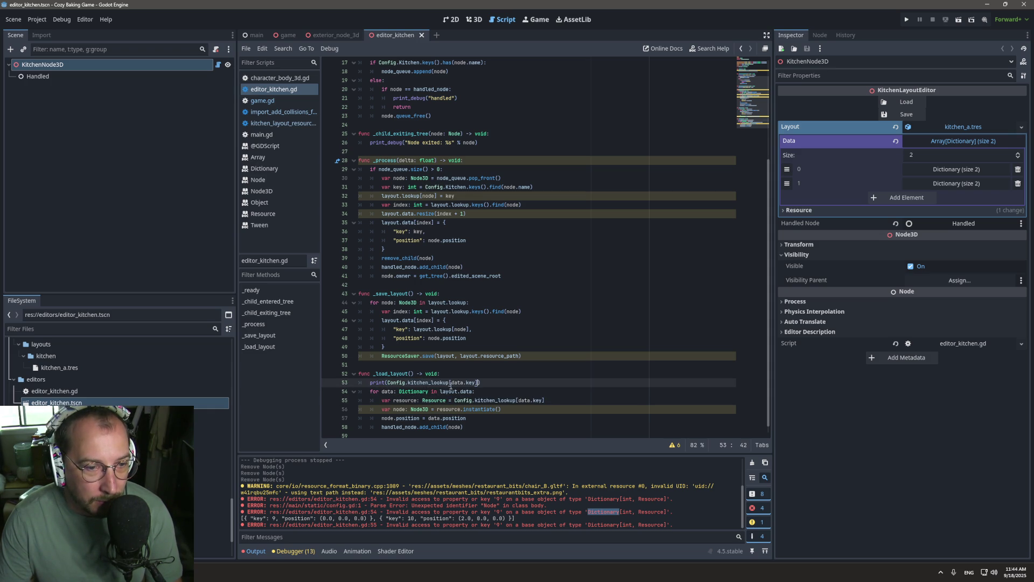
{"action": "left_click", "coordinate": [452, 382]}
{"action": "type", "text": "layout"}
{"action": "type", "text": "."}
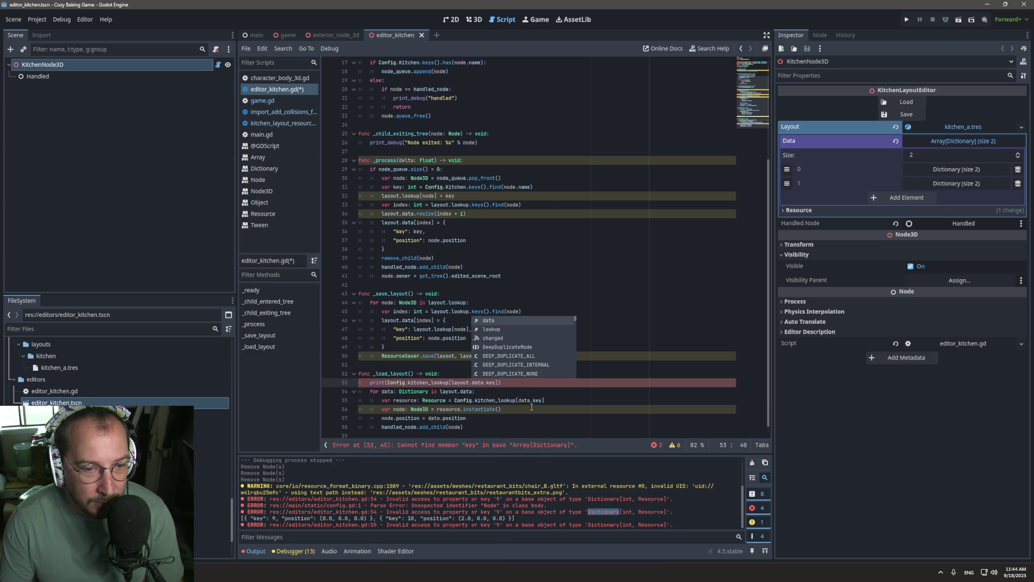
Index the first entry as layout.data[0].key in the print and save editor_kitchen.gd.
{"action": "left_click", "coordinate": [484, 383]}
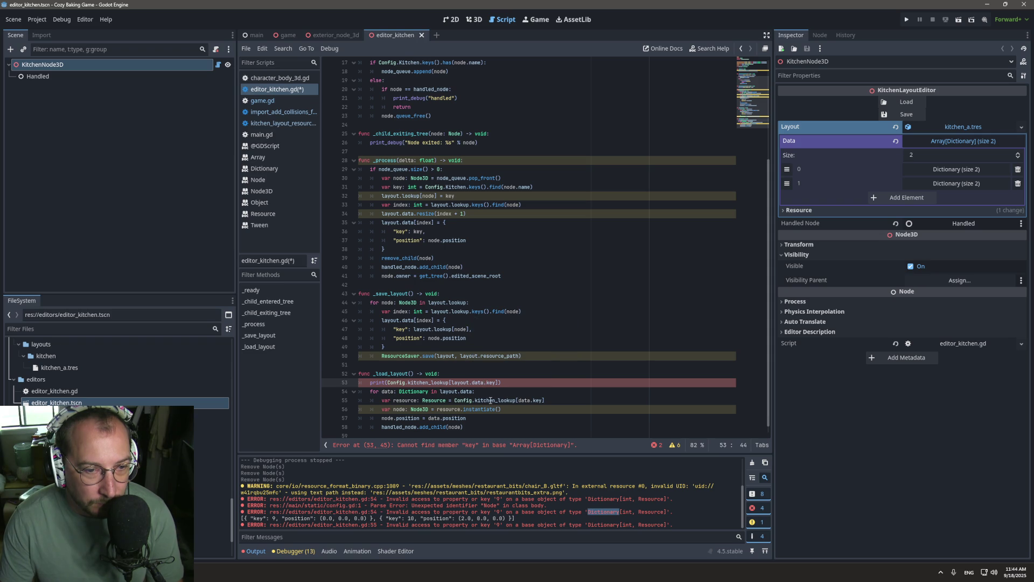
{"action": "mouse_move", "coordinate": [490, 400]}
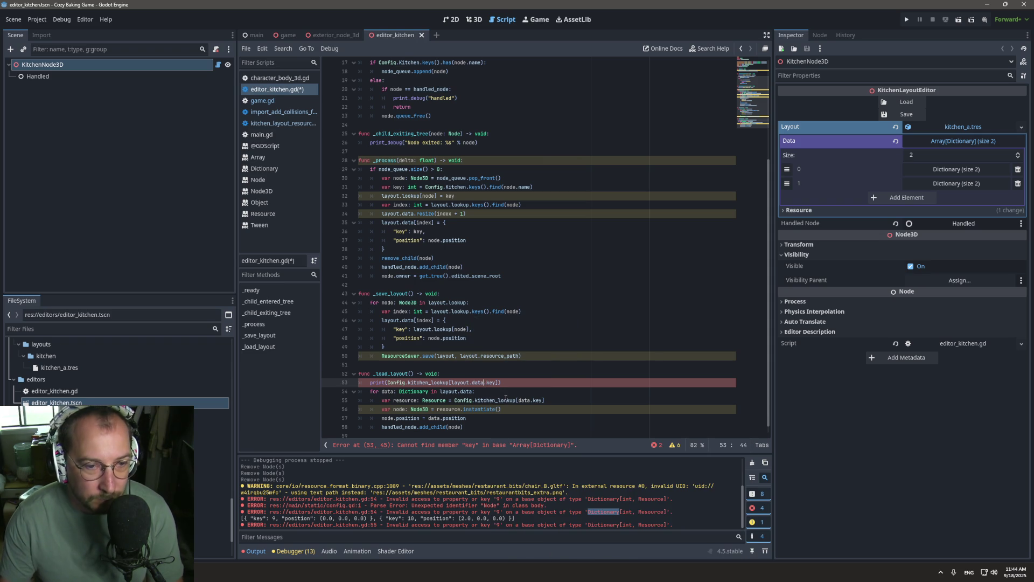
{"action": "type", "text": "p[0]"}
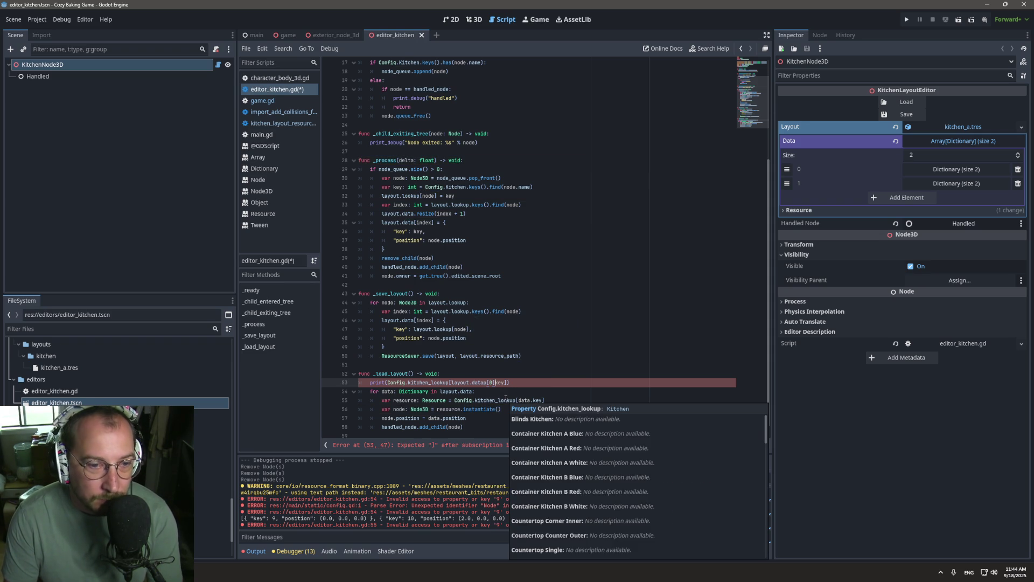
{"action": "key", "text": "Left"}
{"action": "key", "text": "Left"}
{"action": "key", "text": "Left"}
{"action": "key", "text": "BackSpace"}
{"action": "key", "text": "Right"}
{"action": "key", "text": "Right"}
{"action": "key", "text": "Right"}
{"action": "type", "text": "."}
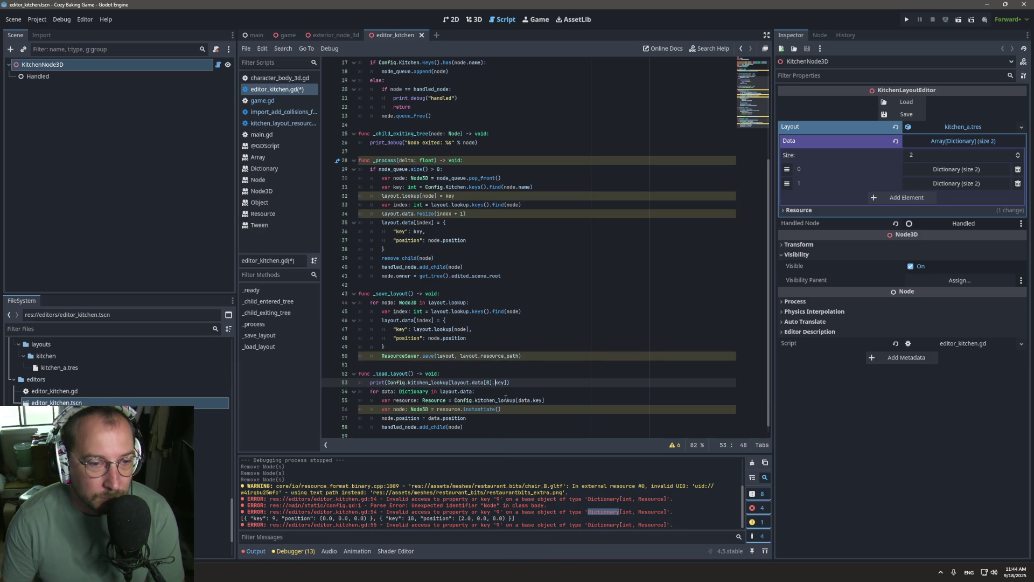
{"action": "key", "text": "ctrl+s"}
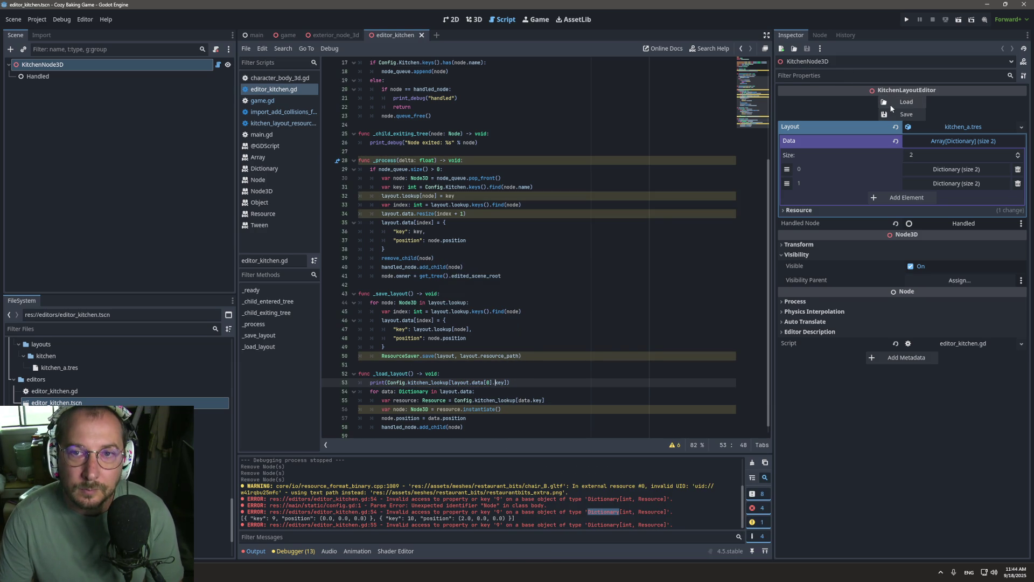
Rerun Load, then examine the Config.kitchen_lookup[data.key] lookup on line 55 against the errors.
{"action": "left_click", "coordinate": [886, 104]}
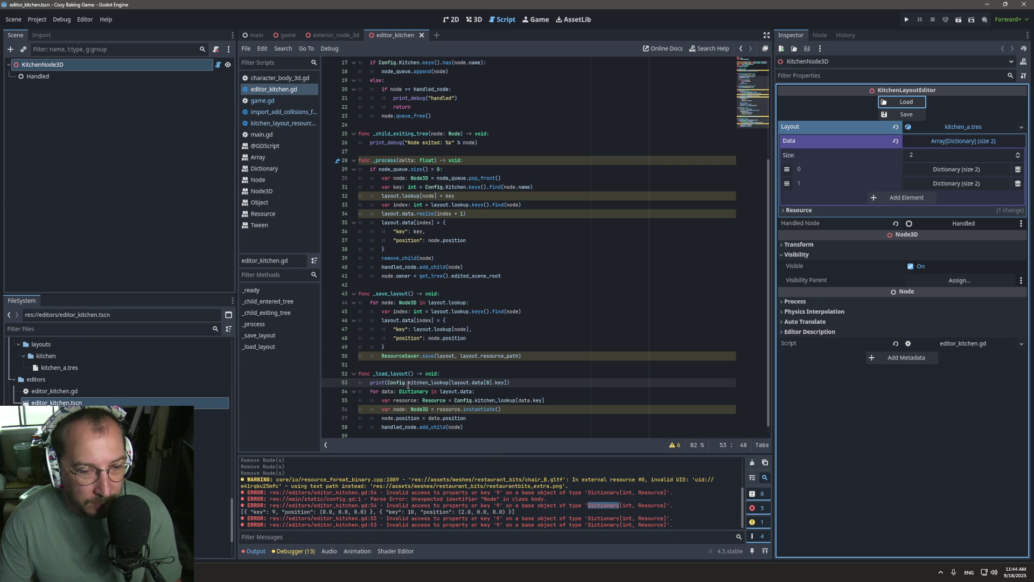
{"action": "mouse_move", "coordinate": [408, 386]}
{"action": "left_click", "coordinate": [559, 351]}
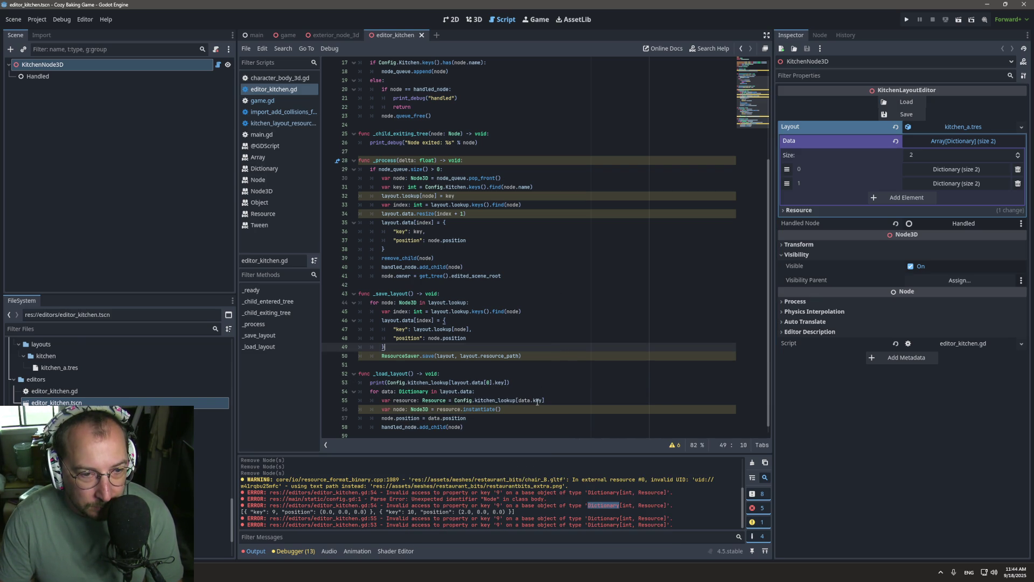
{"action": "left_click_drag", "start_coordinate": [520, 400], "coordinate": [543, 400]}
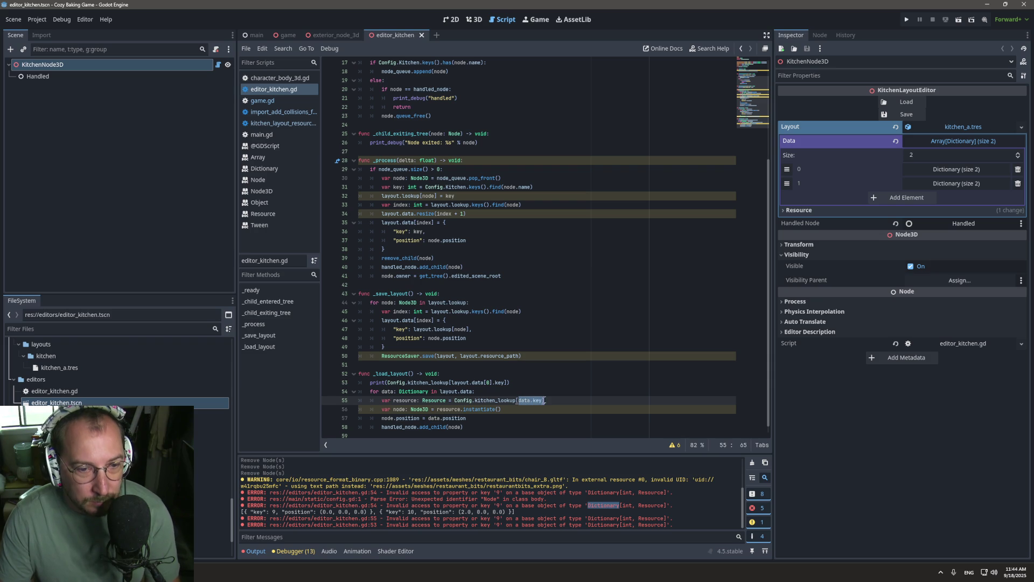
{"action": "left_click", "coordinate": [510, 395]}
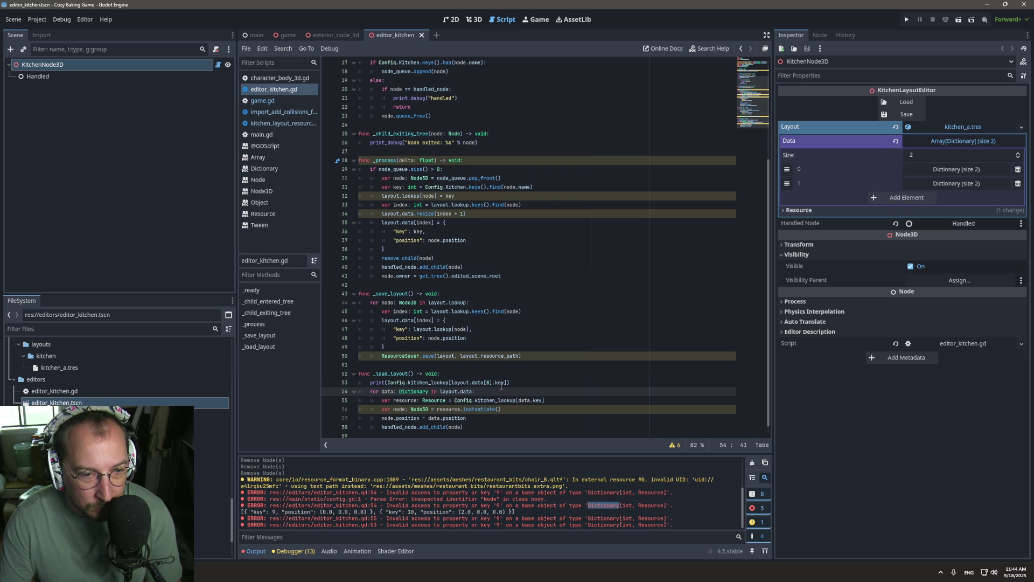
{"action": "left_click", "coordinate": [484, 400]}
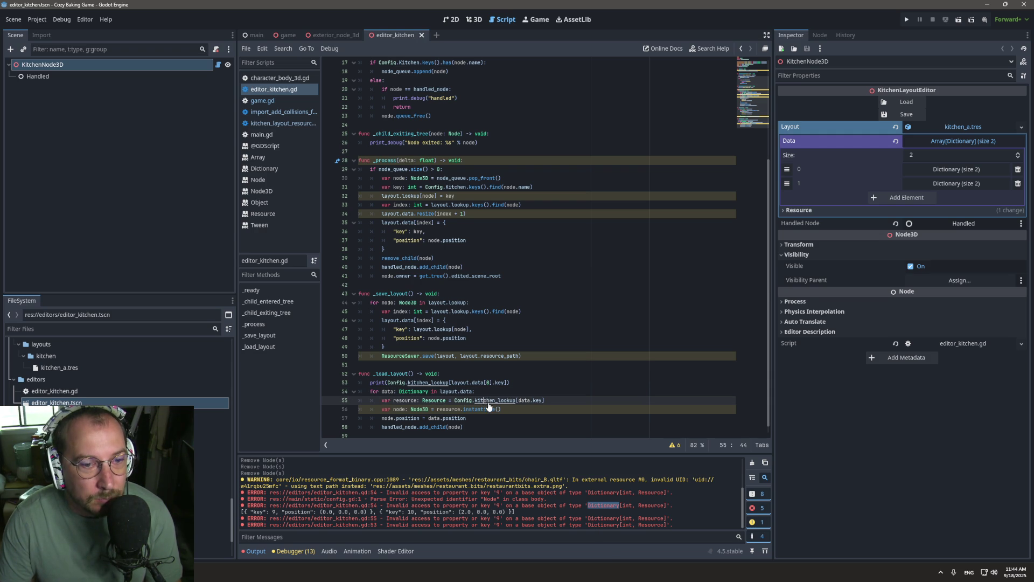
Look up the kitchen_lookup definition, then return to the load function in editor_kitchen.gd.
{"action": "left_click", "coordinate": [484, 402], "text": "ctrl"}
{"action": "left_click", "coordinate": [484, 401], "text": "ctrl"}
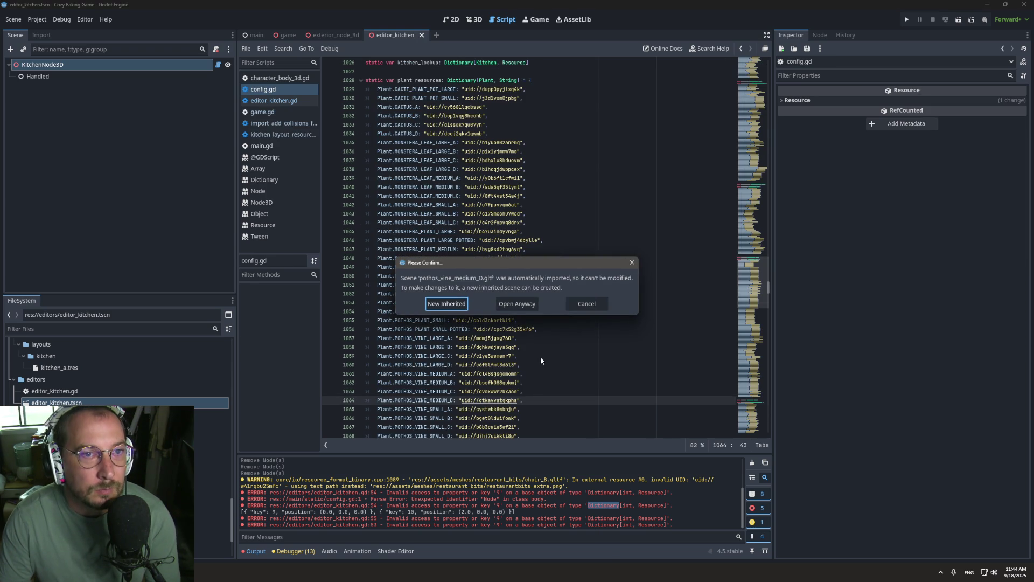
{"action": "key", "text": "Escape"}
{"action": "left_click", "coordinate": [741, 49]}
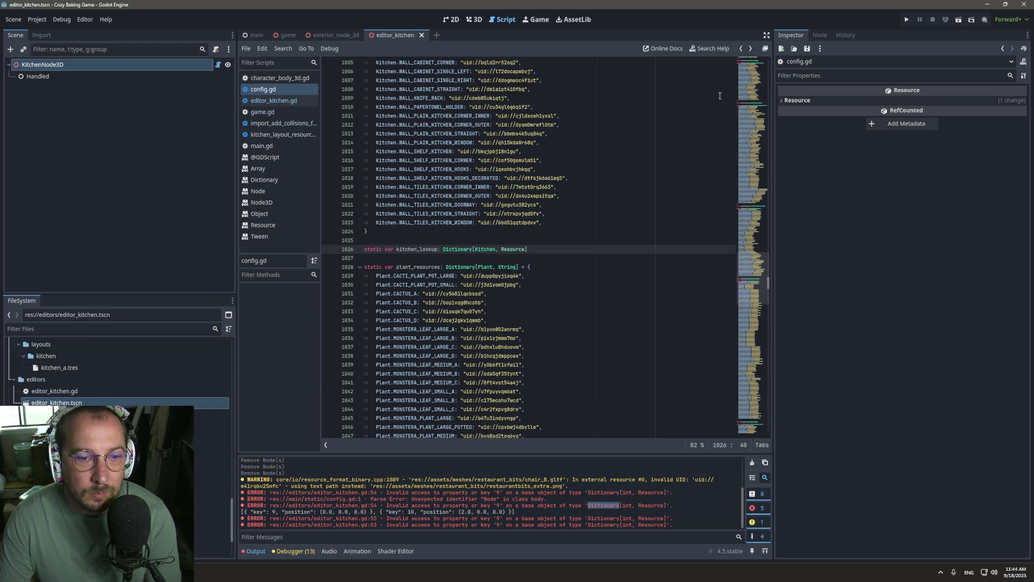
{"action": "left_click", "coordinate": [742, 49]}
{"action": "left_click", "coordinate": [741, 49]}
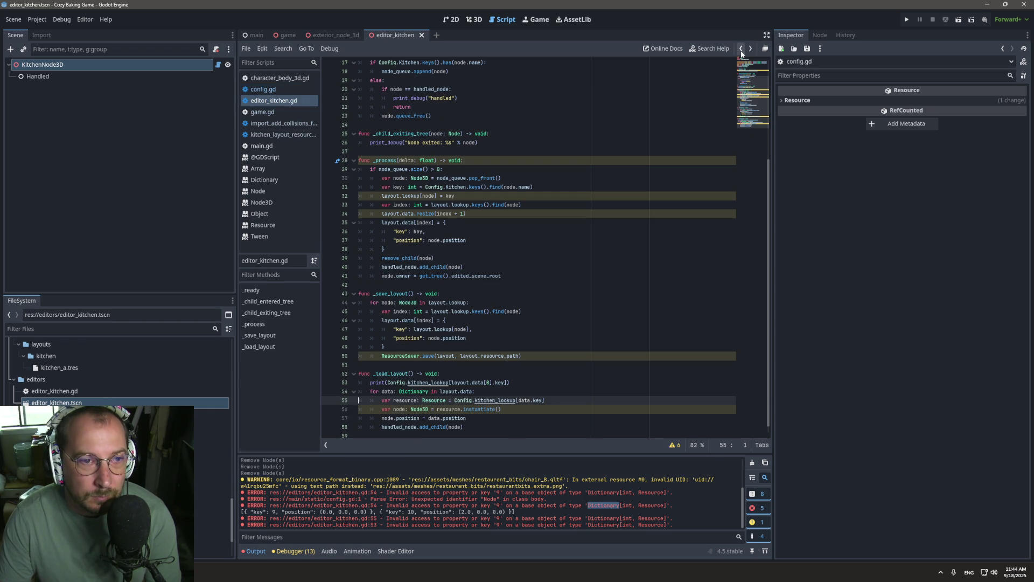
Index kitchen_lookup with kitchen instead of data.key, save, and delete the debug print line.
{"action": "key", "text": "ctrl+z"}
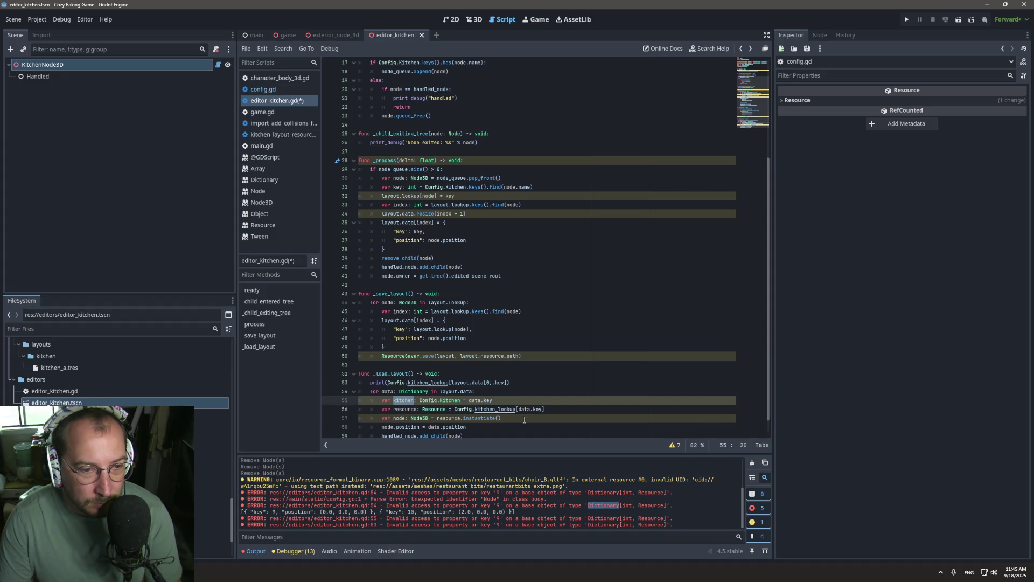
{"action": "left_click", "coordinate": [543, 409]}
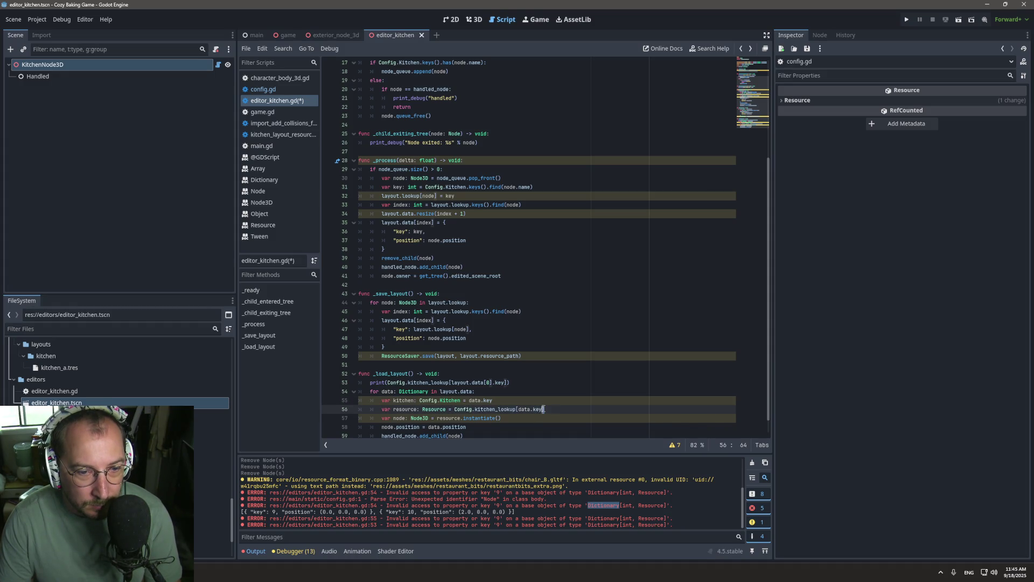
{"action": "key", "text": "BackSpace"}
{"action": "key", "text": "BackSpace"}
{"action": "key", "text": "BackSpace"}
{"action": "key", "text": "BackSpace"}
{"action": "type", "text": "kitchen"}
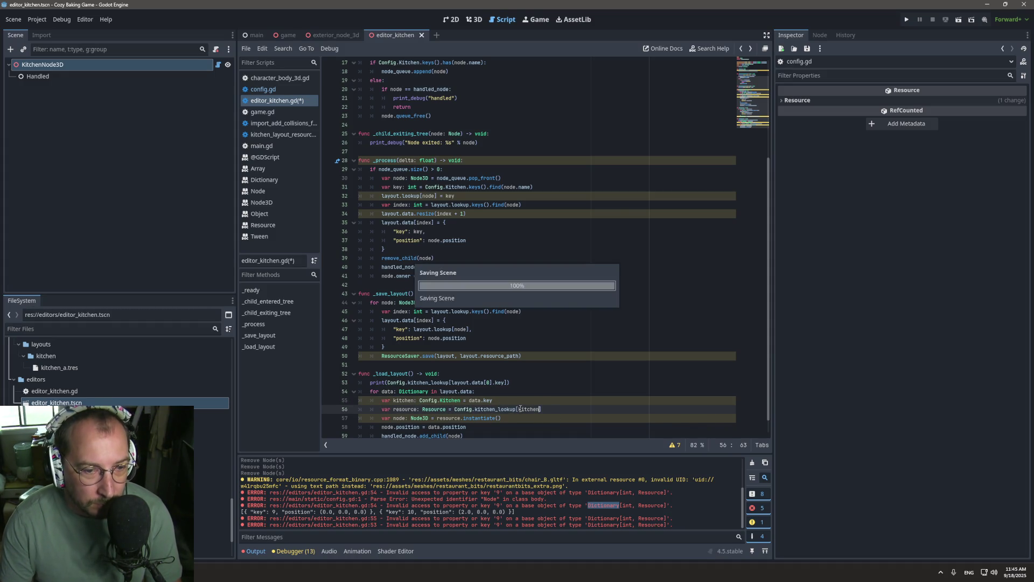
{"action": "key", "text": "ctrl+s"}
{"action": "triple_click", "coordinate": [425, 382]}
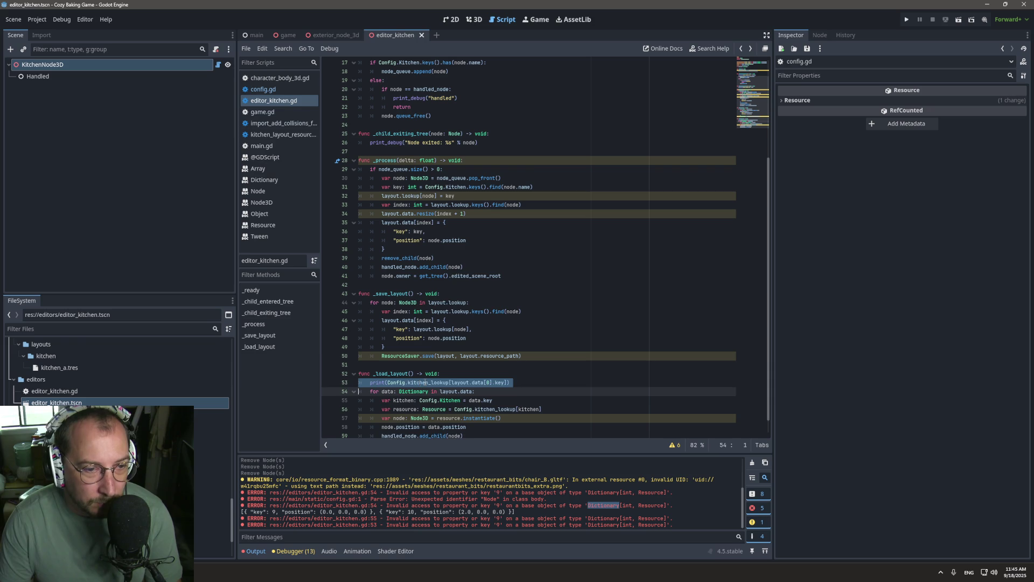
{"action": "key", "text": "BackSpace"}
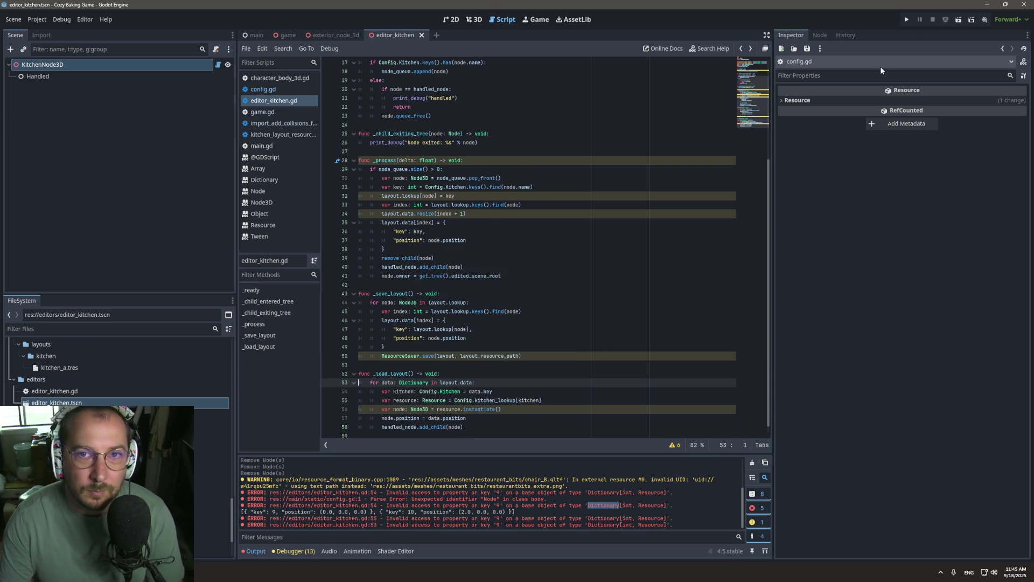
Load the saved layout on KitchenNode3D and dismiss the kitchen_lookup documentation popup.
{"action": "left_click", "coordinate": [153, 66]}
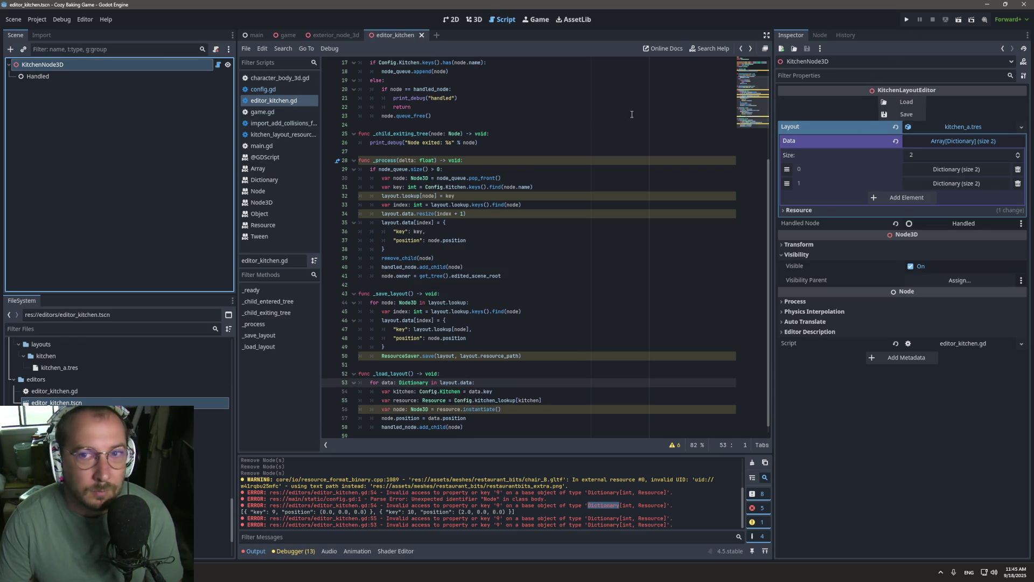
{"action": "left_click", "coordinate": [919, 102]}
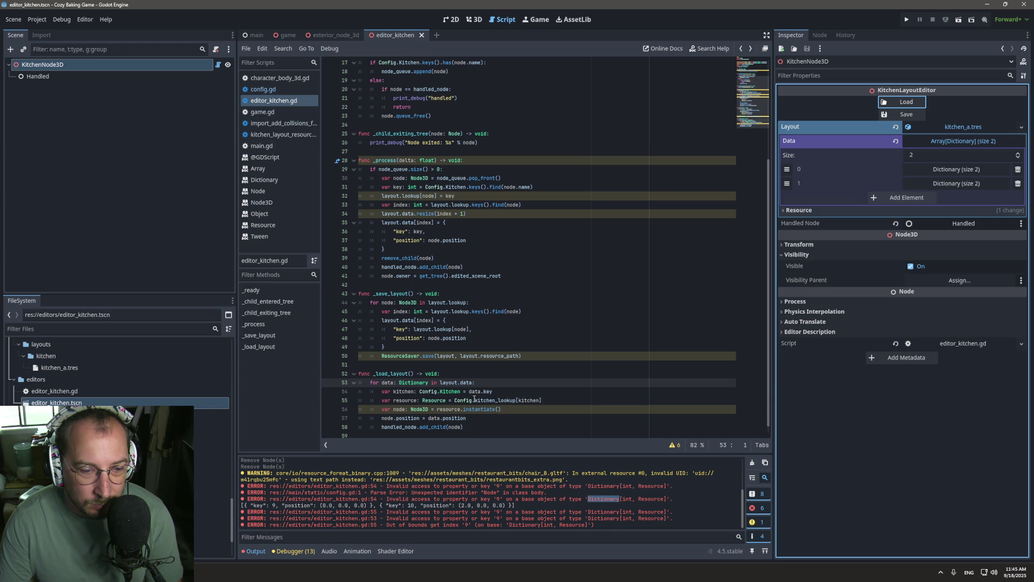
{"action": "mouse_move", "coordinate": [474, 399]}
{"action": "left_click", "coordinate": [386, 401]}
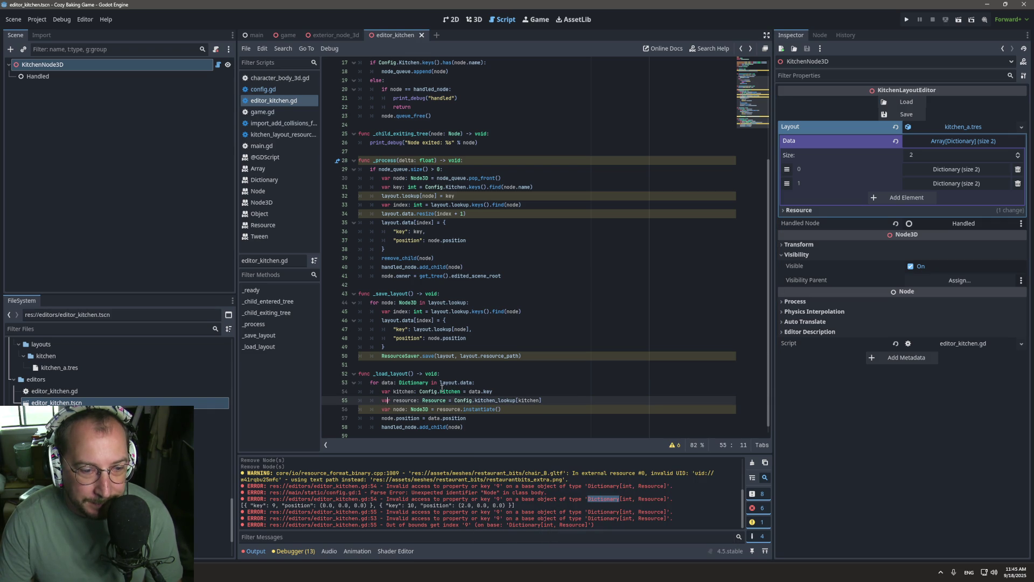
Jump from kitchen_lookup on line 55 to its declaration in config.gd.
{"action": "mouse_move", "coordinate": [442, 388]}
{"action": "left_click", "coordinate": [501, 367]}
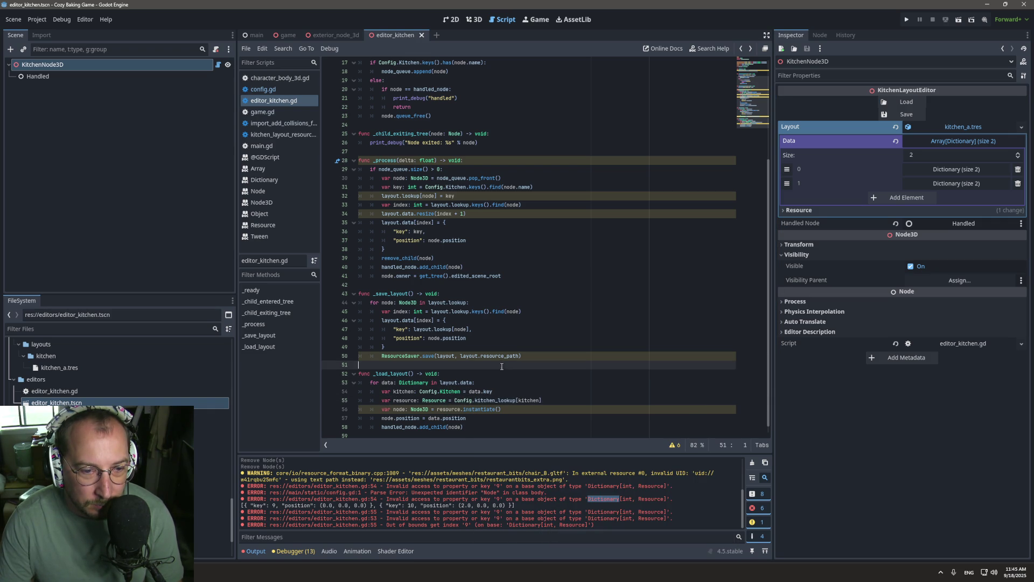
{"action": "double_click", "coordinate": [476, 400]}
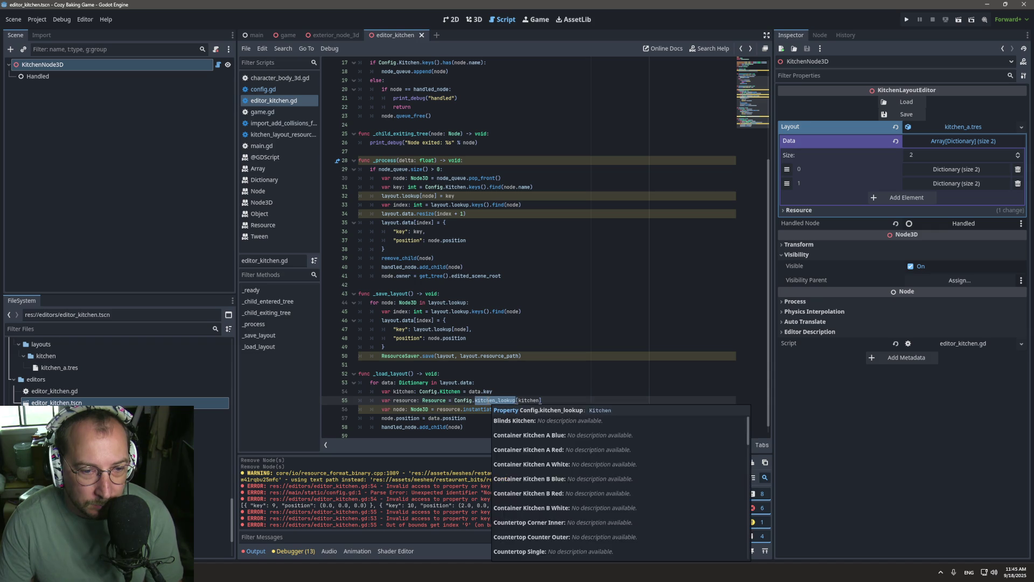
{"action": "left_click", "coordinate": [490, 401], "text": "ctrl"}
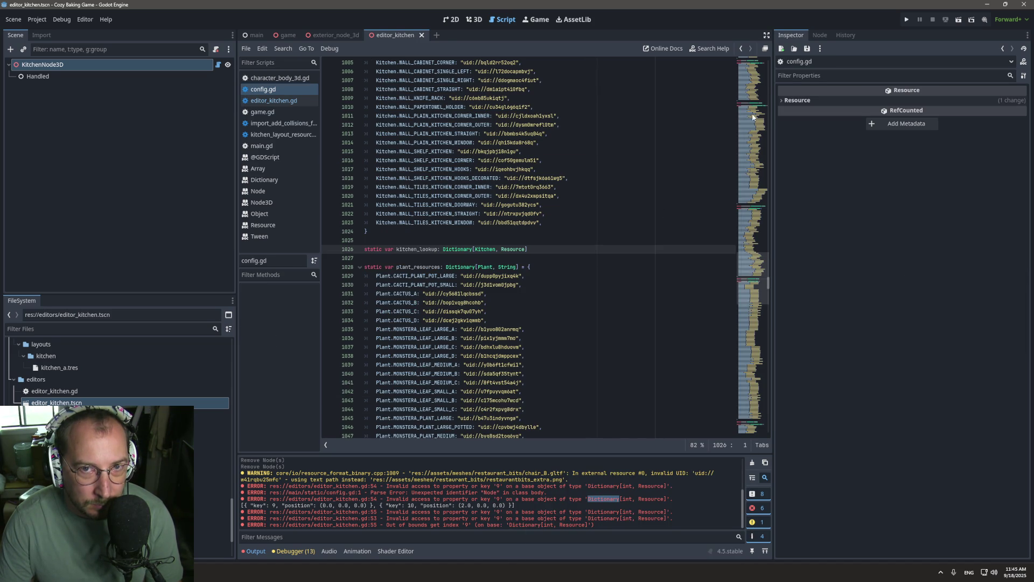
Navigate back from config.gd to line 55 of editor_kitchen.gd.
{"action": "left_click", "coordinate": [742, 49]}
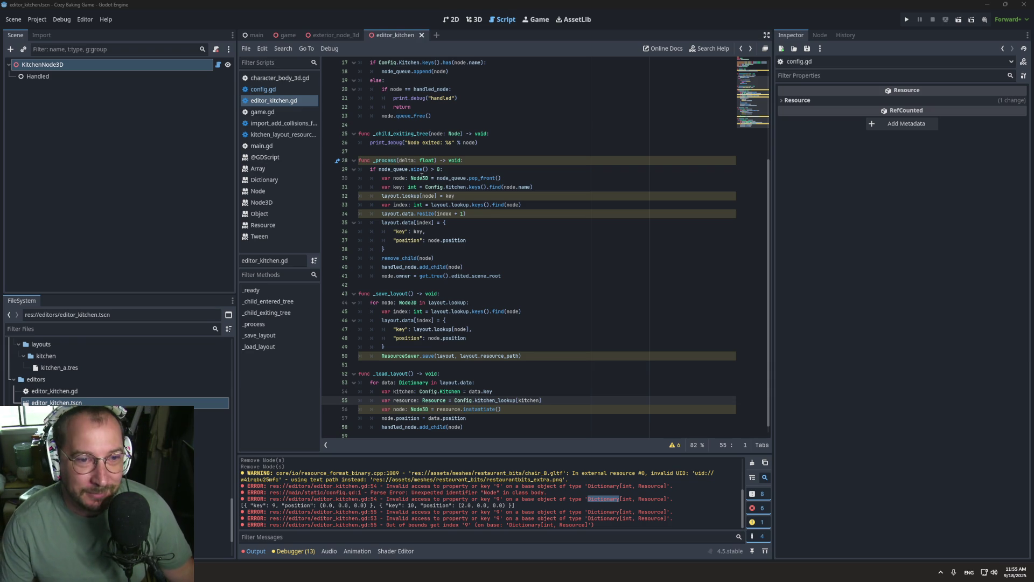
{"action": "left_click", "coordinate": [453, 205]}
{"action": "scroll", "coordinate": [485, 219], "scroll_direction": "down", "scroll_amount": 1}
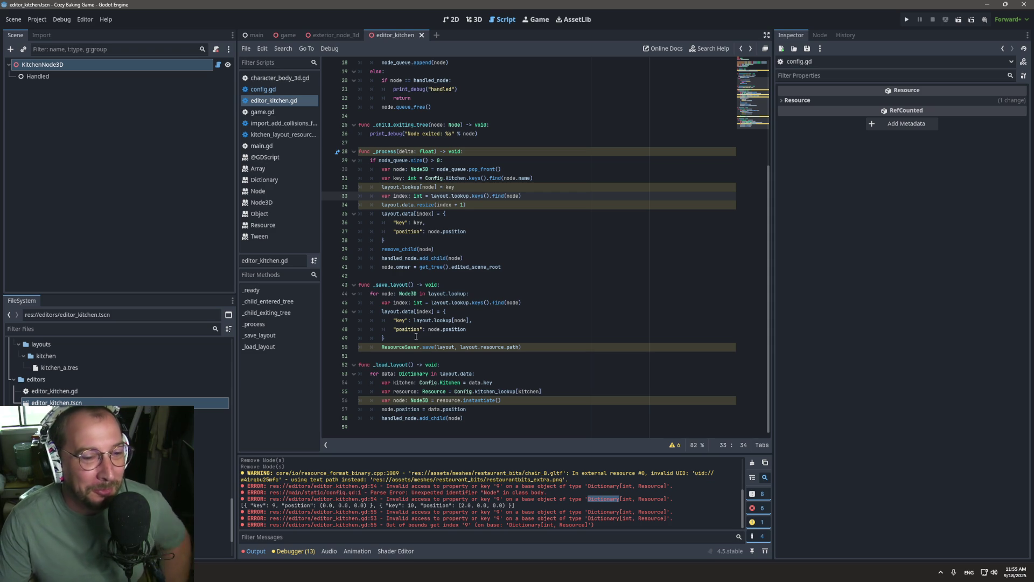
{"action": "left_click", "coordinate": [280, 89]}
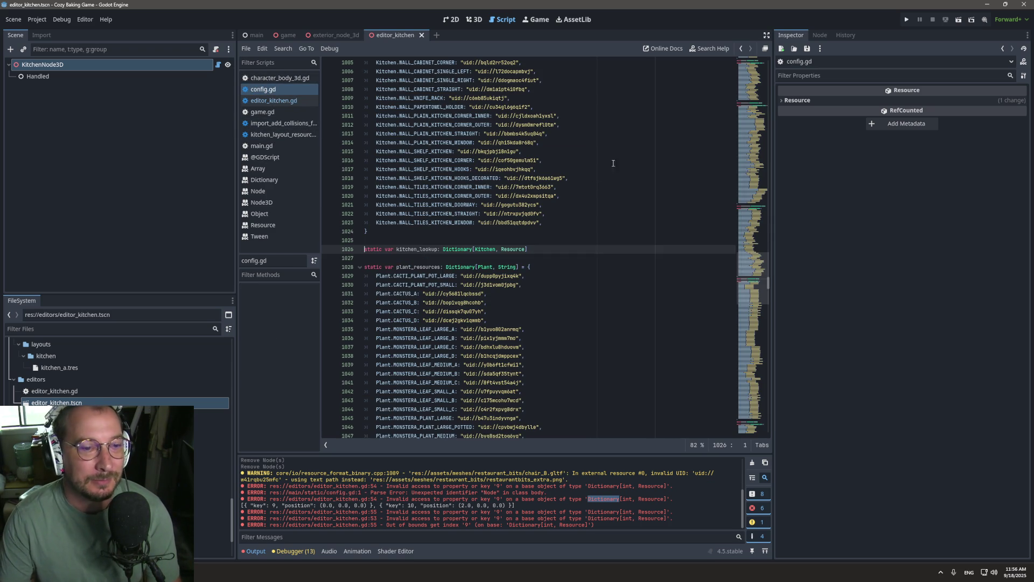
{"action": "scroll", "coordinate": [620, 164], "scroll_direction": "down", "scroll_amount": 4}
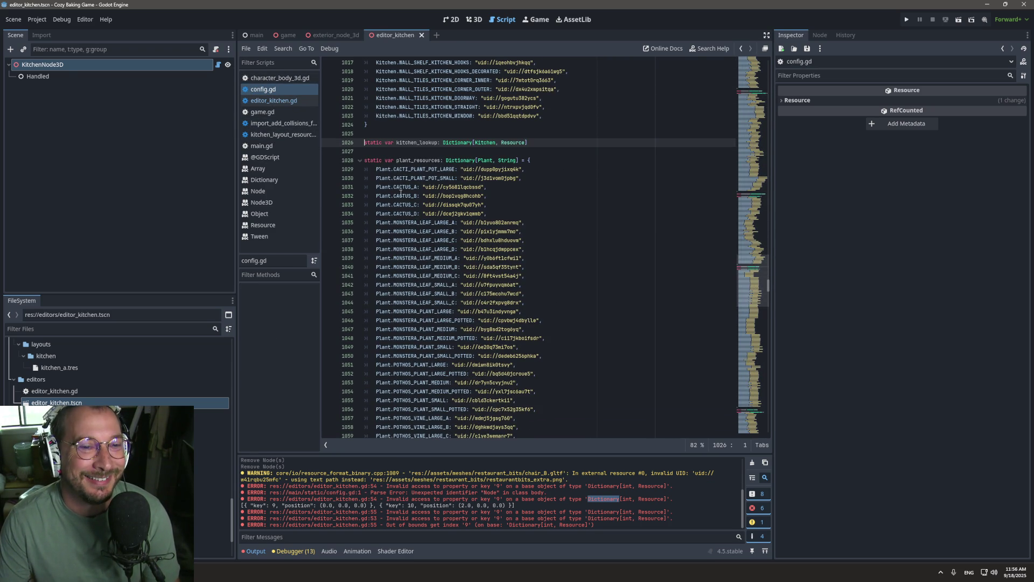
{"action": "left_click", "coordinate": [414, 160]}
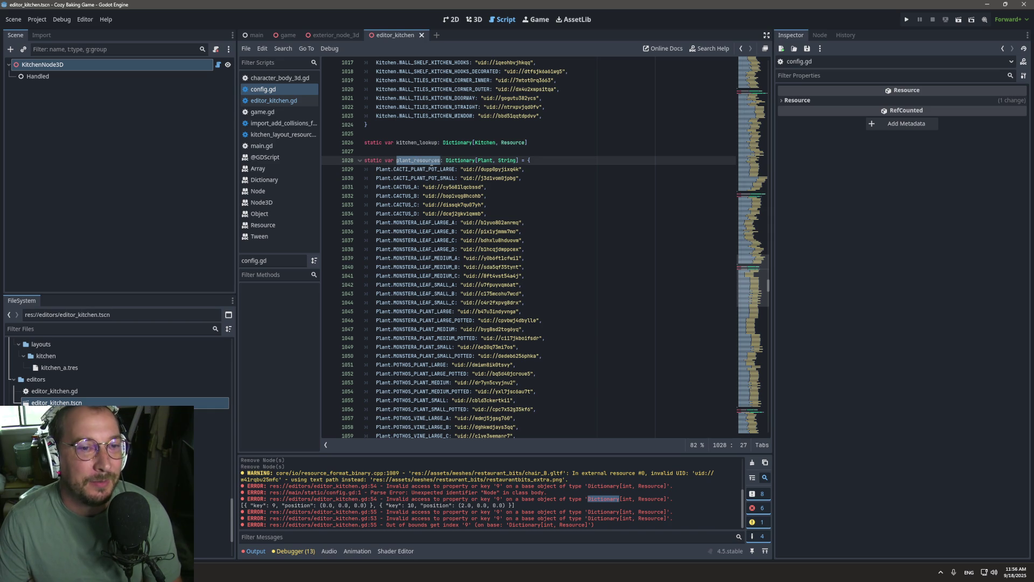
{"action": "scroll", "coordinate": [420, 168], "scroll_direction": "up", "scroll_amount": 4}
{"action": "scroll", "coordinate": [436, 188], "scroll_direction": "down", "scroll_amount": 20}
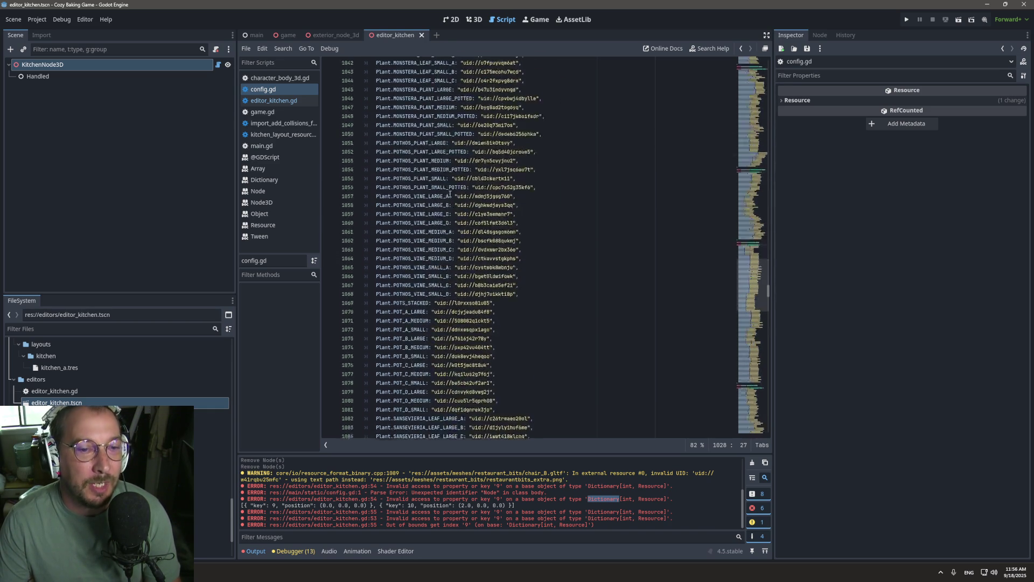
{"action": "scroll", "coordinate": [444, 199], "scroll_direction": "down", "scroll_amount": 20}
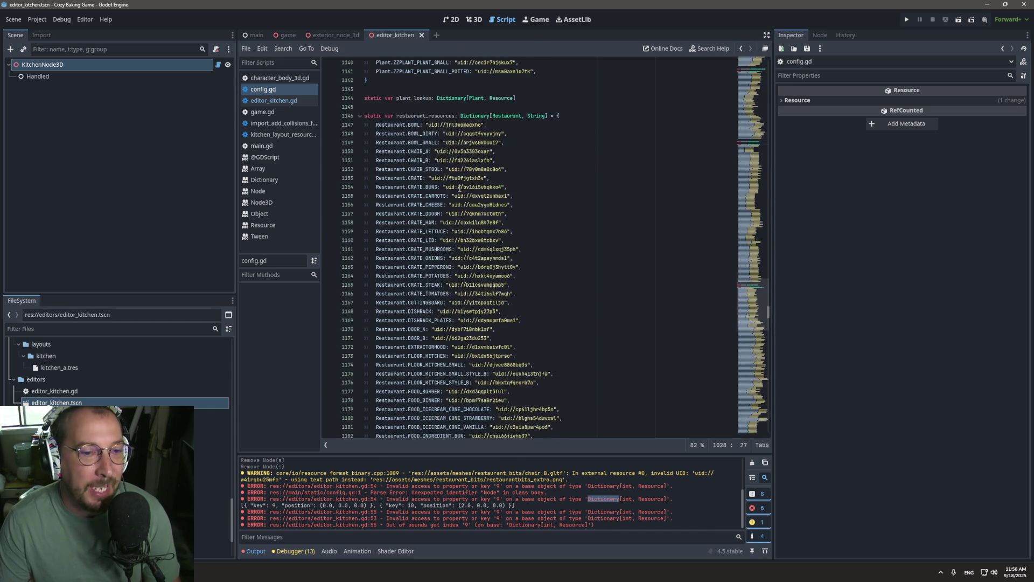
{"action": "scroll", "coordinate": [458, 191], "scroll_direction": "down", "scroll_amount": 20}
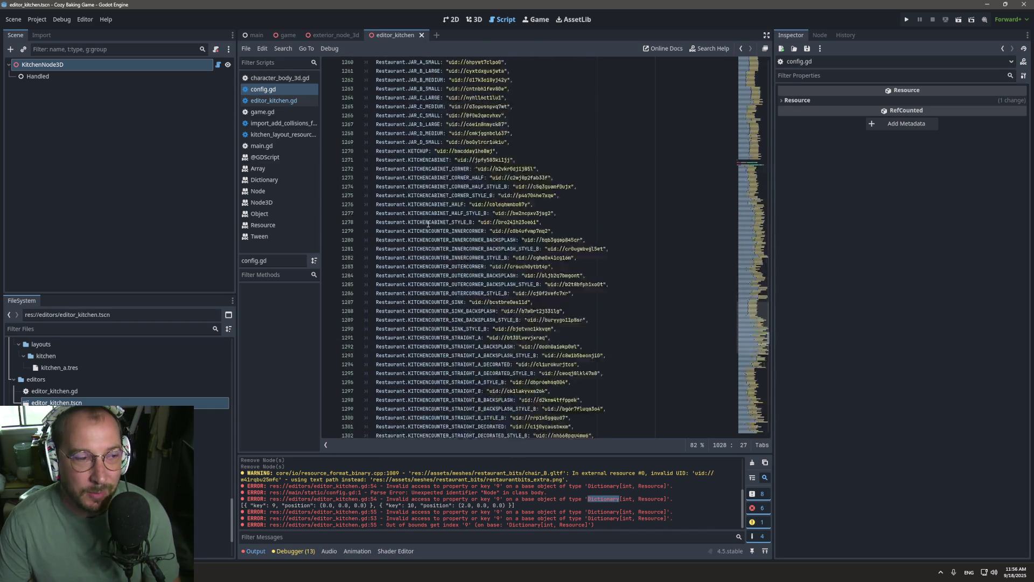
{"action": "scroll", "coordinate": [420, 236], "scroll_direction": "down", "scroll_amount": 20}
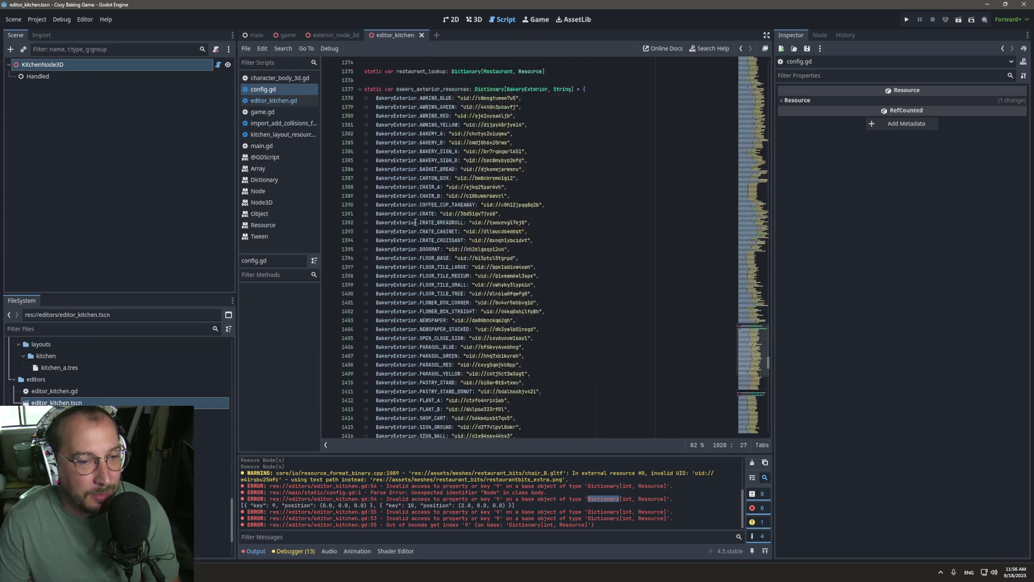
{"action": "scroll", "coordinate": [350, 259], "scroll_direction": "down", "scroll_amount": 20}
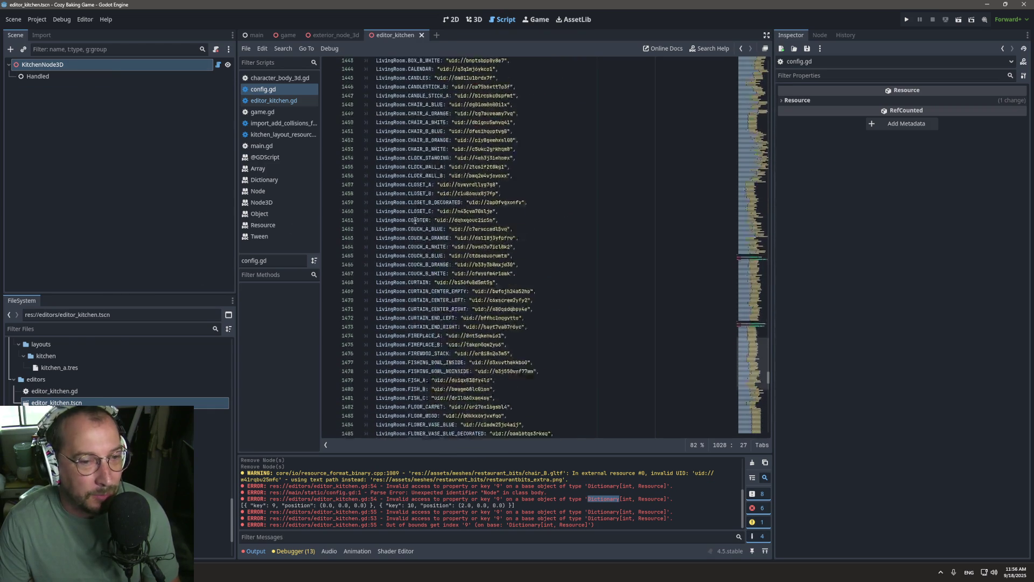
{"action": "scroll", "coordinate": [459, 221], "scroll_direction": "down", "scroll_amount": 20}
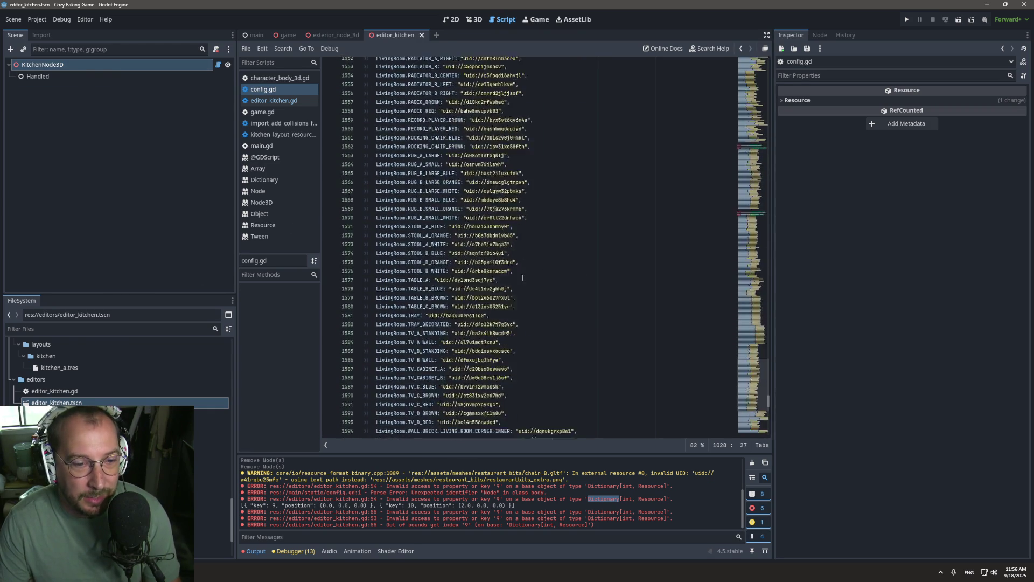
{"action": "scroll", "coordinate": [520, 281], "scroll_direction": "down", "scroll_amount": 9}
{"action": "scroll", "coordinate": [506, 313], "scroll_direction": "down", "scroll_amount": 20}
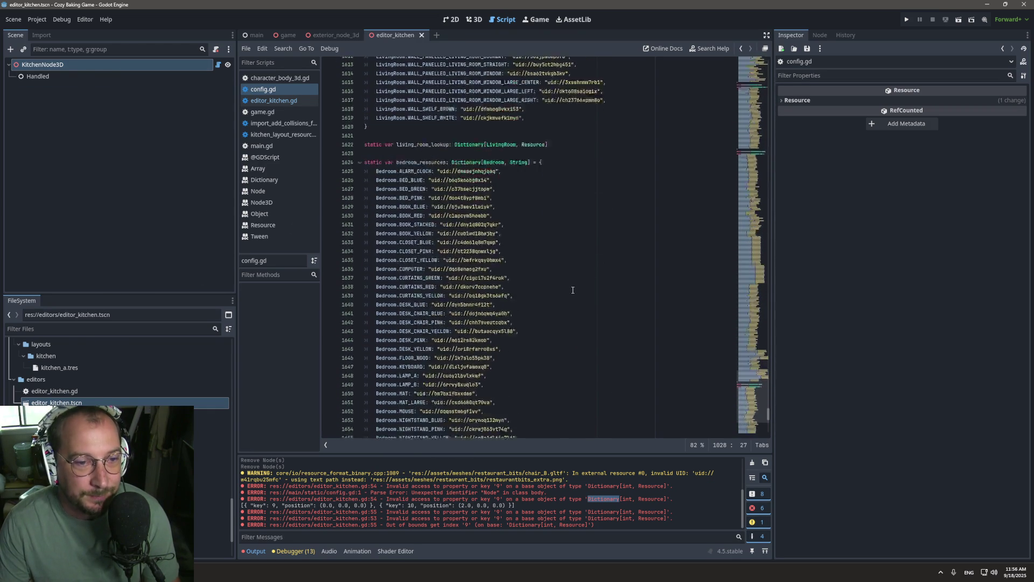
{"action": "double_click", "coordinate": [401, 240]}
{"action": "double_click", "coordinate": [397, 267]}
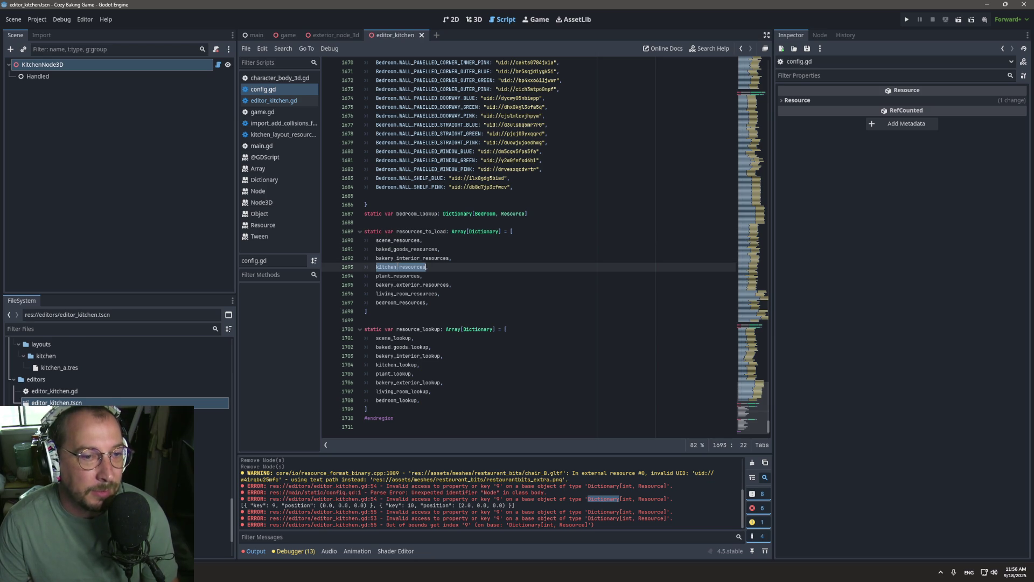
{"action": "left_click", "coordinate": [218, 64]}
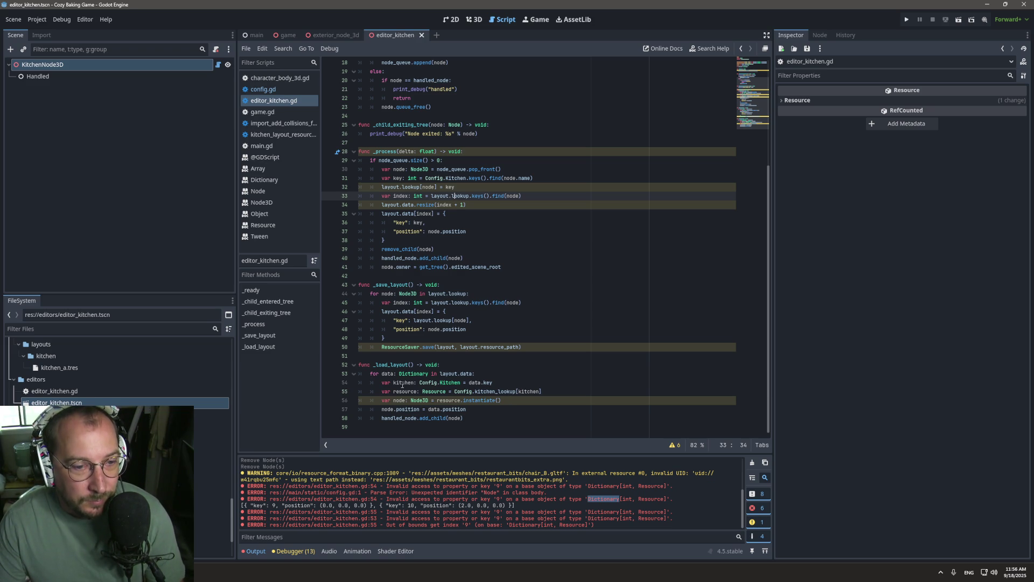
Replace kitchen_lookup with Config.kitchen_resources on line 55 and check its definition.
{"action": "double_click", "coordinate": [499, 393]}
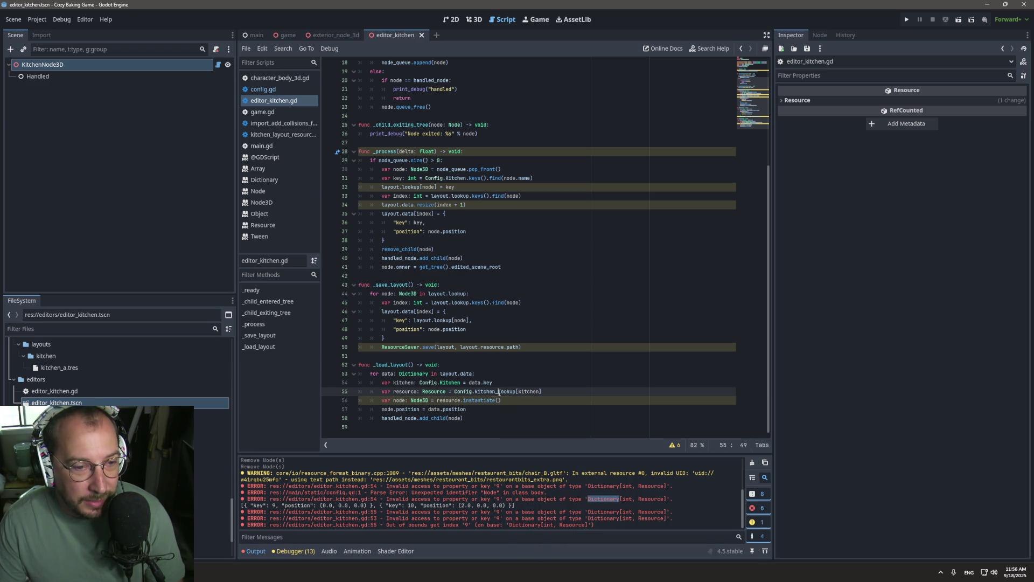
{"action": "type", "text": "kitchen_resources"}
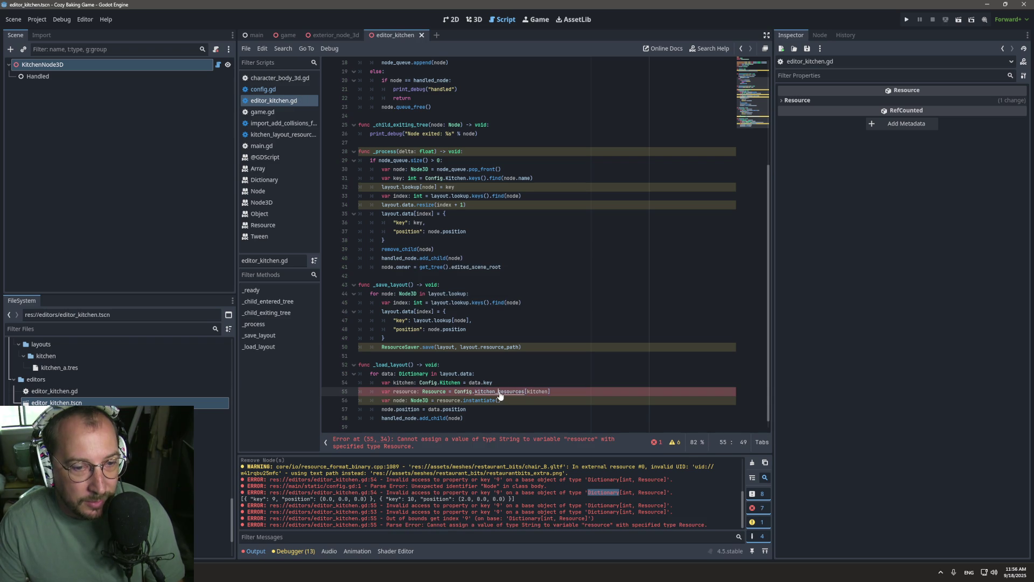
{"action": "left_click", "coordinate": [498, 389], "text": "ctrl"}
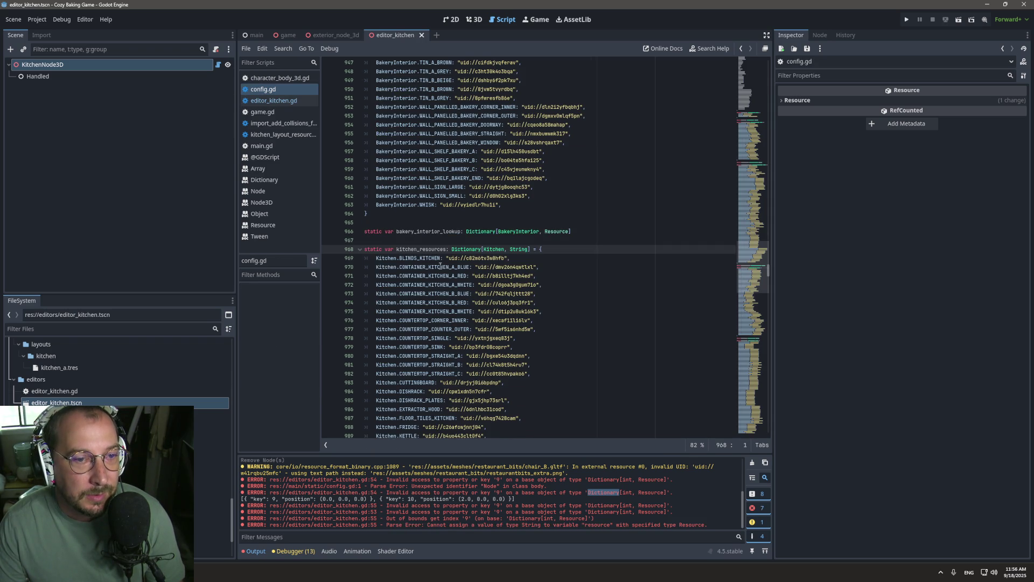
{"action": "left_click", "coordinate": [741, 49]}
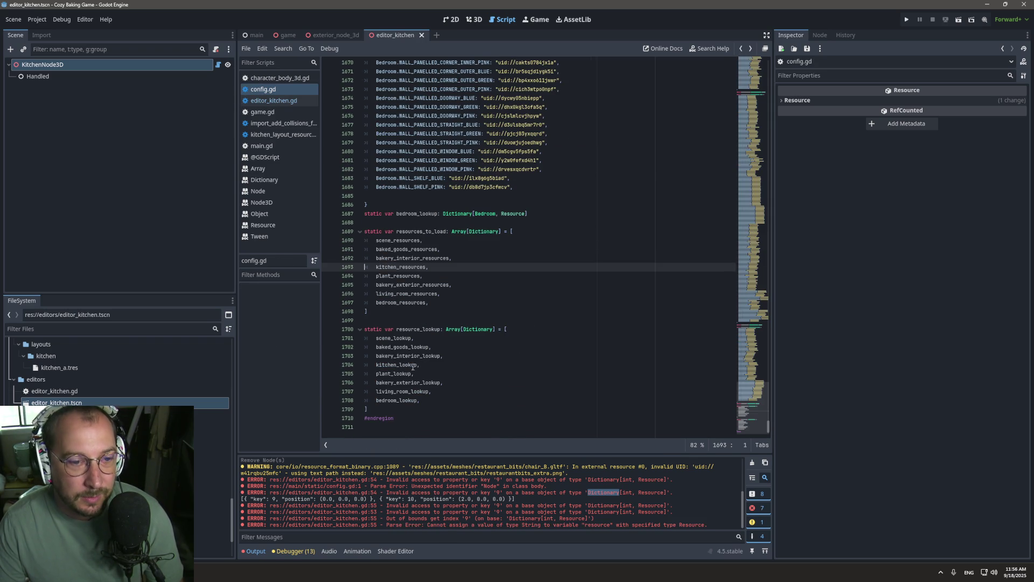
{"action": "left_click", "coordinate": [736, 49]}
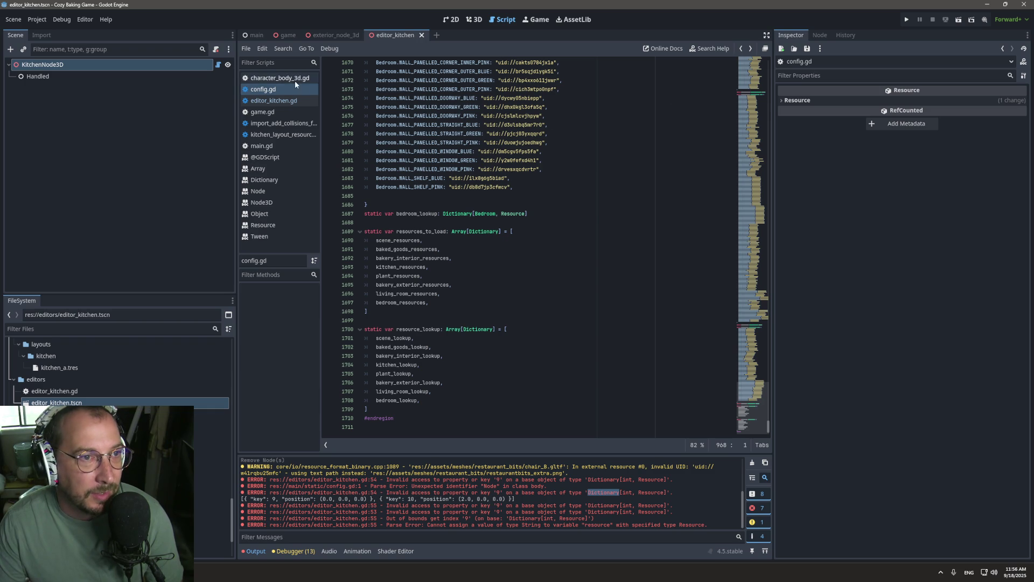
{"action": "left_click", "coordinate": [280, 100]}
Rename the line-55 variable to resource_path and type it as String.
{"action": "double_click", "coordinate": [434, 391]}
{"action": "type", "text": "String"}
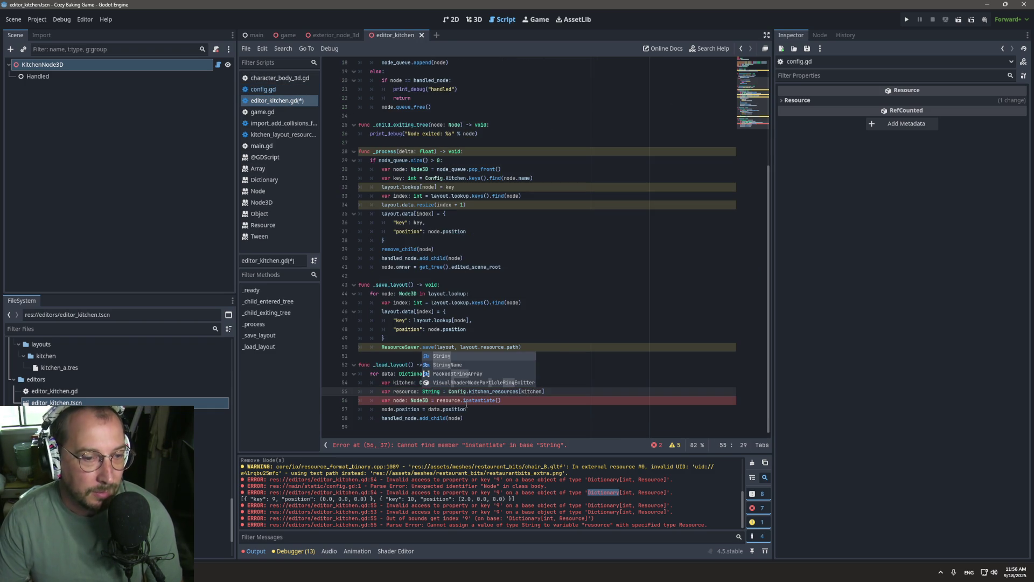
{"action": "key", "text": "ctrl+z"}
{"action": "left_click", "coordinate": [417, 391]}
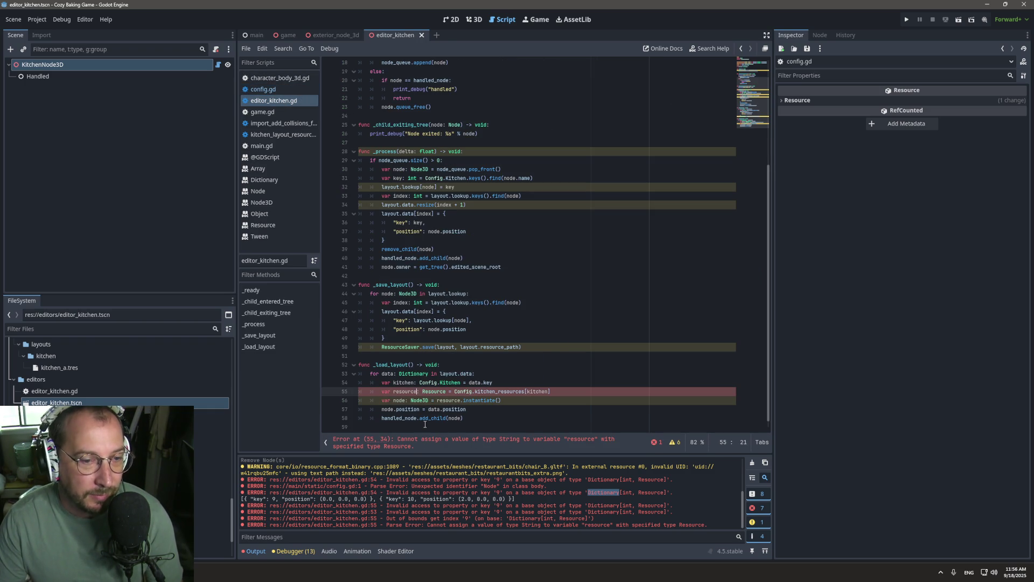
{"action": "type", "text": "_path"}
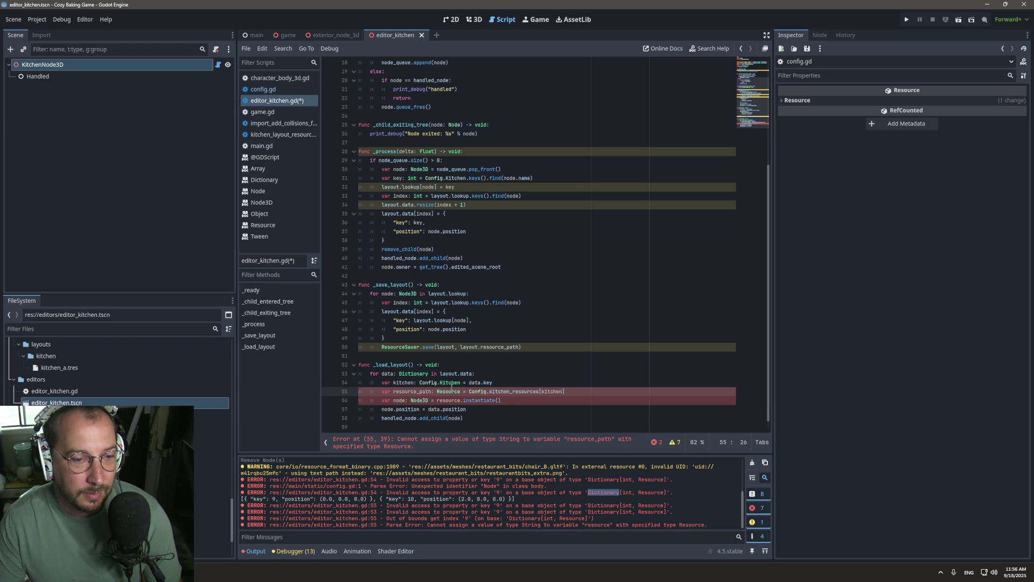
{"action": "left_click", "coordinate": [452, 391]}
{"action": "double_click", "coordinate": [452, 391]}
{"action": "type", "text": "Strin"}
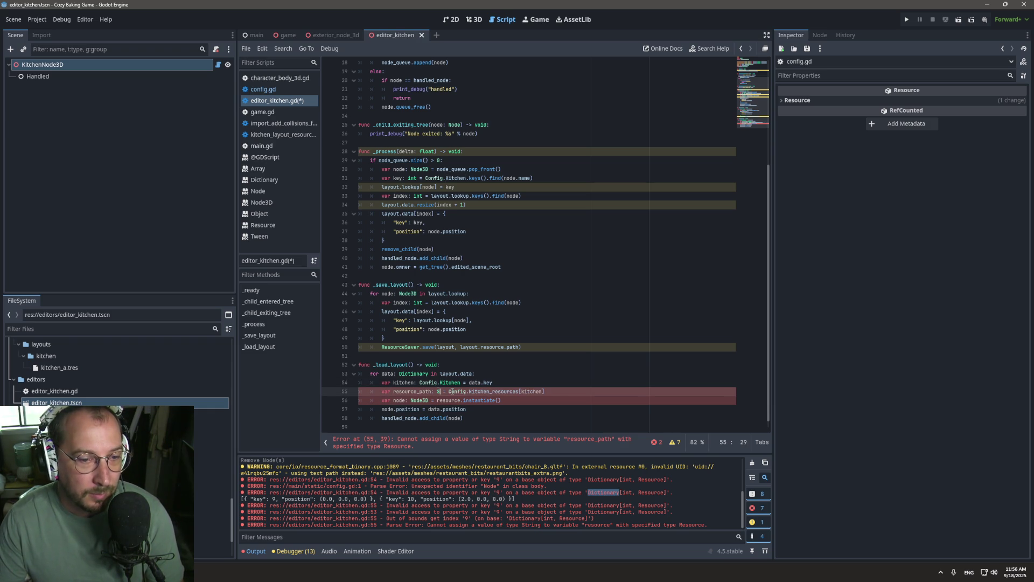
{"action": "key", "text": "Return"}
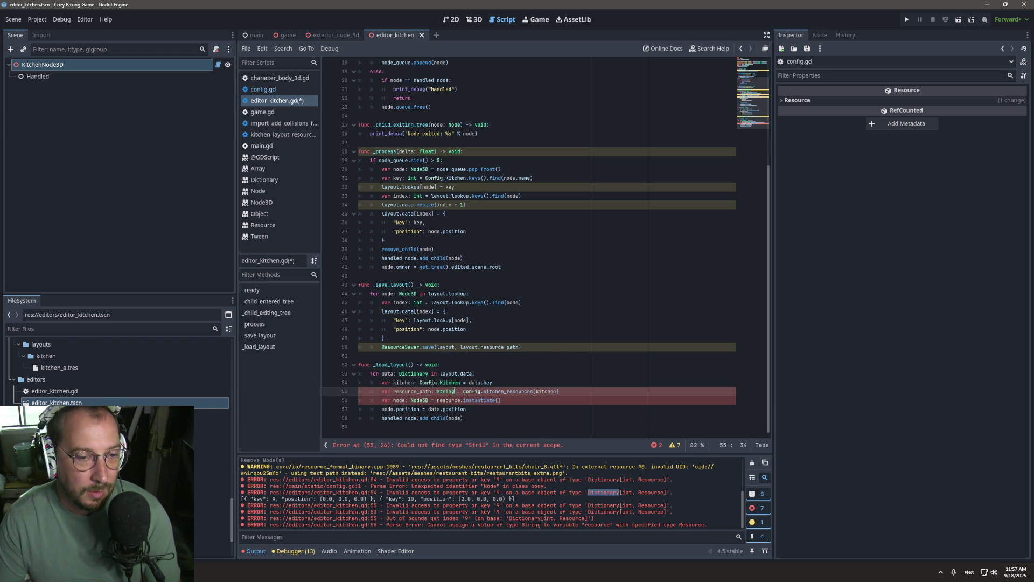
{"action": "left_click", "coordinate": [565, 391]}
Add var resource: Resource = ResourceLoader.load(resource_path) below it and save the script.
{"action": "key", "text": "Return"}
{"action": "type", "text": "var resource: Resource ="}
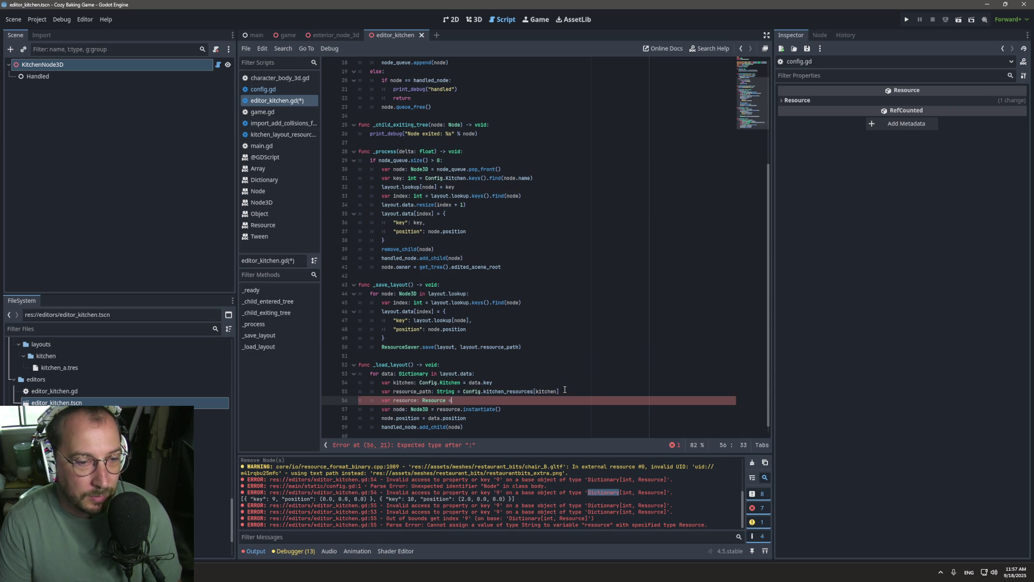
{"action": "key", "text": "Escape"}
{"action": "type", "text": " Resou"}
{"action": "type", "text": "rce_l"}
{"action": "key", "text": "BackSpace"}
{"action": "key", "text": "BackSpace"}
{"action": "key", "text": "BackSpace"}
{"action": "type", "text": "LO"}
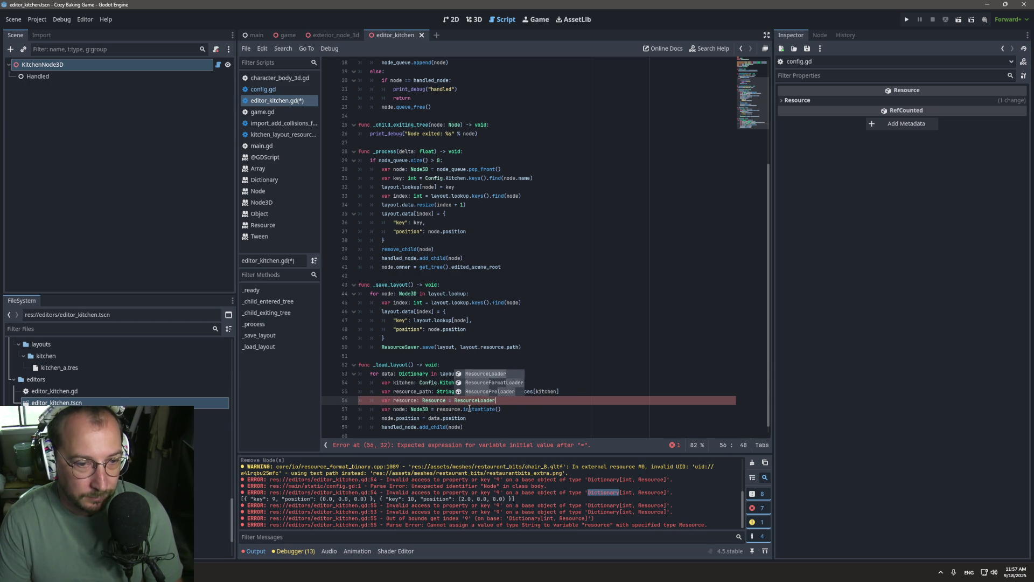
{"action": "key", "text": "Return"}
{"action": "type", "text": ".load(resource_path"}
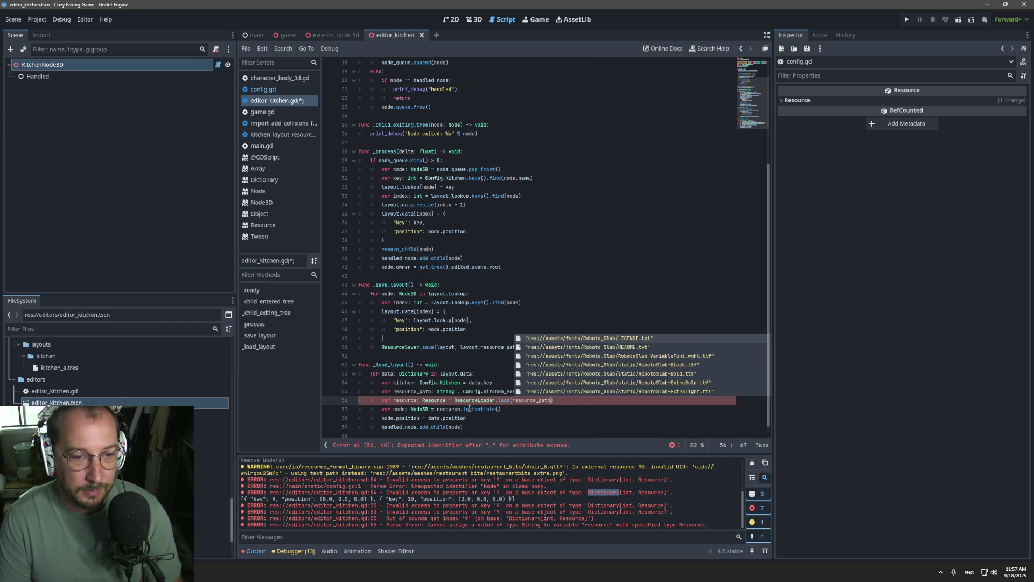
{"action": "key", "text": "ctrl+s"}
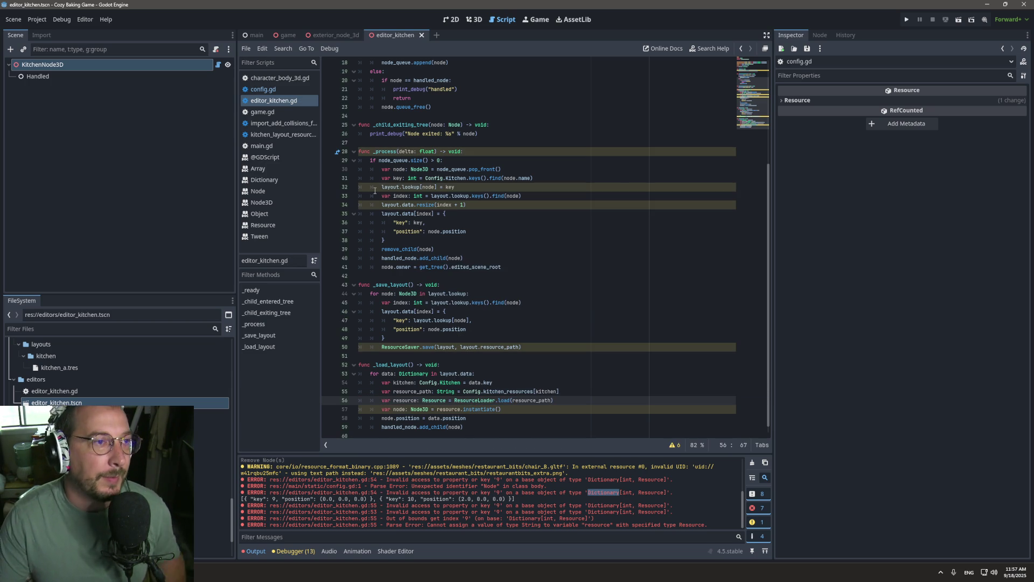
Switch the editor back to the 3D view of the kitchen scene.
{"action": "left_click", "coordinate": [481, 19]}
{"action": "left_click", "coordinate": [504, 19]}
{"action": "left_click", "coordinate": [474, 19]}
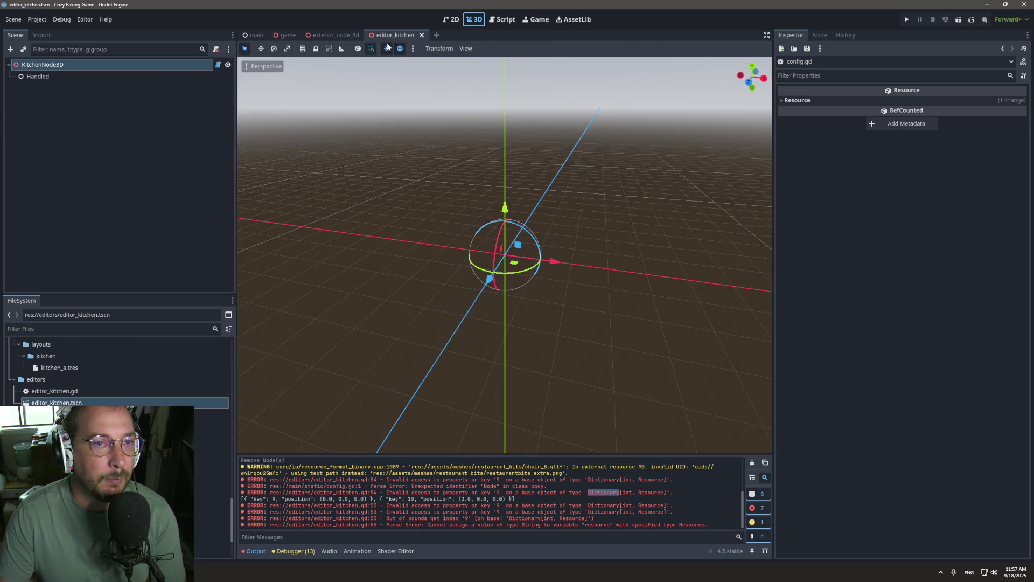
Select KitchenNode3D and load the saved kitchen layout into the scene.
{"action": "left_click", "coordinate": [134, 65]}
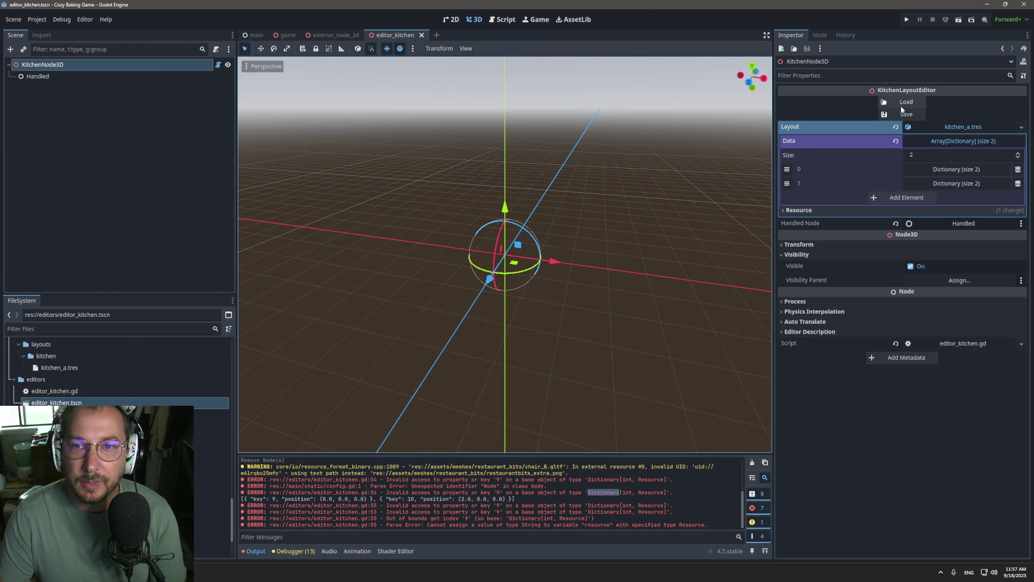
{"action": "left_click", "coordinate": [900, 105]}
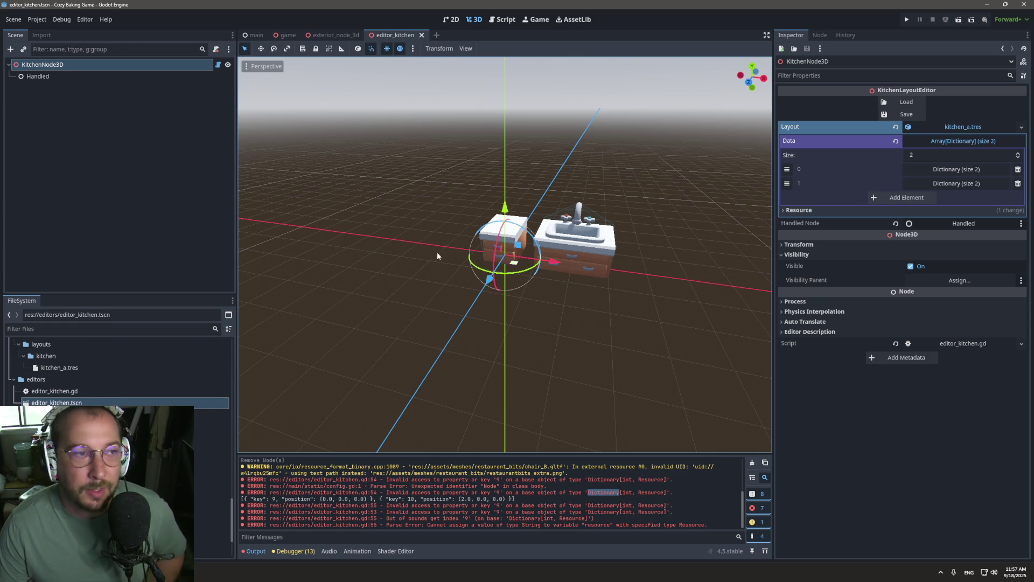
{"action": "scroll", "coordinate": [119, 372], "scroll_direction": "up", "scroll_amount": 5}
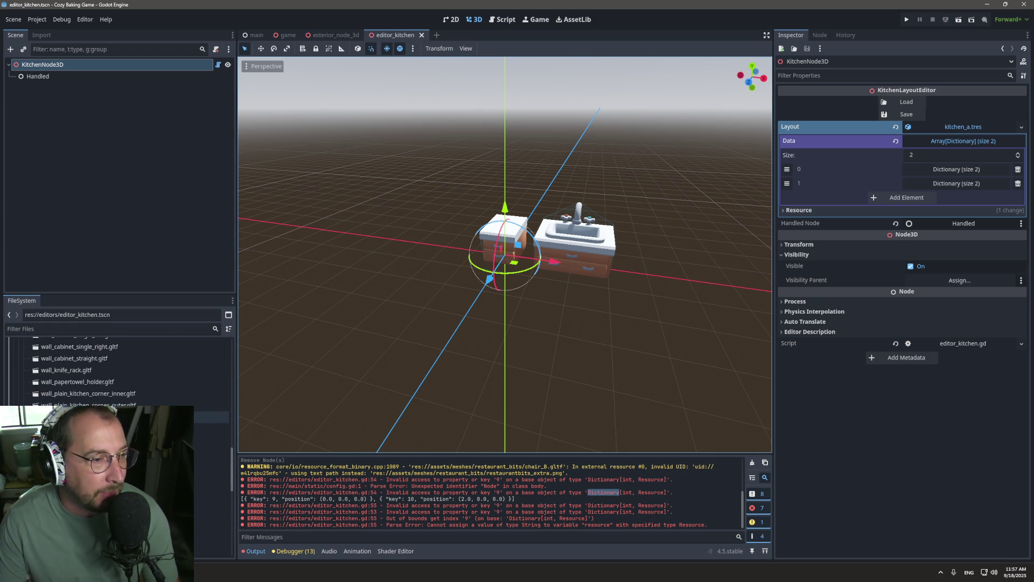
{"action": "scroll", "coordinate": [118, 372], "scroll_direction": "up", "scroll_amount": 3}
{"action": "scroll", "coordinate": [118, 372], "scroll_direction": "up", "scroll_amount": 3}
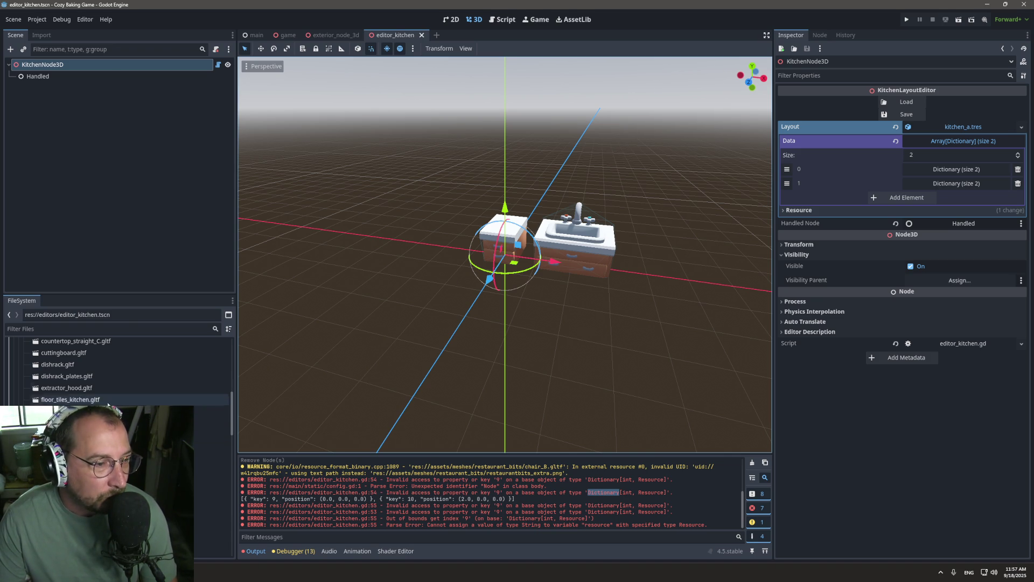
{"action": "scroll", "coordinate": [102, 385], "scroll_direction": "up", "scroll_amount": 3}
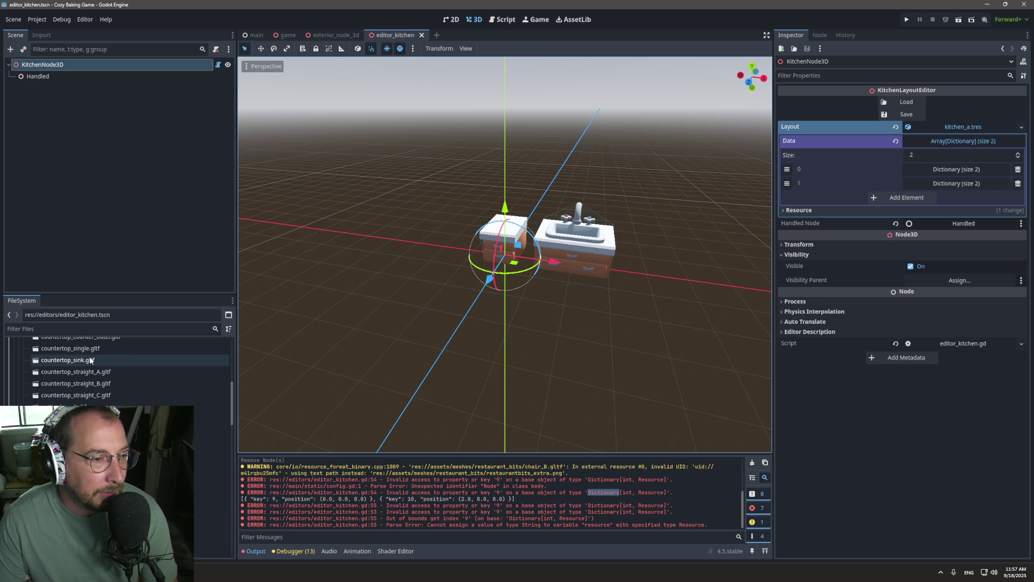
Place countertop_straight_A, save the layout, and close editor_kitchen with Don't Save.
{"action": "mouse_move", "coordinate": [86, 377]}
{"action": "left_mouse_down"}
{"action": "mouse_move", "coordinate": [391, 272]}
{"action": "mouse_move", "coordinate": [393, 249]}
{"action": "mouse_move", "coordinate": [445, 249]}
{"action": "left_mouse_up"}
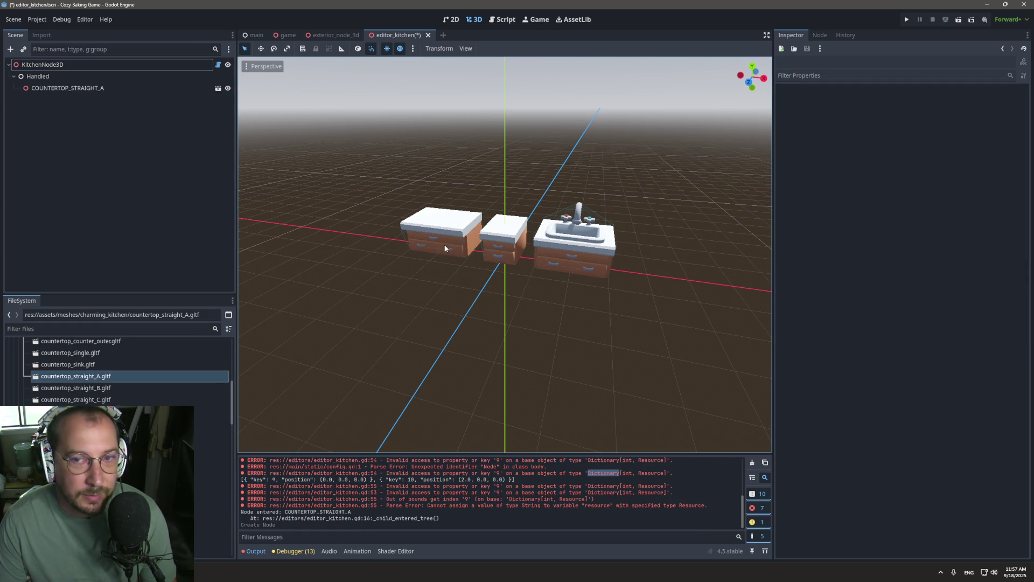
{"action": "left_click", "coordinate": [101, 65]}
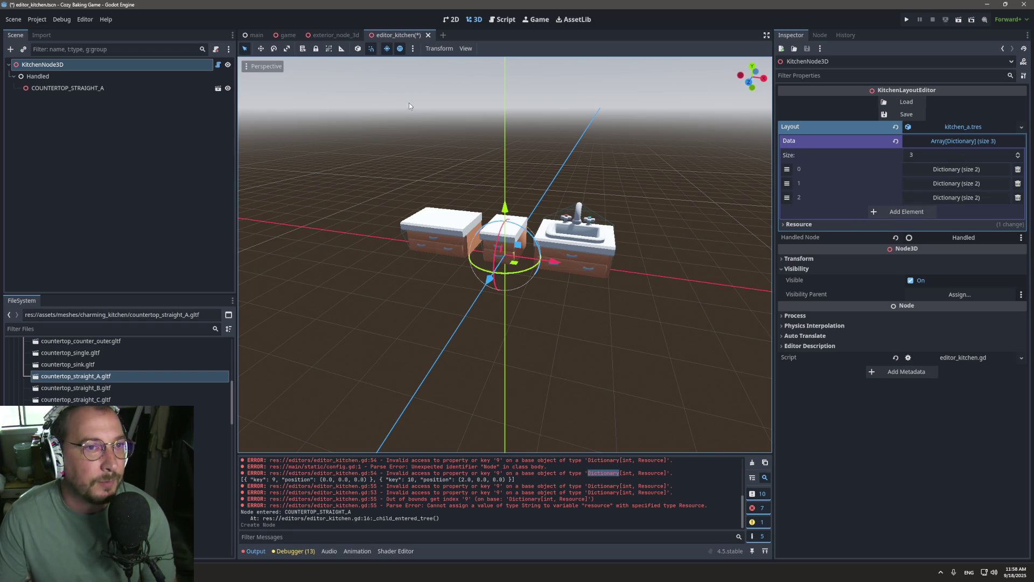
{"action": "left_click", "coordinate": [900, 116]}
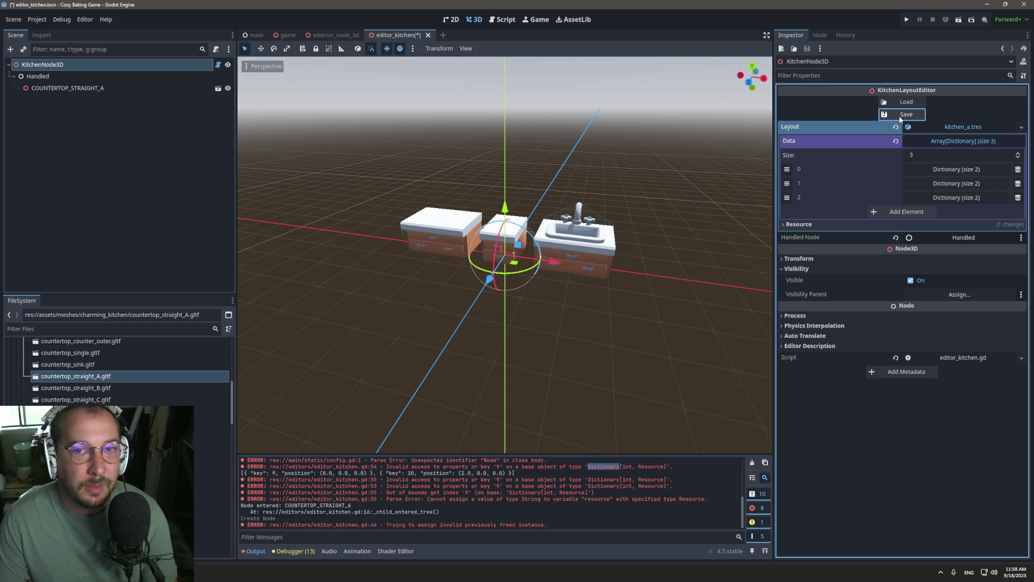
{"action": "left_click", "coordinate": [428, 35]}
{"action": "left_click", "coordinate": [569, 312]}
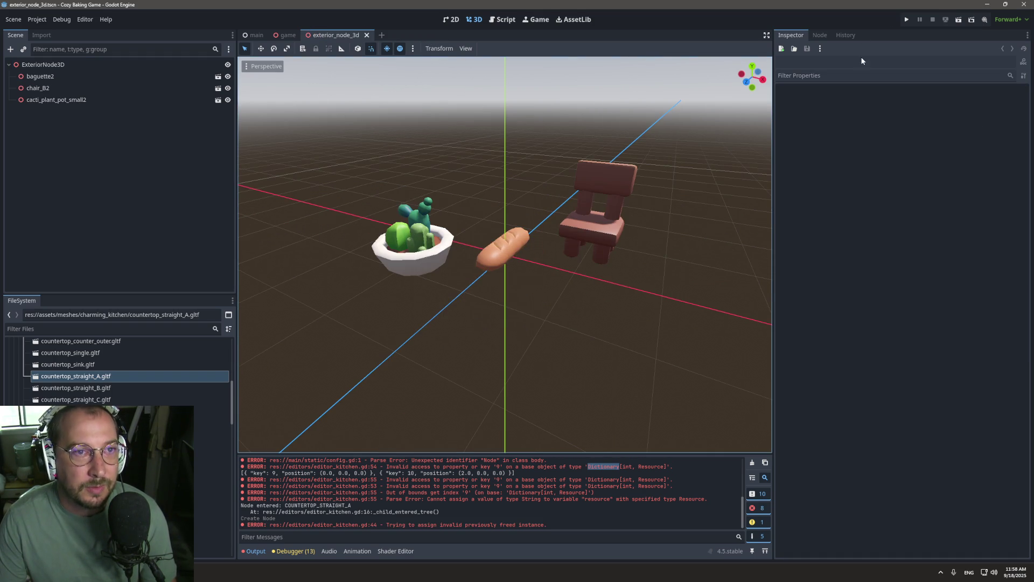
Run and stop the game three times with Play and F8.
{"action": "left_click", "coordinate": [906, 21]}
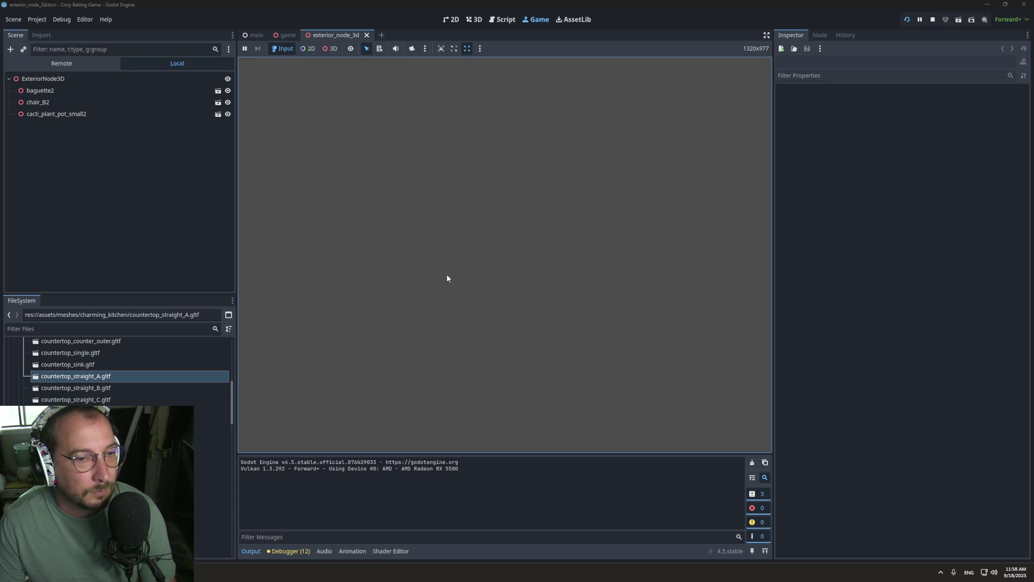
{"action": "key", "text": "F8"}
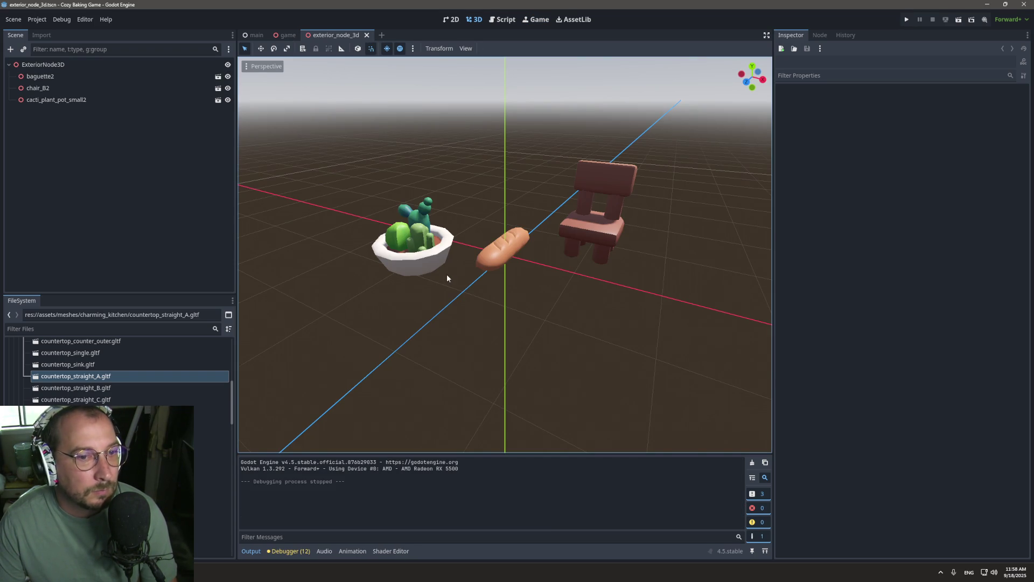
{"action": "left_click", "coordinate": [905, 20]}
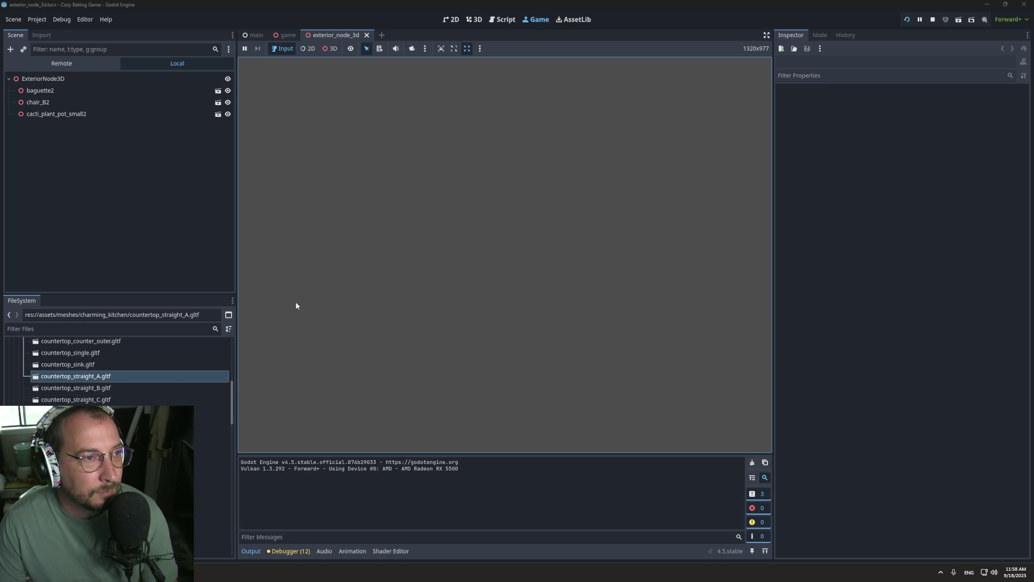
{"action": "key", "text": "F8"}
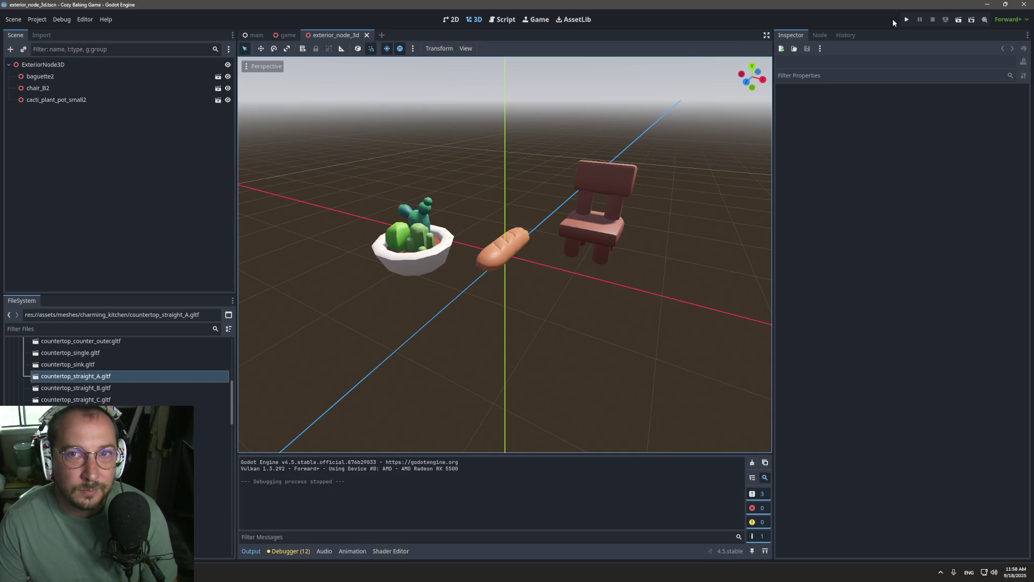
{"action": "left_click", "coordinate": [906, 20]}
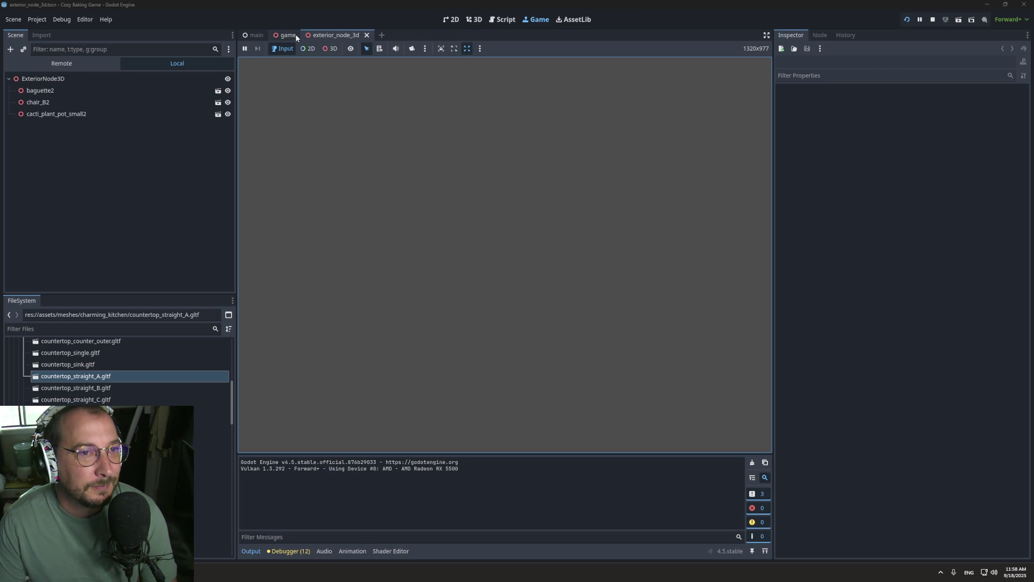
{"action": "key", "text": "F8"}
Close the game, exterior, empty and main scene tabs.
{"action": "left_click", "coordinate": [288, 35]}
{"action": "left_click", "coordinate": [309, 35]}
{"action": "left_click", "coordinate": [313, 37]}
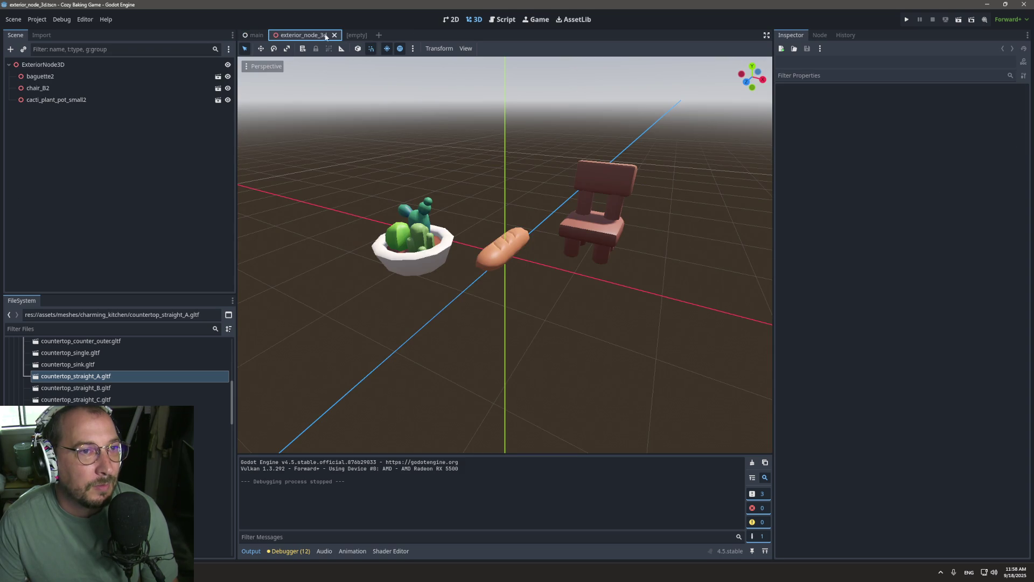
{"action": "left_click", "coordinate": [335, 35]}
{"action": "left_click", "coordinate": [297, 35]}
{"action": "left_click", "coordinate": [315, 35]}
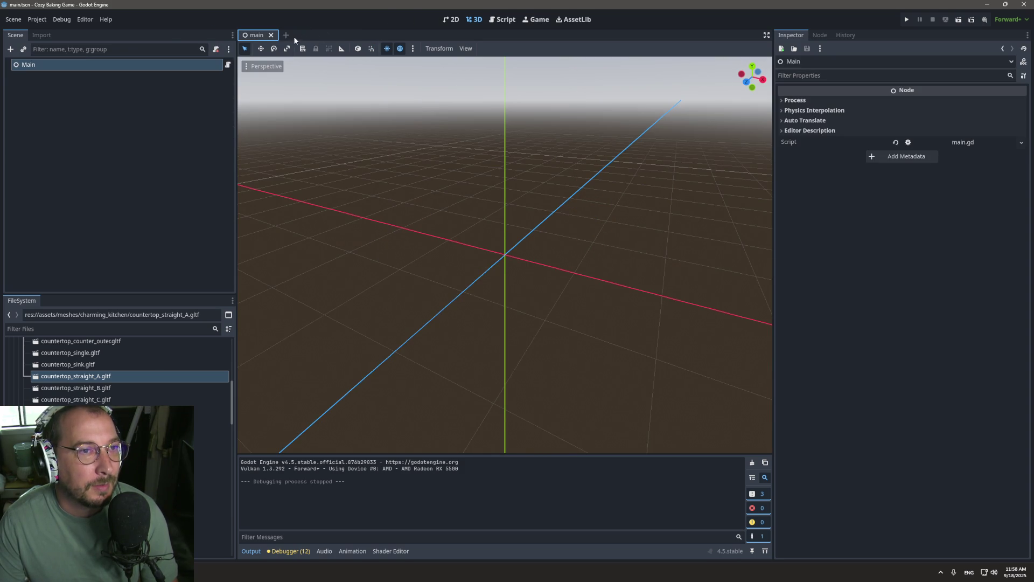
{"action": "left_click", "coordinate": [271, 35]}
Run the game, press Start Game to view the kitchen, then stop it.
{"action": "left_click", "coordinate": [906, 19]}
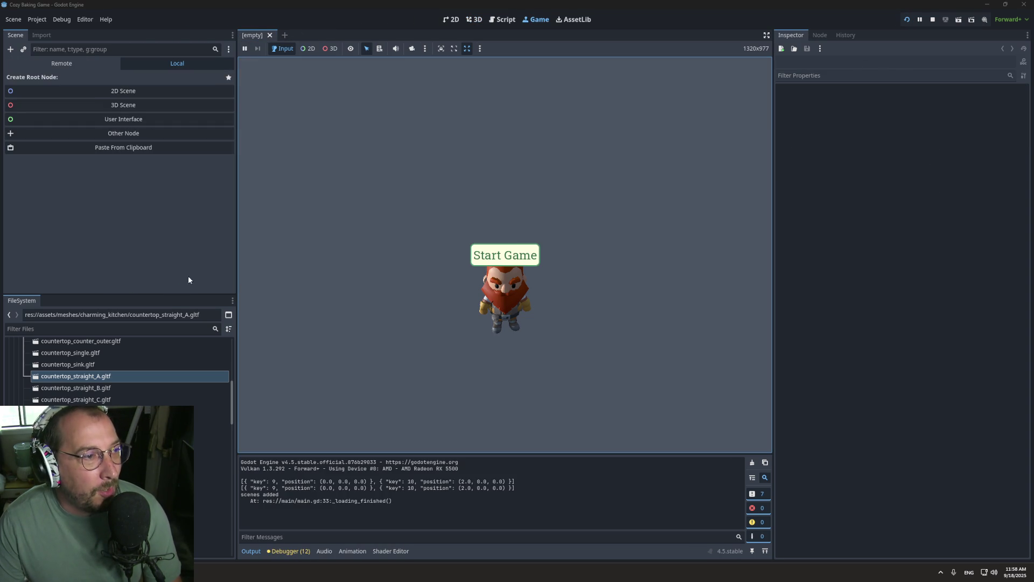
{"action": "left_click", "coordinate": [512, 254]}
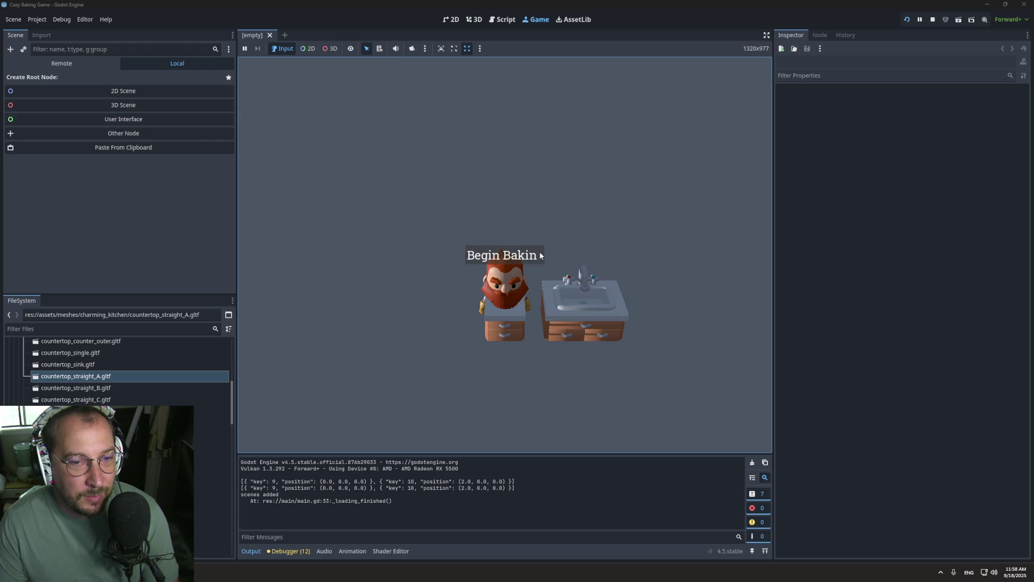
{"action": "left_click", "coordinate": [933, 20]}
{"action": "scroll", "coordinate": [121, 351], "scroll_direction": "up", "scroll_amount": 10}
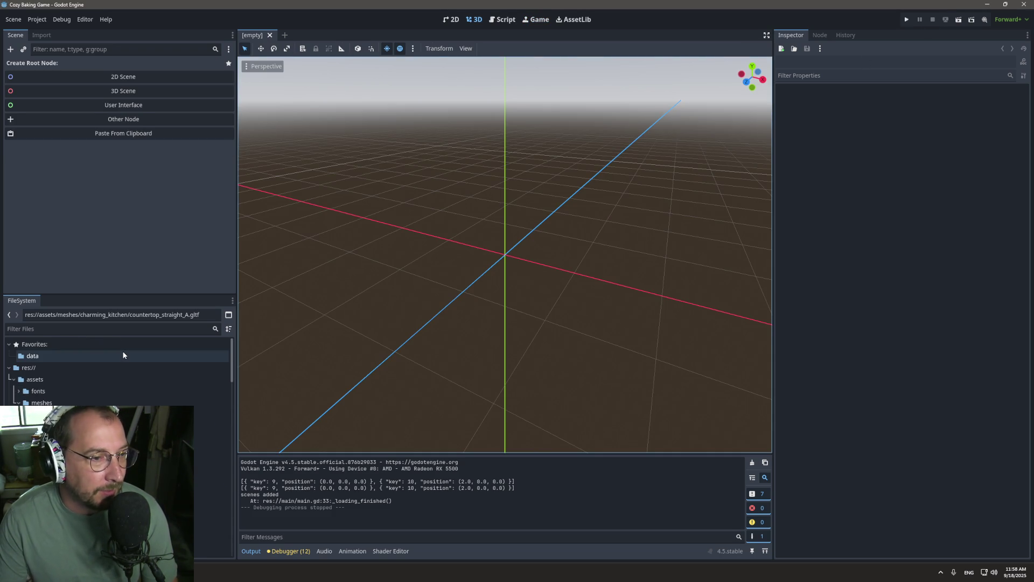
Inspect kitchen_a.tres in the data folder and highlight layout uses in editor_kitchen.gd.
{"action": "left_click", "coordinate": [79, 355]}
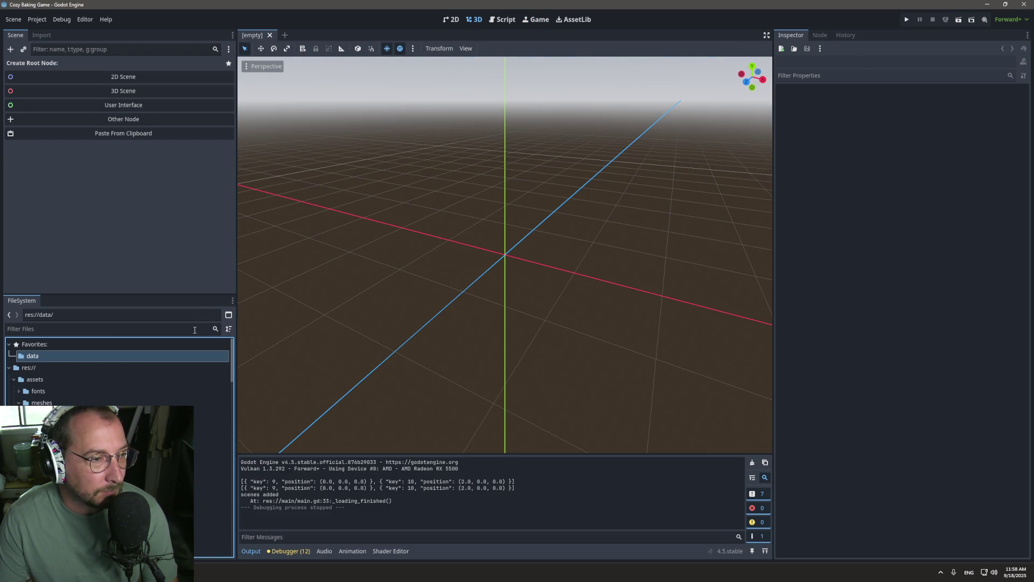
{"action": "scroll", "coordinate": [164, 356], "scroll_direction": "down", "scroll_amount": 15}
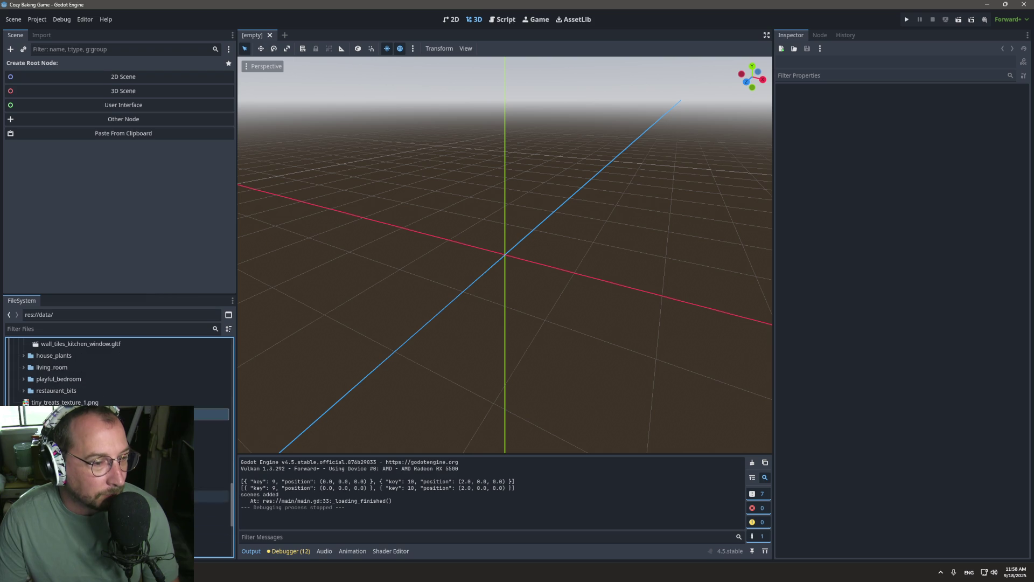
{"action": "left_click", "coordinate": [108, 448]}
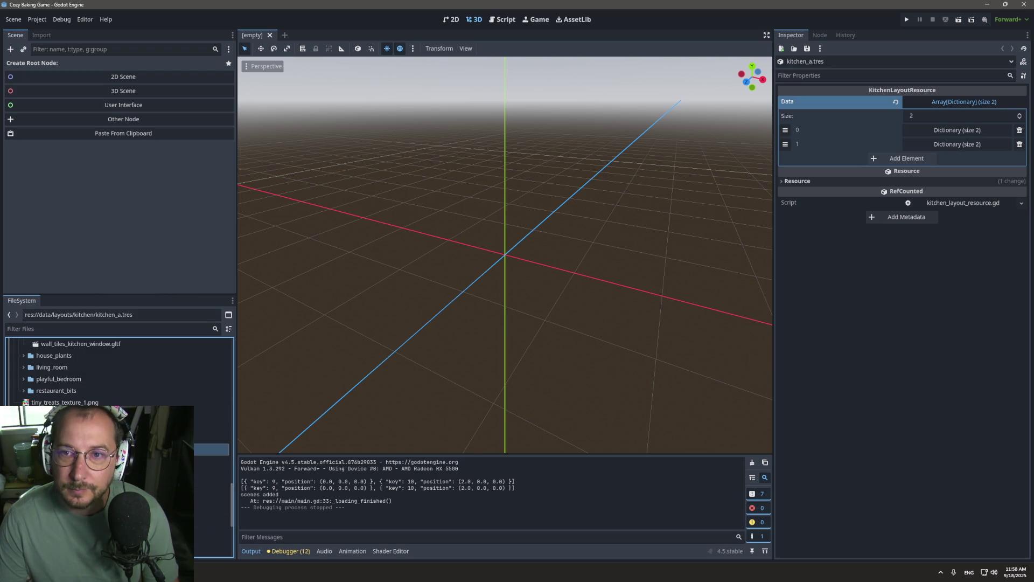
{"action": "left_click", "coordinate": [500, 20]}
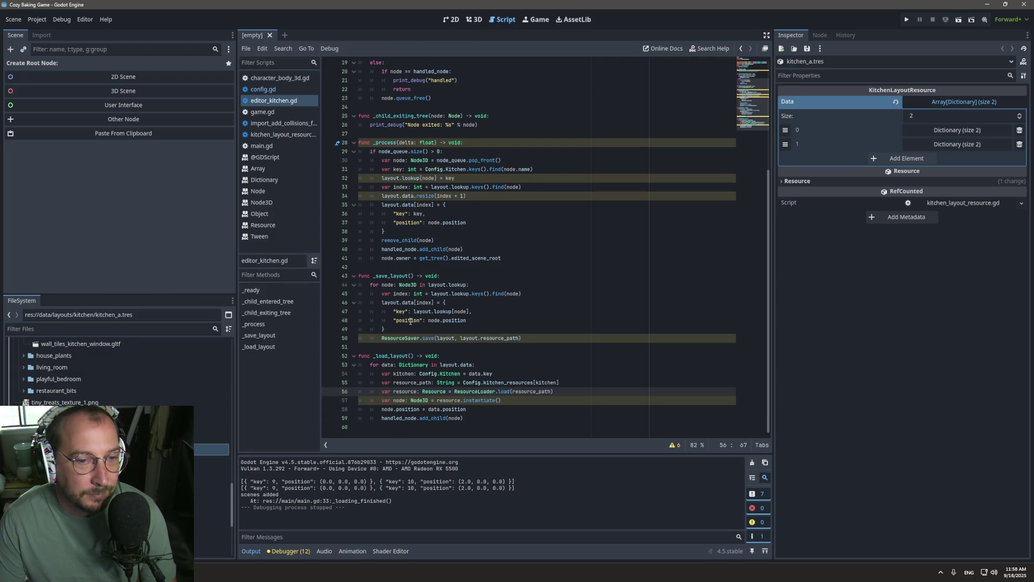
{"action": "double_click", "coordinate": [390, 302]}
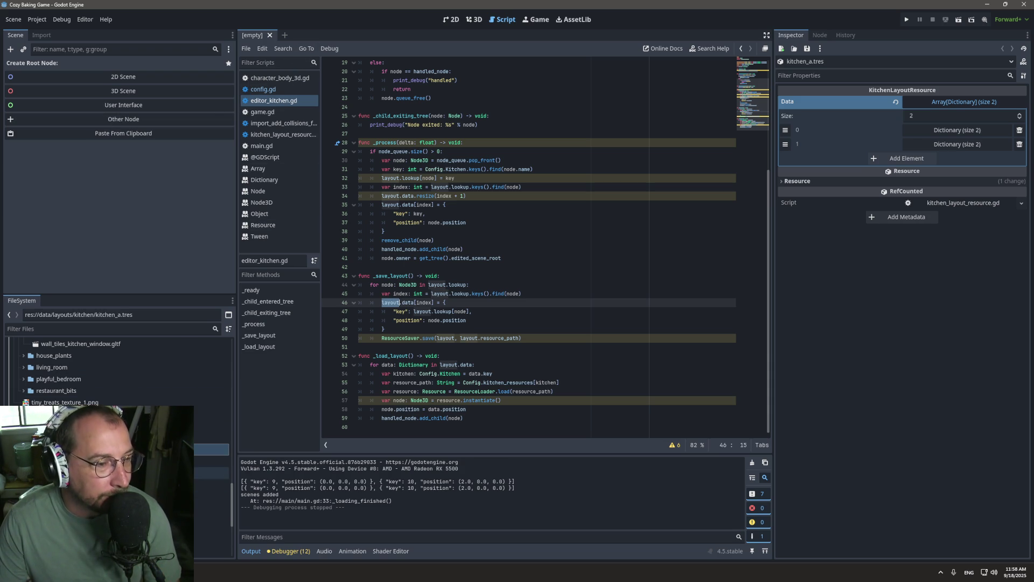
Open editor_kitchen.tscn, Load the layout, and view the rebuilt counter and sink in 3D.
{"action": "double_click", "coordinate": [210, 484]}
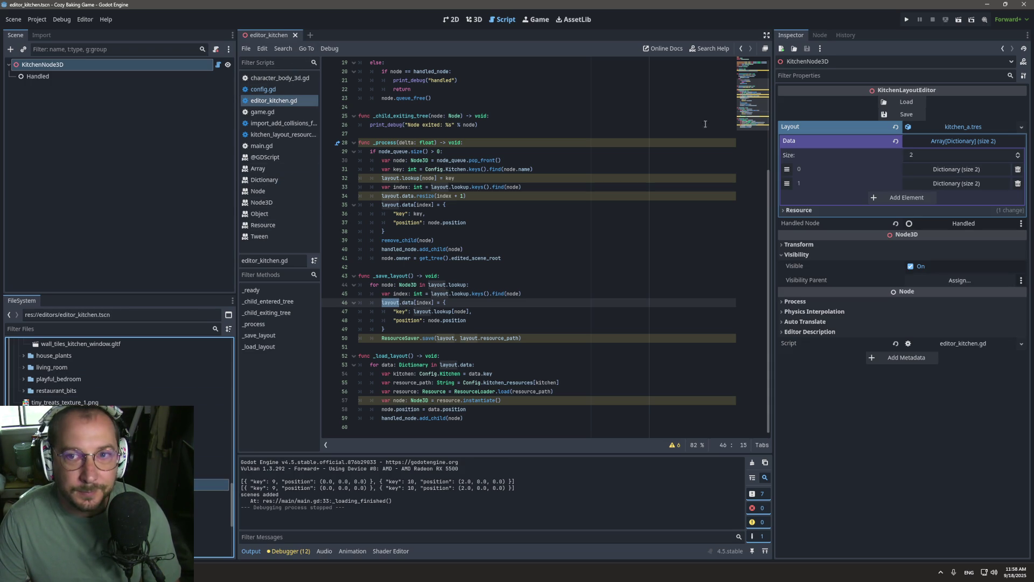
{"action": "left_click", "coordinate": [905, 102]}
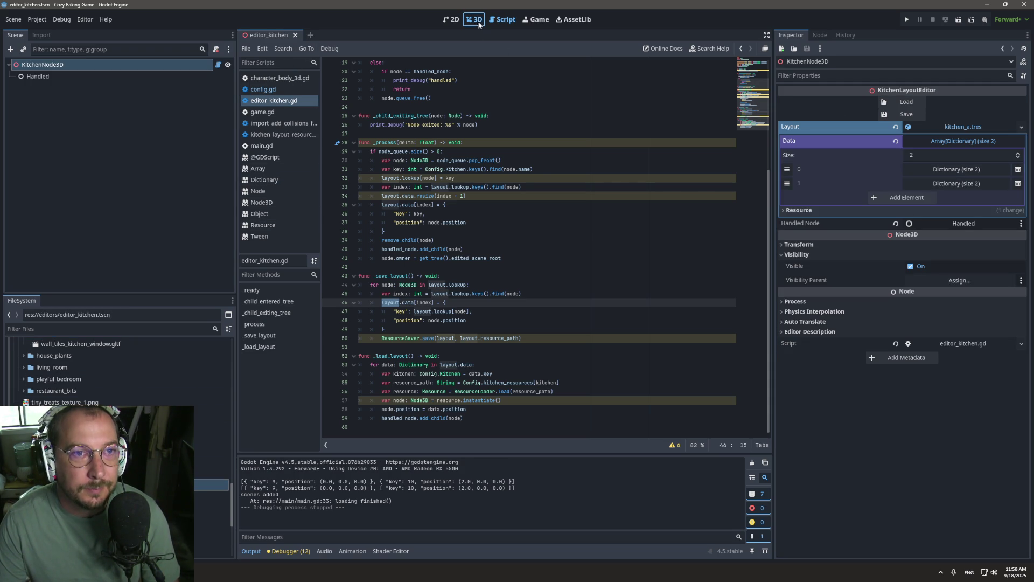
{"action": "left_click", "coordinate": [474, 20]}
{"action": "scroll", "coordinate": [134, 389], "scroll_direction": "up", "scroll_amount": 2}
{"action": "scroll", "coordinate": [134, 383], "scroll_direction": "up", "scroll_amount": 10}
{"action": "scroll", "coordinate": [114, 372], "scroll_direction": "up", "scroll_amount": 5}
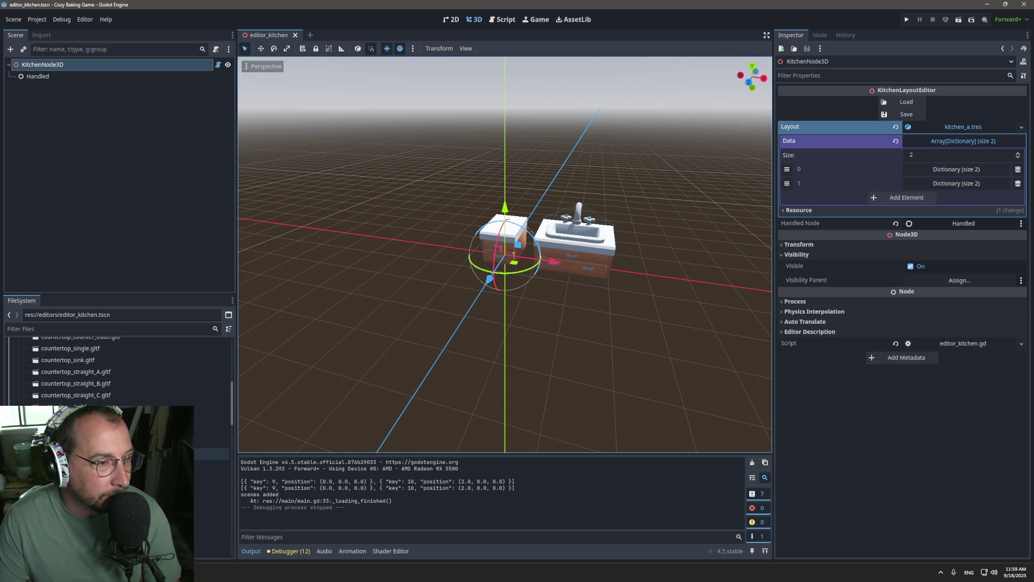
Place wall_cabinet_single_left in the kitchen and raise it above the counters on Y.
{"action": "scroll", "coordinate": [156, 397], "scroll_direction": "down", "scroll_amount": 3}
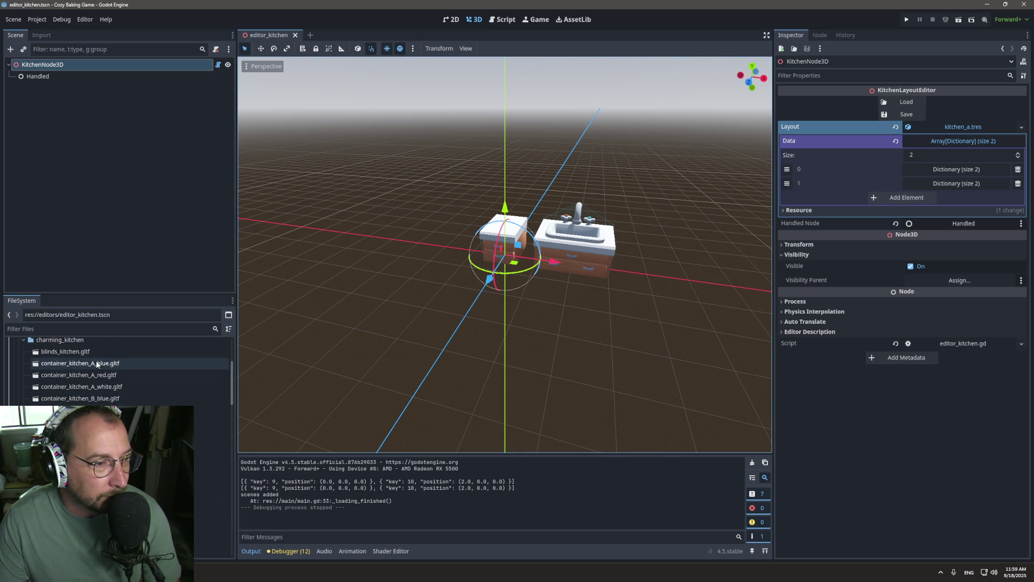
{"action": "scroll", "coordinate": [135, 447], "scroll_direction": "down", "scroll_amount": 4}
{"action": "scroll", "coordinate": [134, 452], "scroll_direction": "down", "scroll_amount": 5}
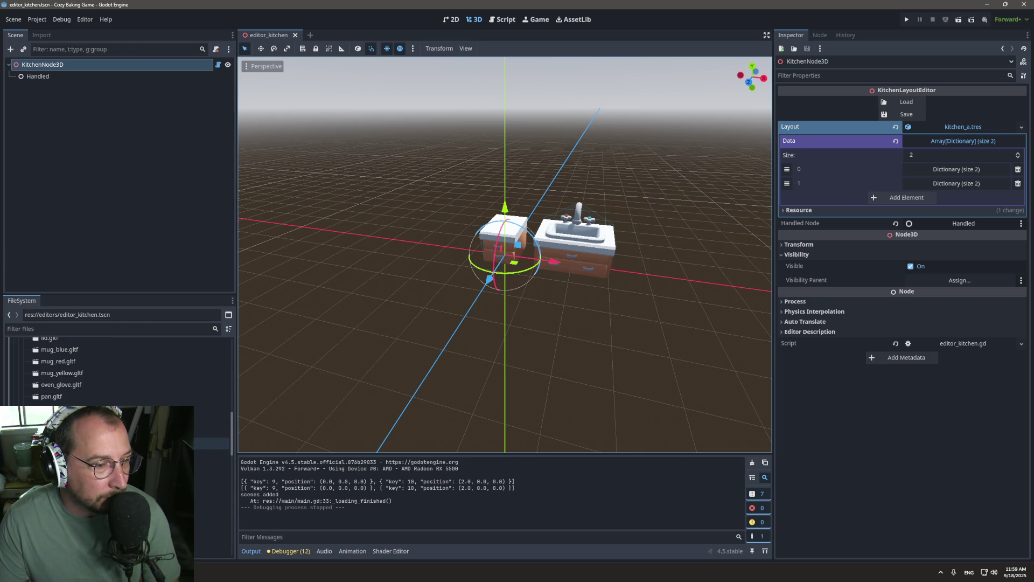
{"action": "mouse_move", "coordinate": [108, 525]}
{"action": "left_mouse_down"}
{"action": "mouse_move", "coordinate": [501, 242]}
{"action": "mouse_move", "coordinate": [517, 215]}
{"action": "mouse_move", "coordinate": [501, 226]}
{"action": "mouse_move", "coordinate": [509, 186]}
{"action": "left_mouse_up"}
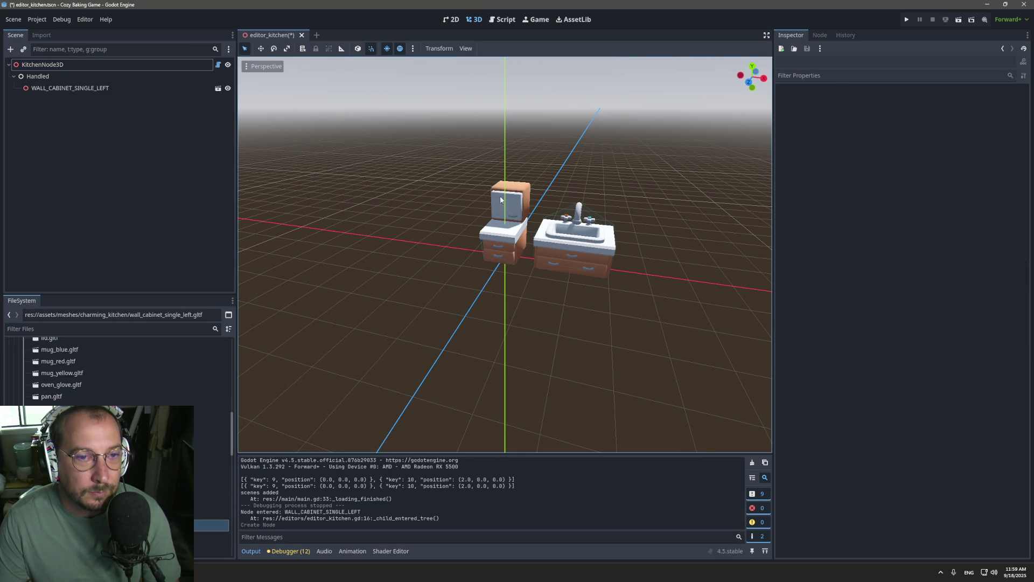
{"action": "left_click_drag", "start_coordinate": [522, 150], "coordinate": [522, 115]}
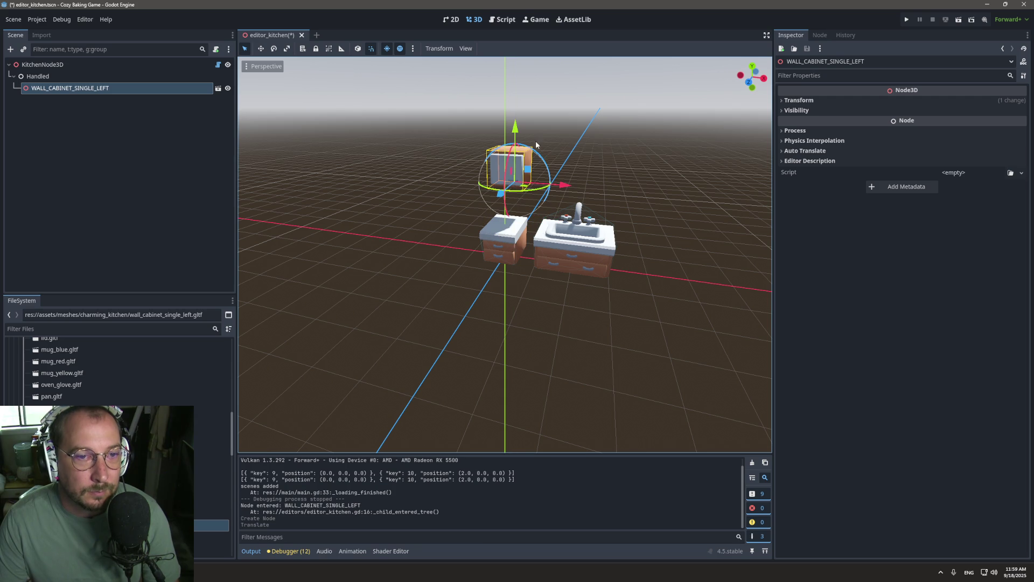
{"action": "left_click", "coordinate": [147, 150]}
Inspect KitchenNode3D's Data list to see the first entry's key and position.
{"action": "left_click", "coordinate": [148, 65]}
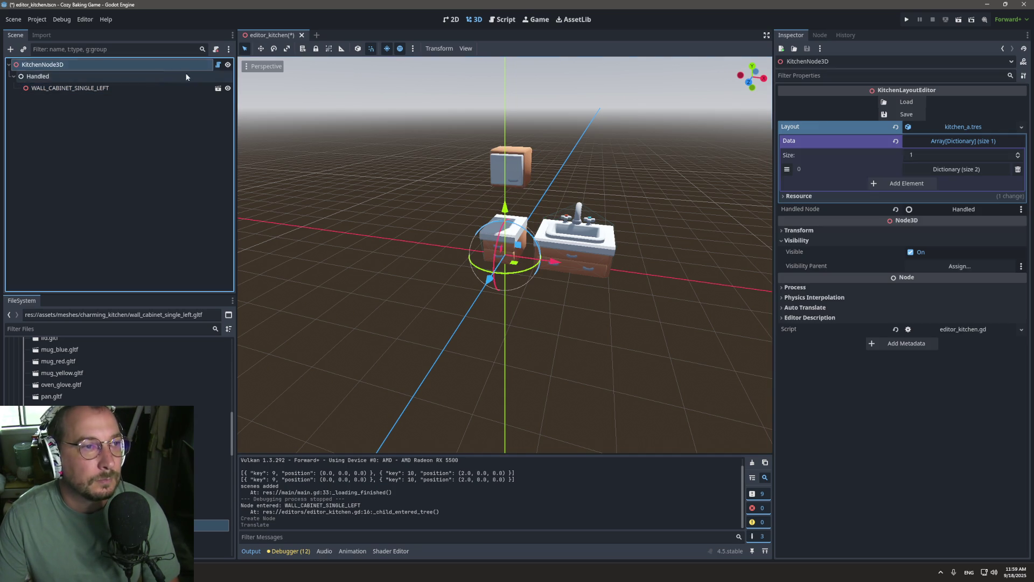
{"action": "left_click", "coordinate": [939, 141]}
{"action": "left_click", "coordinate": [940, 141]}
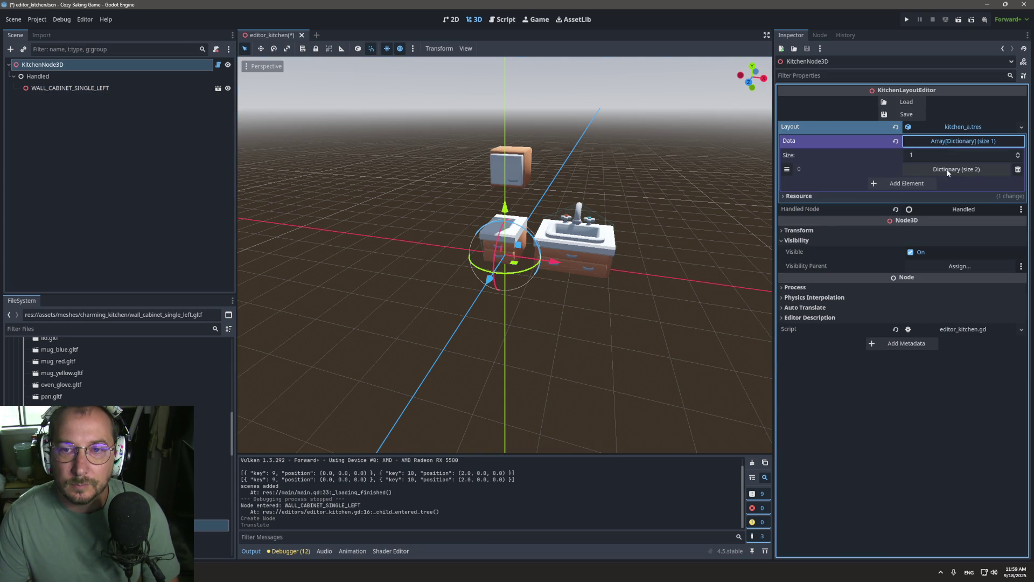
{"action": "left_click", "coordinate": [948, 170]}
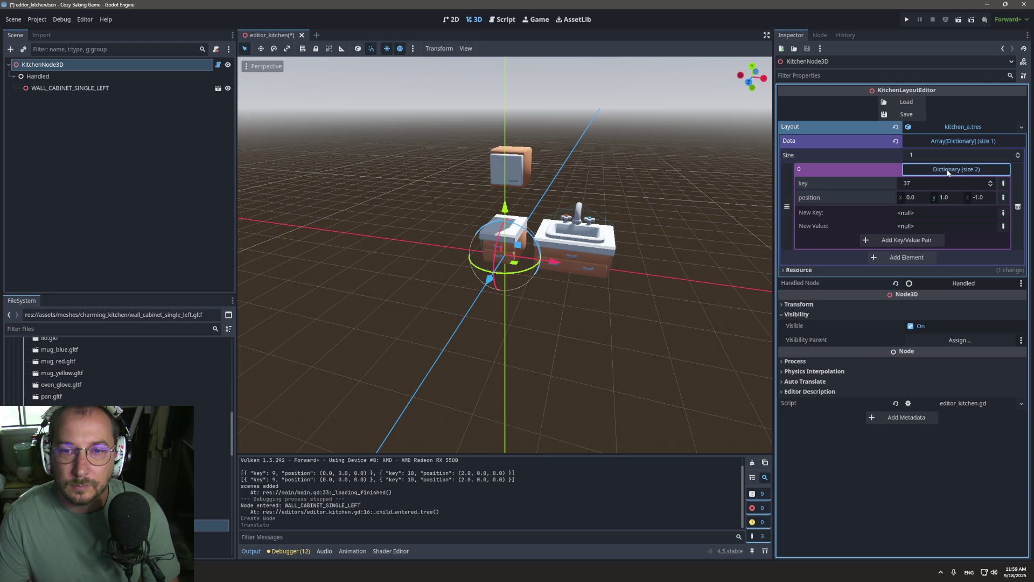
{"action": "left_click", "coordinate": [948, 170]}
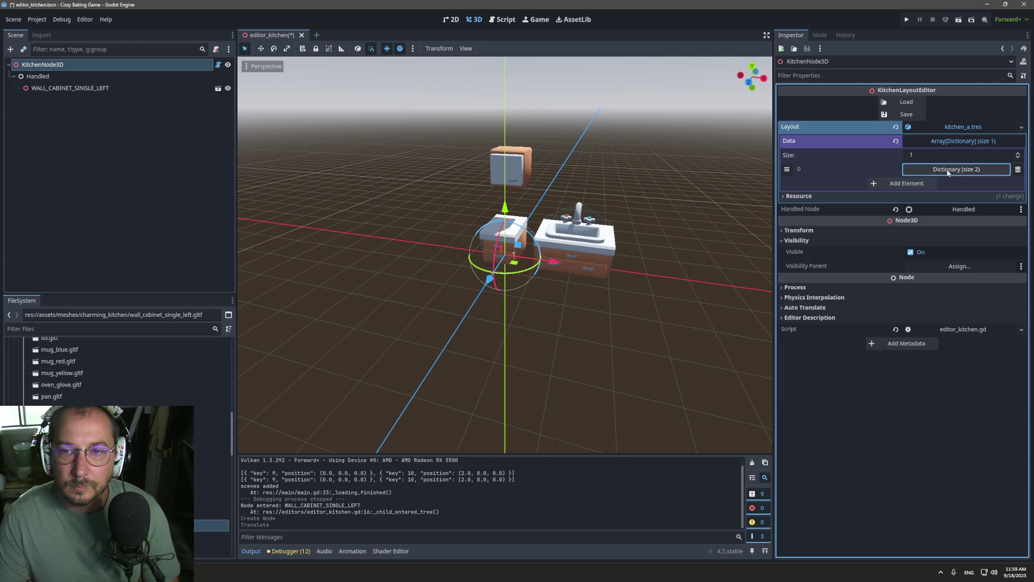
{"action": "left_click", "coordinate": [970, 141]}
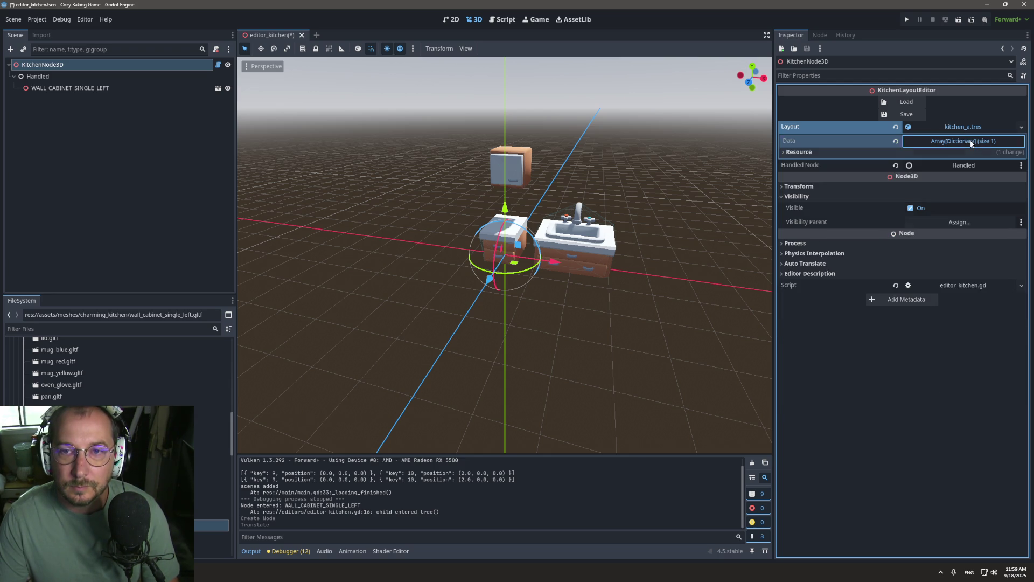
{"action": "left_click", "coordinate": [971, 142]}
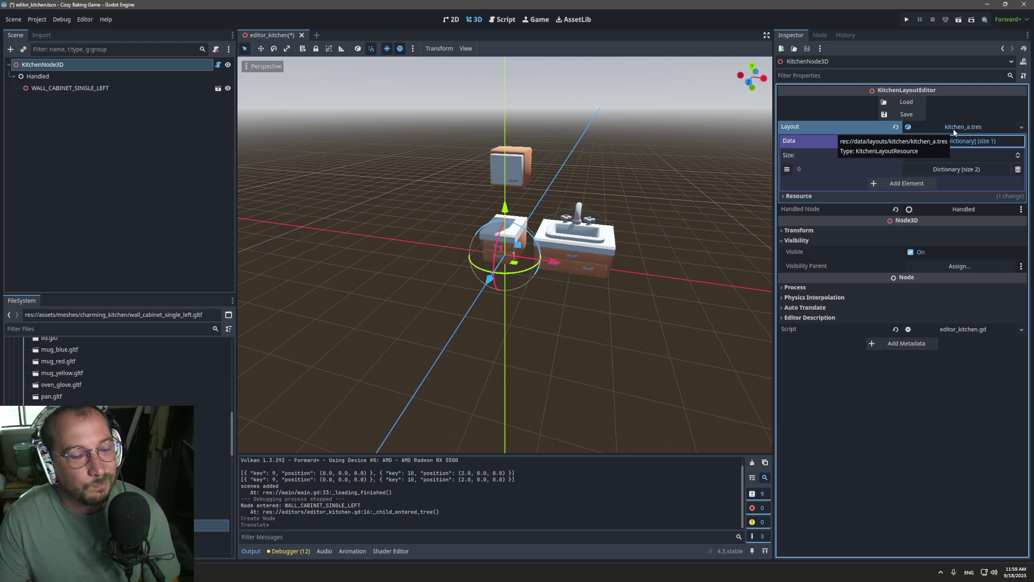
{"action": "scroll", "coordinate": [134, 371], "scroll_direction": "up", "scroll_amount": 5}
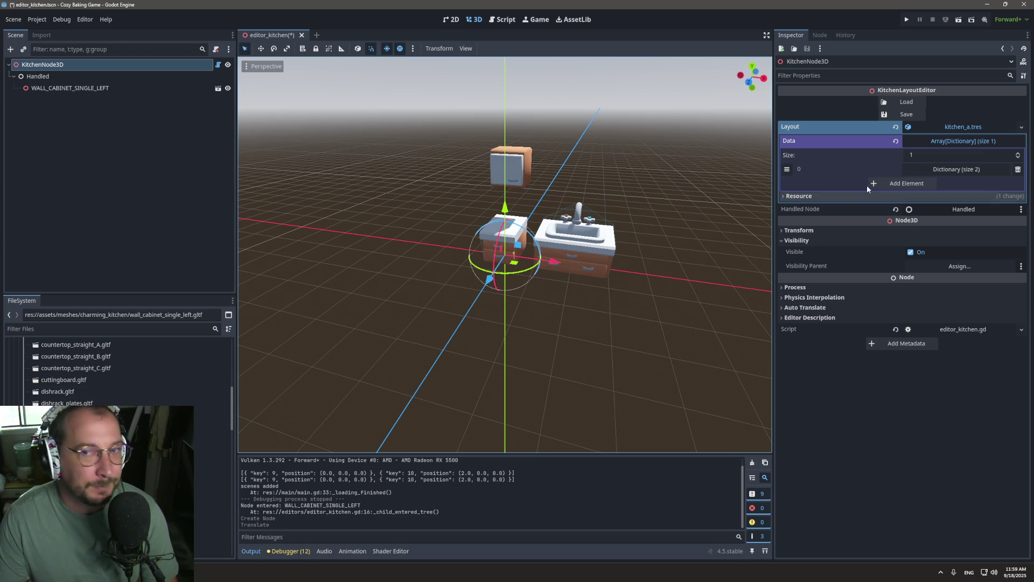
Confirm kitchen_a.tres holds one entry, key 37 at (0, 1, -1), then close the scene tab.
{"action": "left_click", "coordinate": [78, 325]}
{"action": "type", "text": "data"}
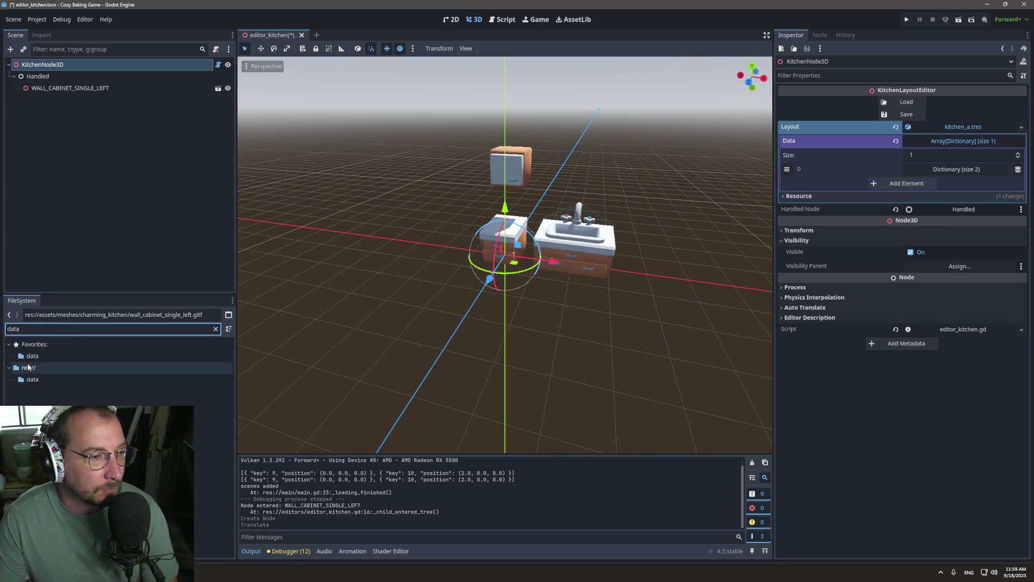
{"action": "left_click", "coordinate": [33, 379]}
{"action": "left_click", "coordinate": [215, 329]}
{"action": "scroll", "coordinate": [107, 377], "scroll_direction": "down", "scroll_amount": 5}
{"action": "left_click", "coordinate": [81, 422]}
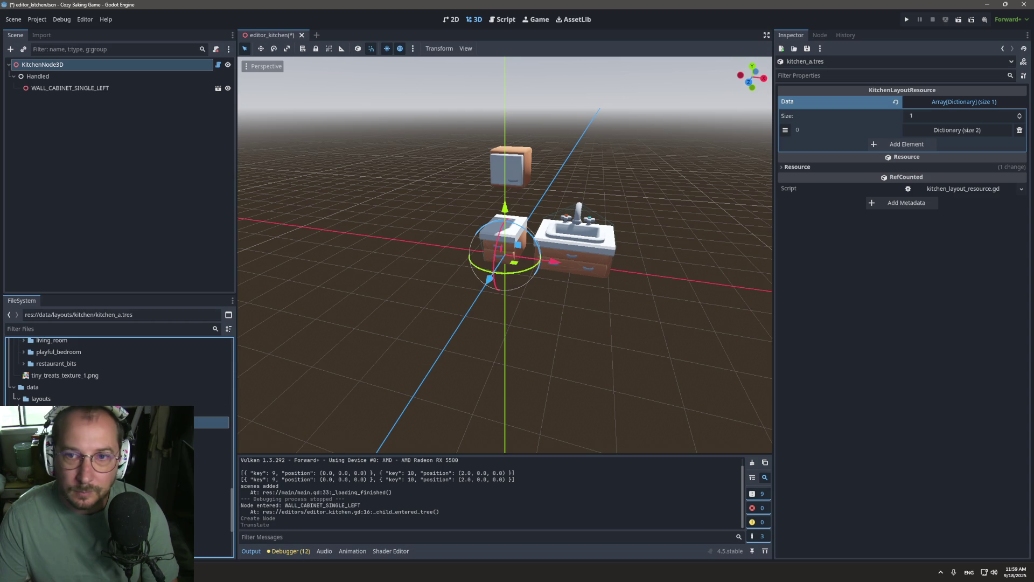
{"action": "left_click", "coordinate": [957, 130]}
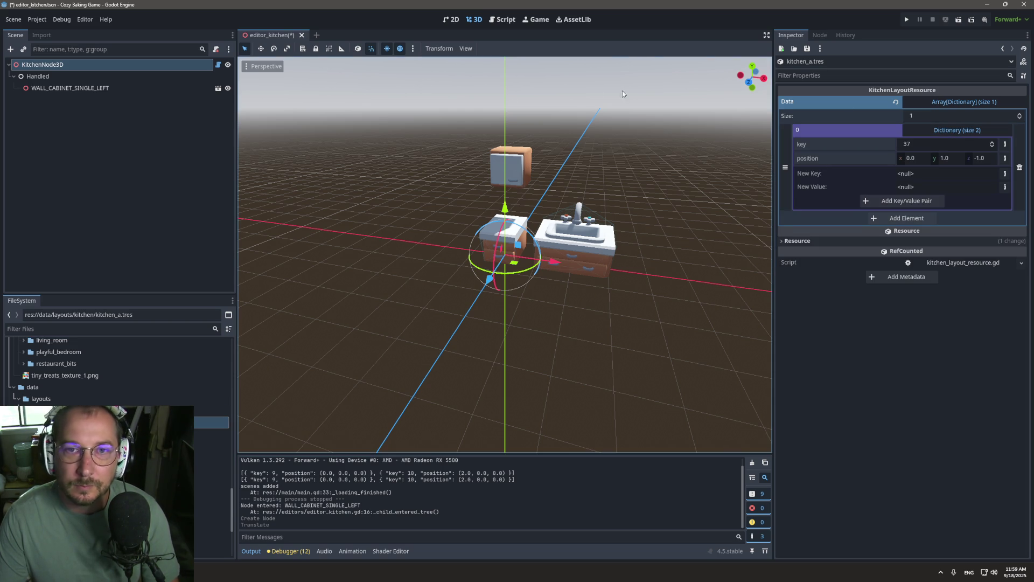
{"action": "left_click", "coordinate": [301, 35]}
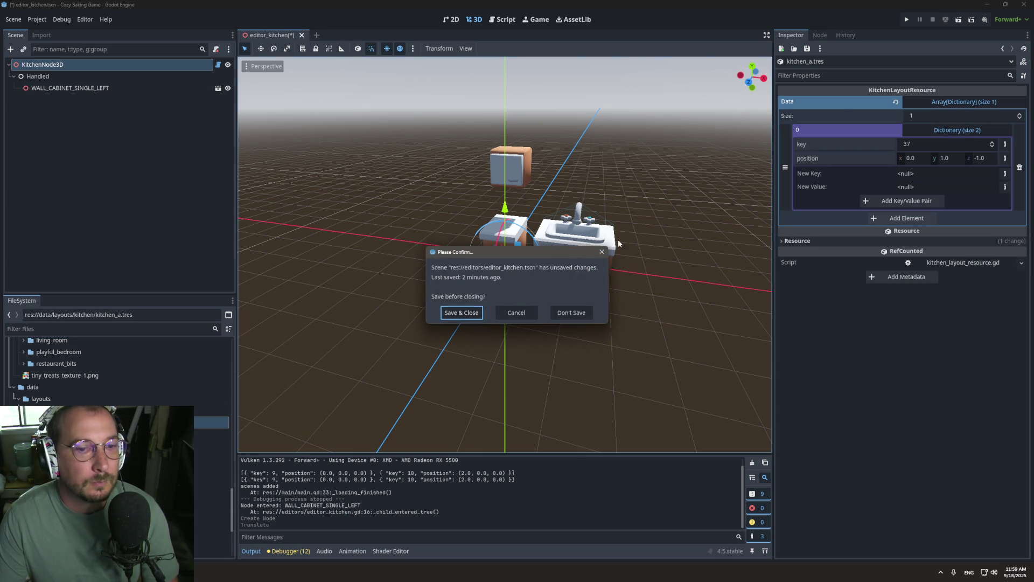
Discard the wall cabinet, reopen editor_kitchen.tscn, and Load the counter and sink from kitchen_a.tres.
{"action": "left_click", "coordinate": [552, 314]}
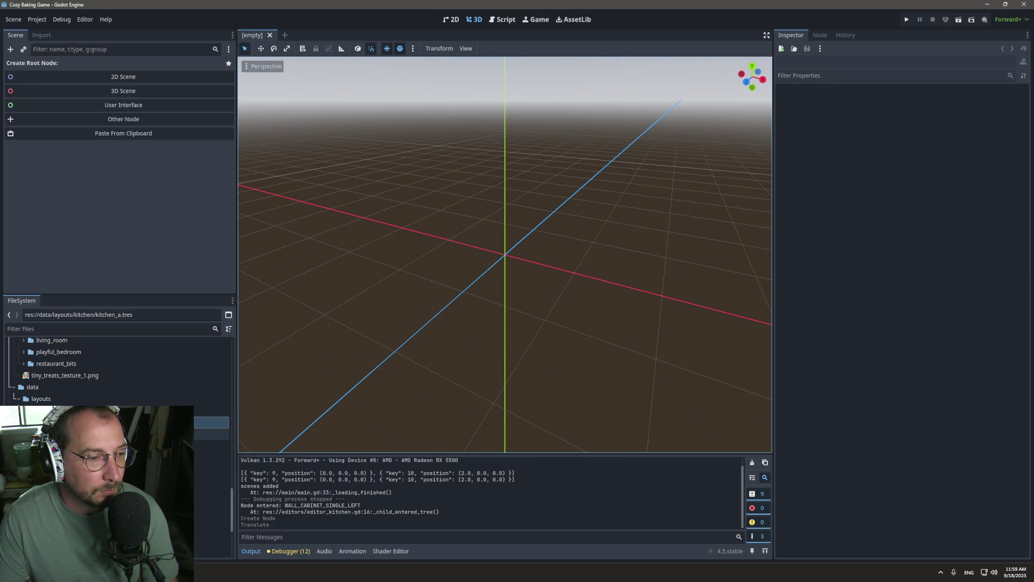
{"action": "left_click", "coordinate": [212, 422]}
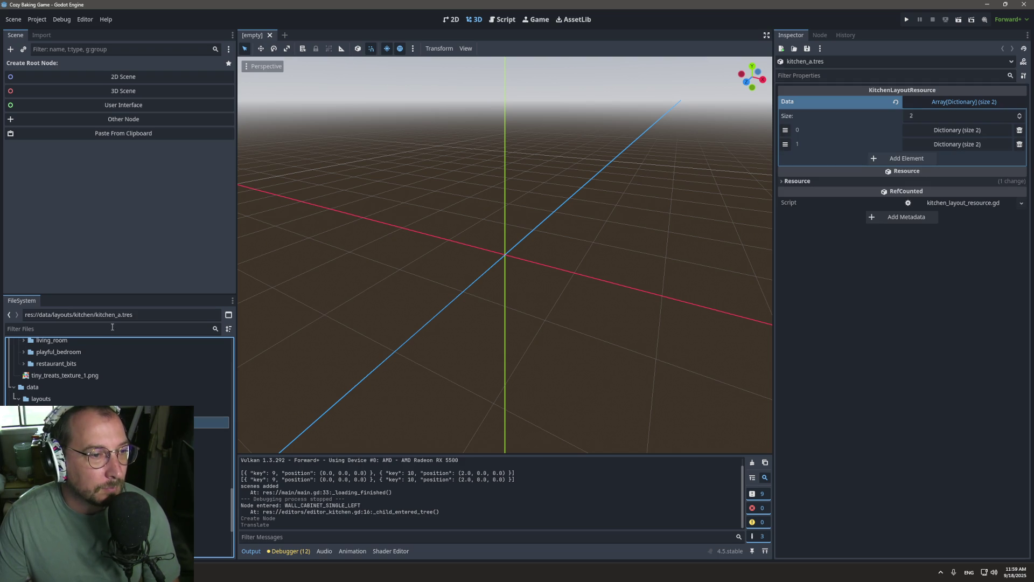
{"action": "double_click", "coordinate": [211, 457]}
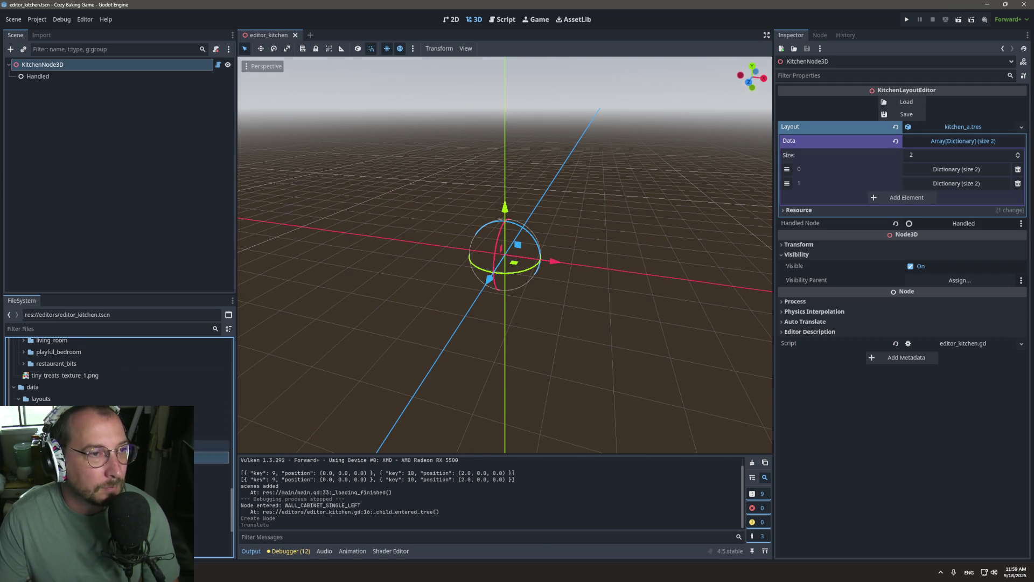
{"action": "left_click", "coordinate": [906, 101]}
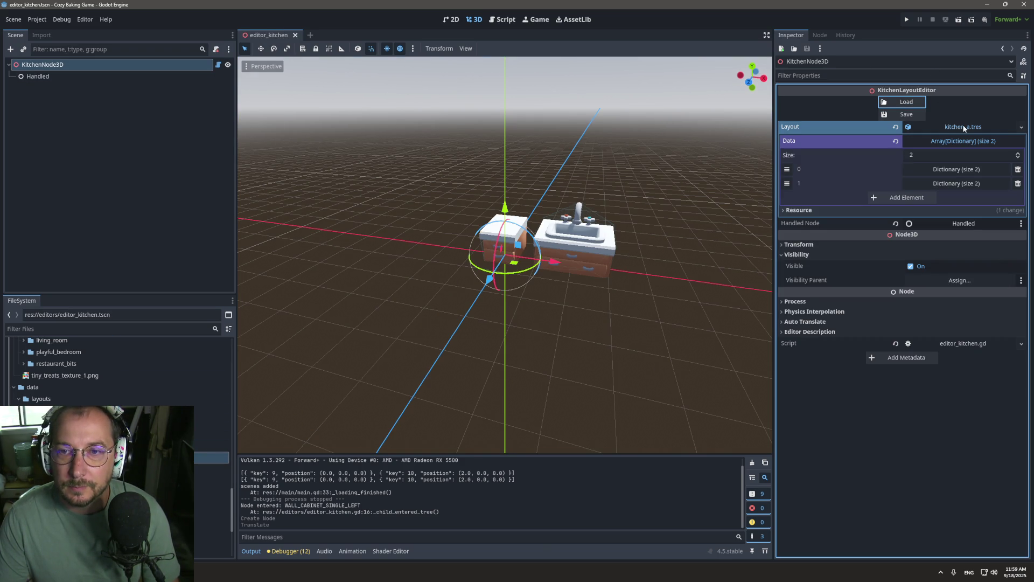
{"action": "left_click", "coordinate": [502, 20]}
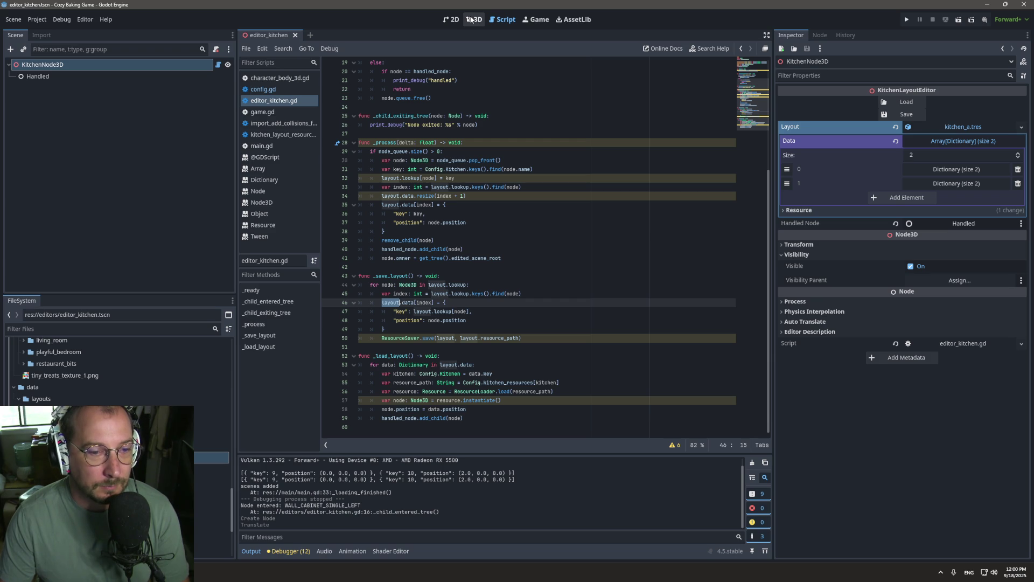
{"action": "left_click", "coordinate": [471, 20]}
Place countertop_straight_C to the left of the sink in the 3D view.
{"action": "left_click", "coordinate": [503, 19]}
{"action": "left_click", "coordinate": [474, 19]}
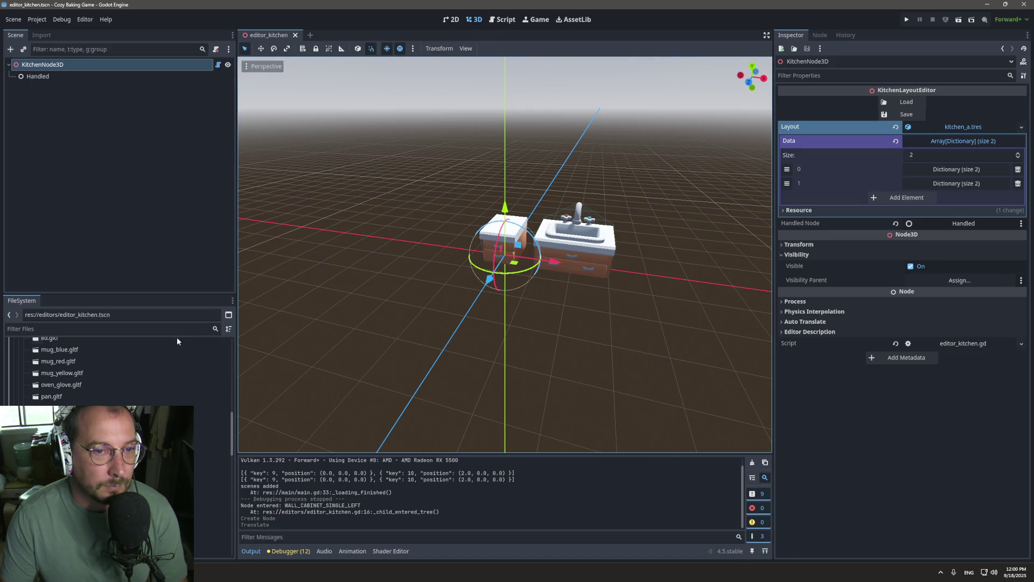
{"action": "scroll", "coordinate": [210, 377], "scroll_direction": "up", "scroll_amount": 4}
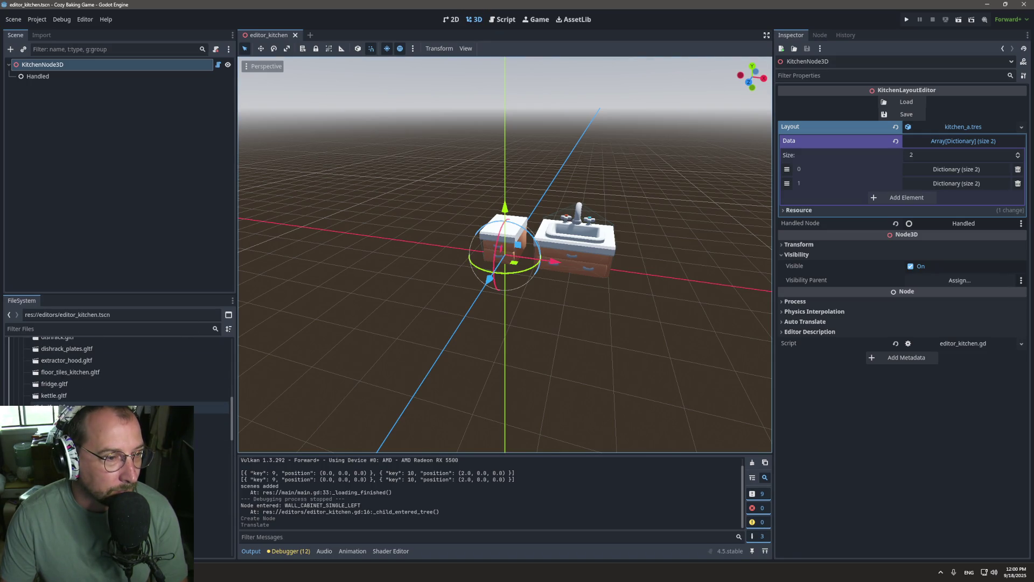
{"action": "scroll", "coordinate": [119, 372], "scroll_direction": "up", "scroll_amount": 3}
{"action": "scroll", "coordinate": [119, 371], "scroll_direction": "up", "scroll_amount": 2}
{"action": "mouse_move", "coordinate": [118, 422]}
{"action": "left_mouse_down"}
{"action": "mouse_move", "coordinate": [210, 421]}
{"action": "mouse_move", "coordinate": [437, 277]}
{"action": "mouse_move", "coordinate": [433, 243]}
{"action": "left_mouse_up"}
Check KitchenNode3D's Data shows one entry, key 13 at (-2, 0, 0).
{"action": "left_click", "coordinate": [115, 62]}
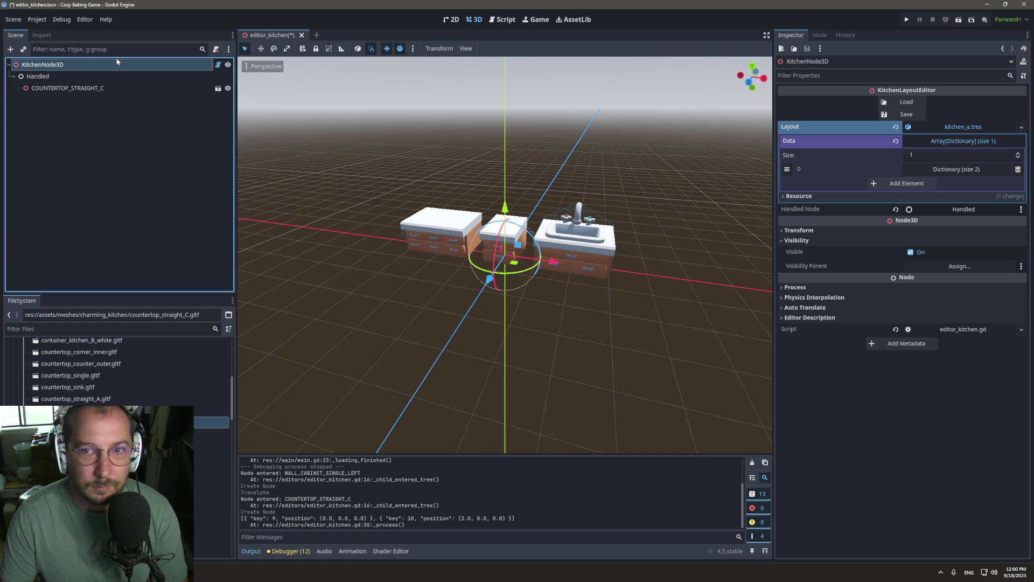
{"action": "left_click", "coordinate": [953, 170]}
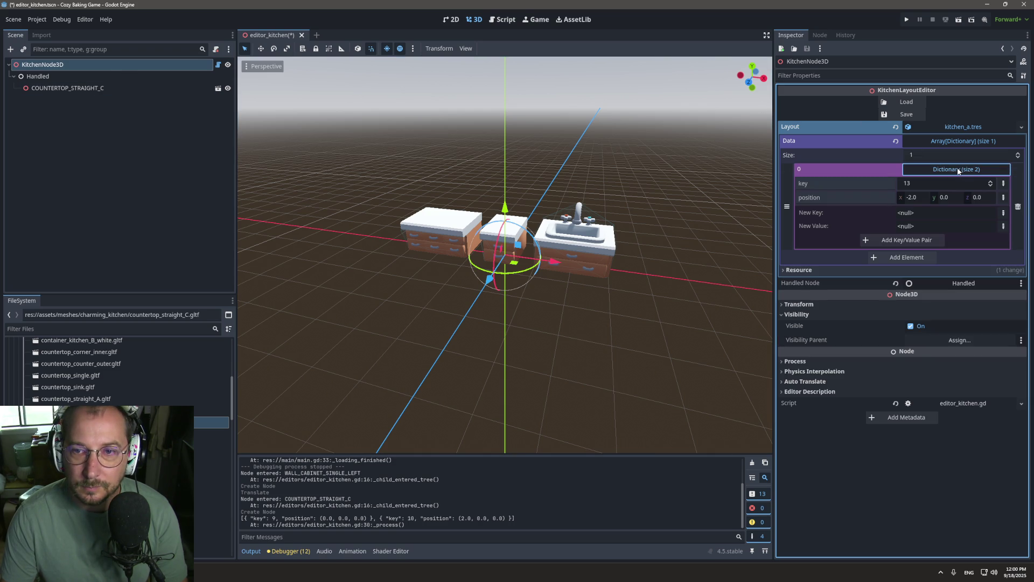
{"action": "left_click", "coordinate": [958, 169]}
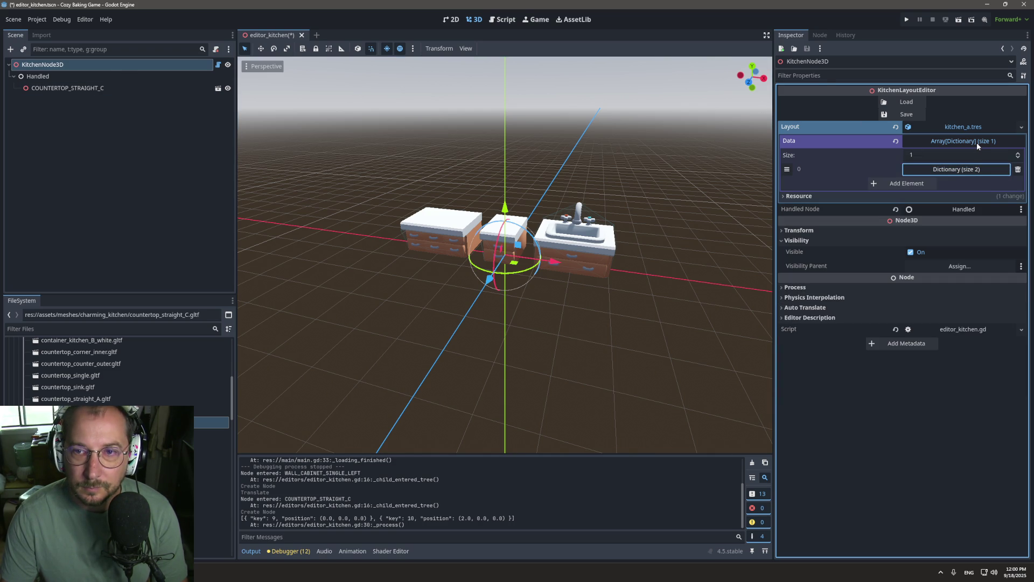
{"action": "left_click", "coordinate": [975, 168]}
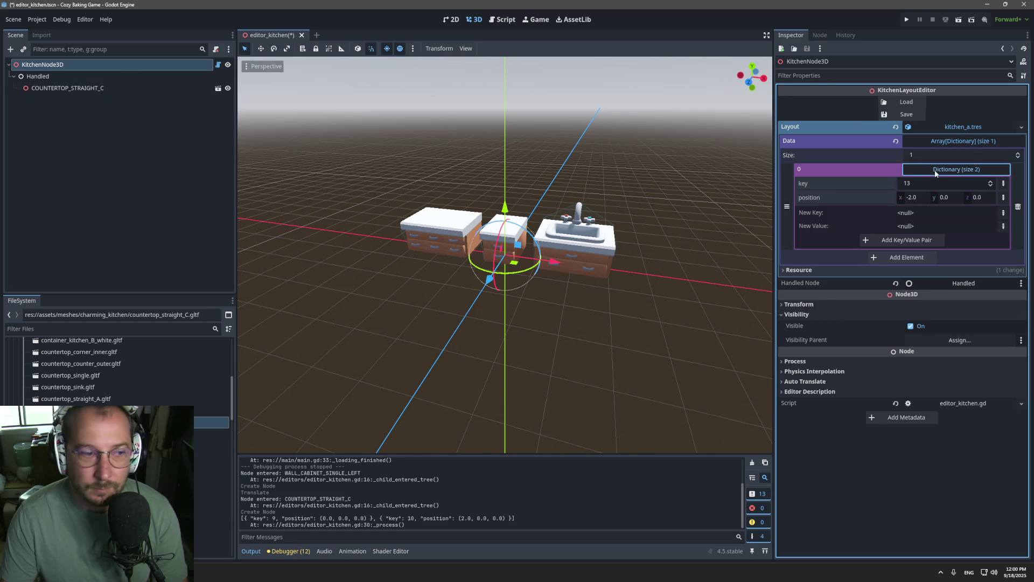
{"action": "scroll", "coordinate": [80, 386], "scroll_direction": "up", "scroll_amount": 3}
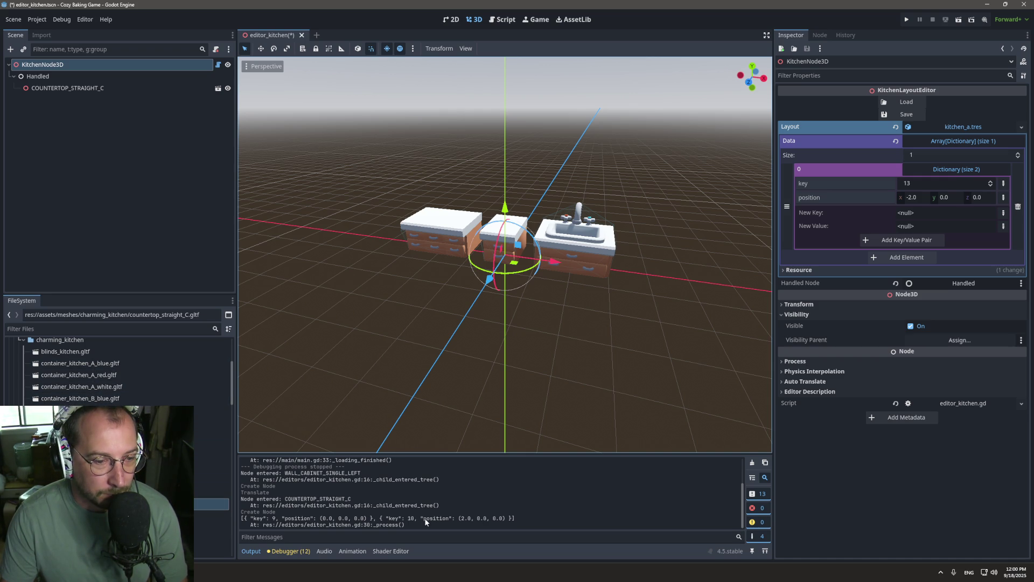
{"action": "left_click", "coordinate": [503, 19]}
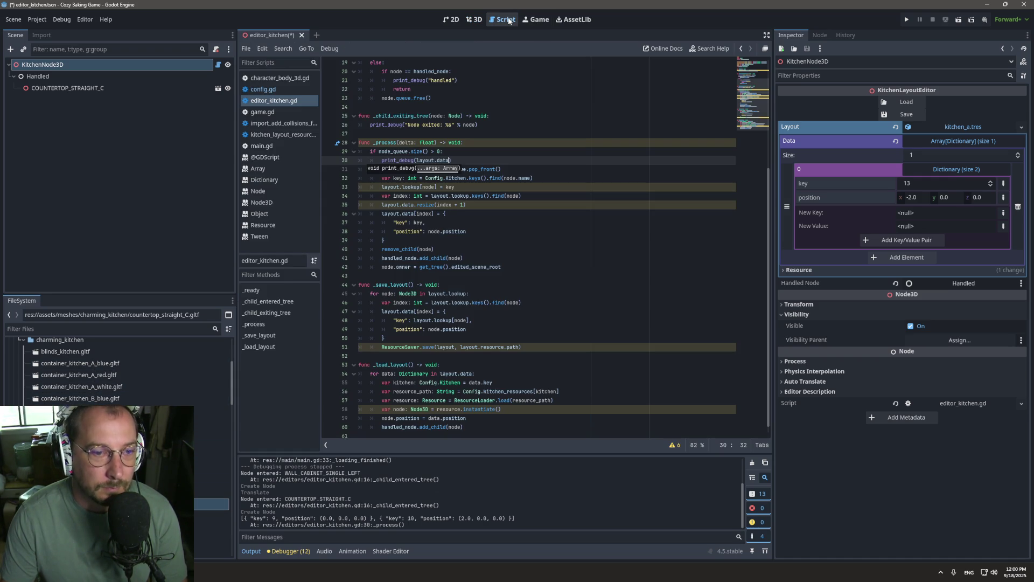
Open a new line after the index assignment in _process for a new print call.
{"action": "left_click", "coordinate": [460, 186]}
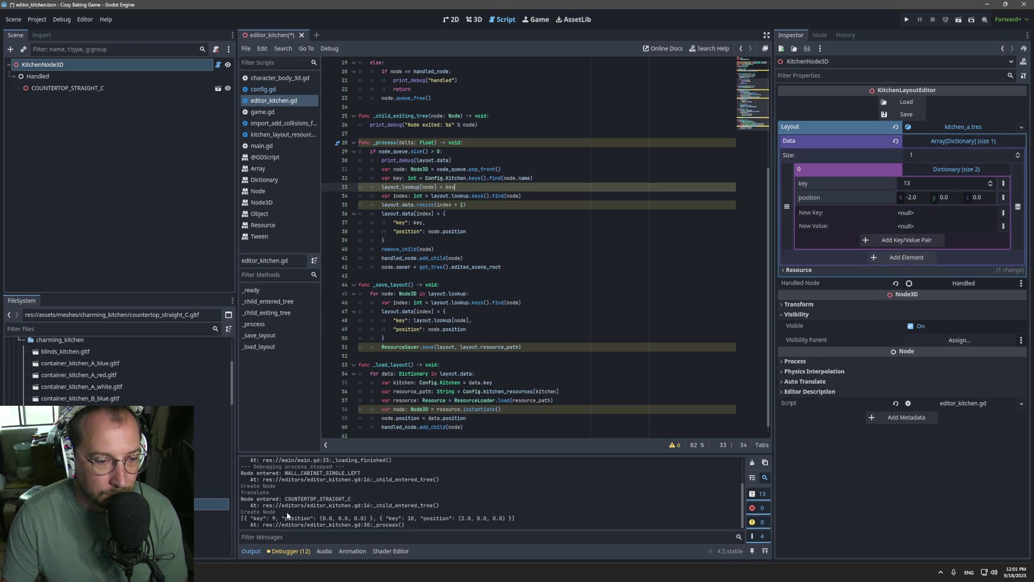
{"action": "double_click", "coordinate": [423, 204]}
{"action": "left_click", "coordinate": [408, 195]}
{"action": "left_click", "coordinate": [534, 196]}
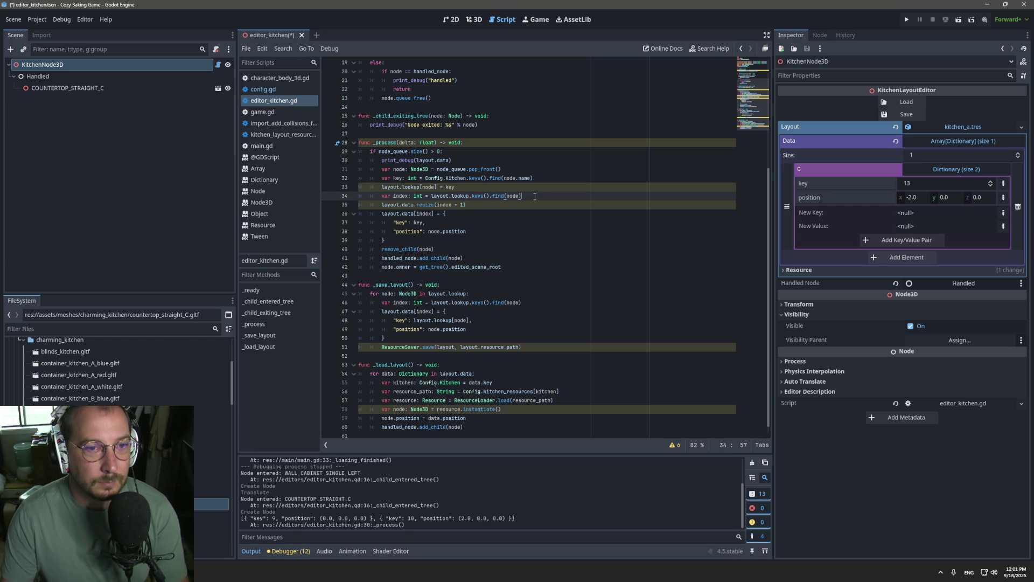
{"action": "key", "text": "Return"}
{"action": "type", "text": "print()"}
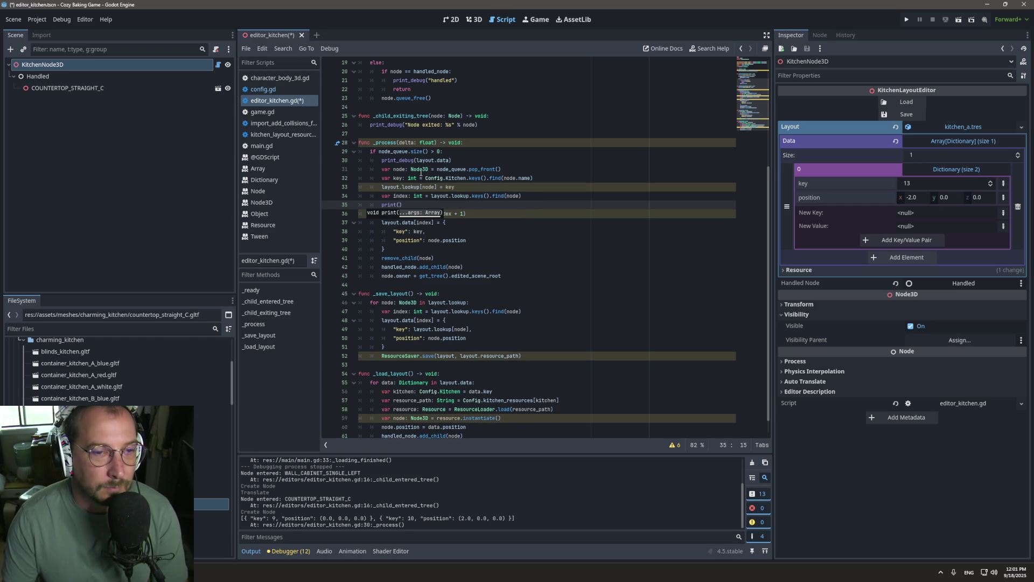
{"action": "left_click", "coordinate": [383, 160]}
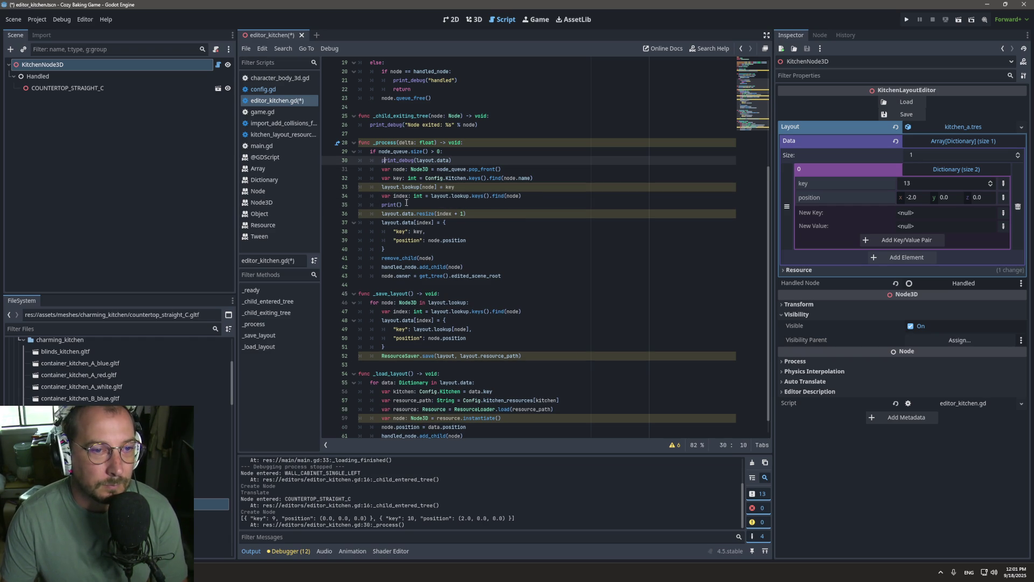
{"action": "left_click", "coordinate": [399, 205]}
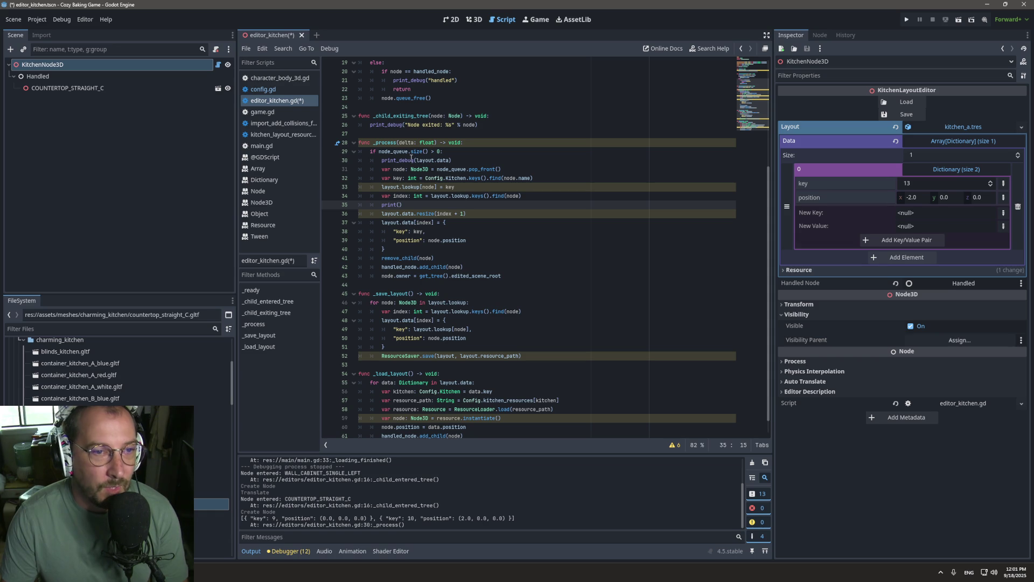
Delete print_debug(layout.data), make the new line print_debug(index), save, and close the scene.
{"action": "left_click_drag", "start_coordinate": [381, 160], "coordinate": [452, 160]}
{"action": "key", "text": "BackSpace"}
{"action": "left_click", "coordinate": [529, 203]}
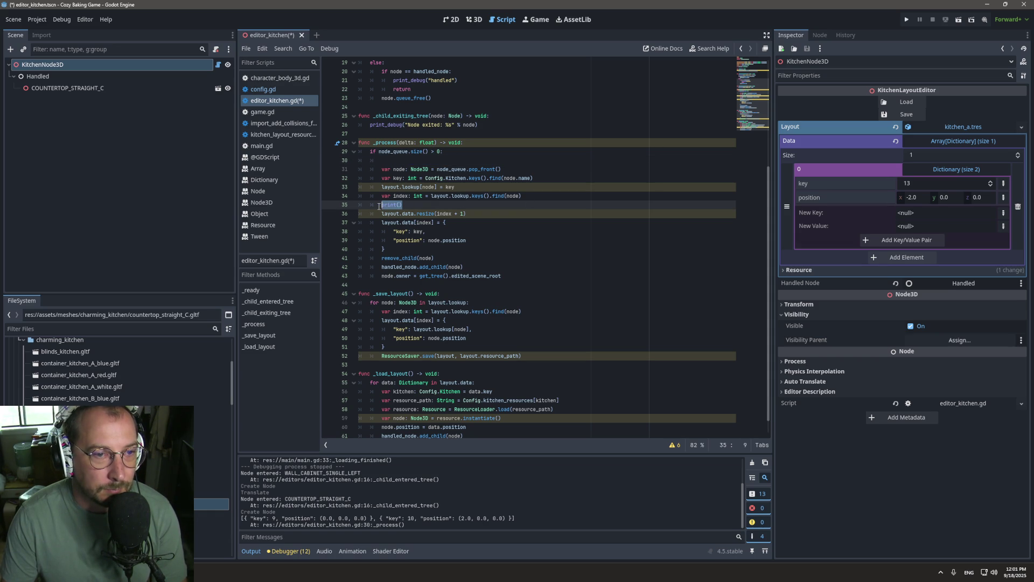
{"action": "double_click", "coordinate": [403, 195]}
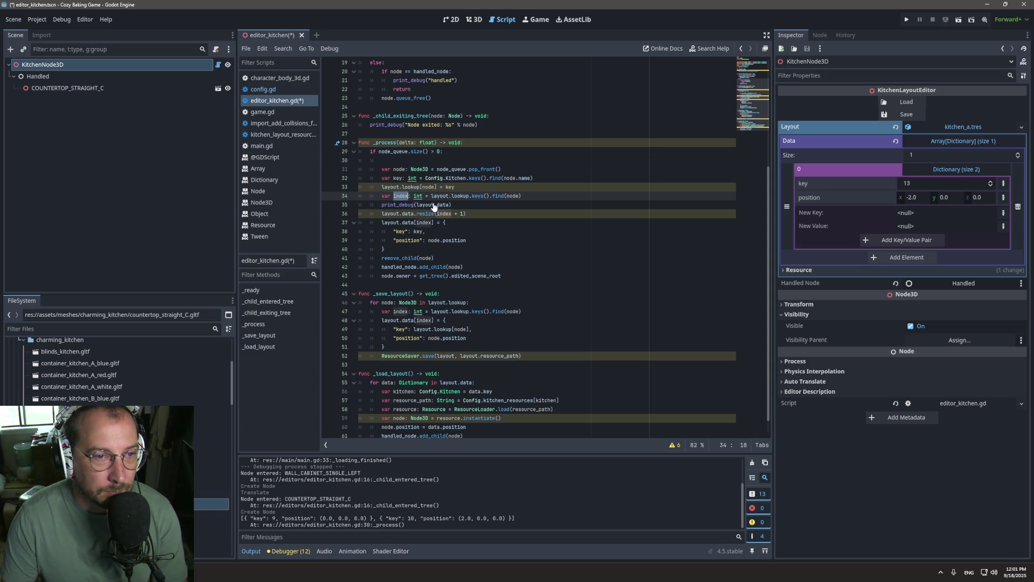
{"action": "double_click", "coordinate": [441, 204]}
{"action": "type", "text": "index"}
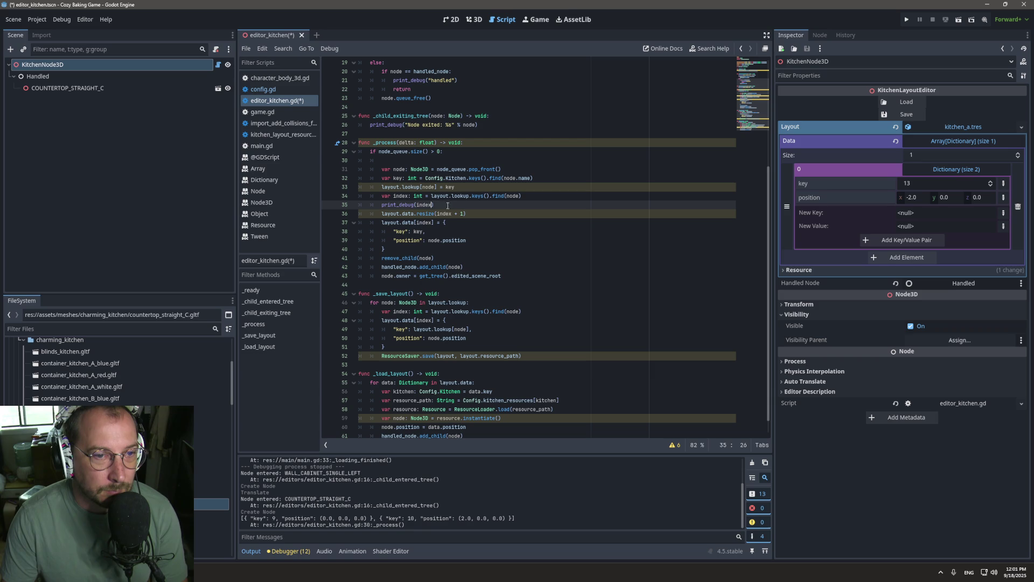
{"action": "key", "text": "ctrl+s"}
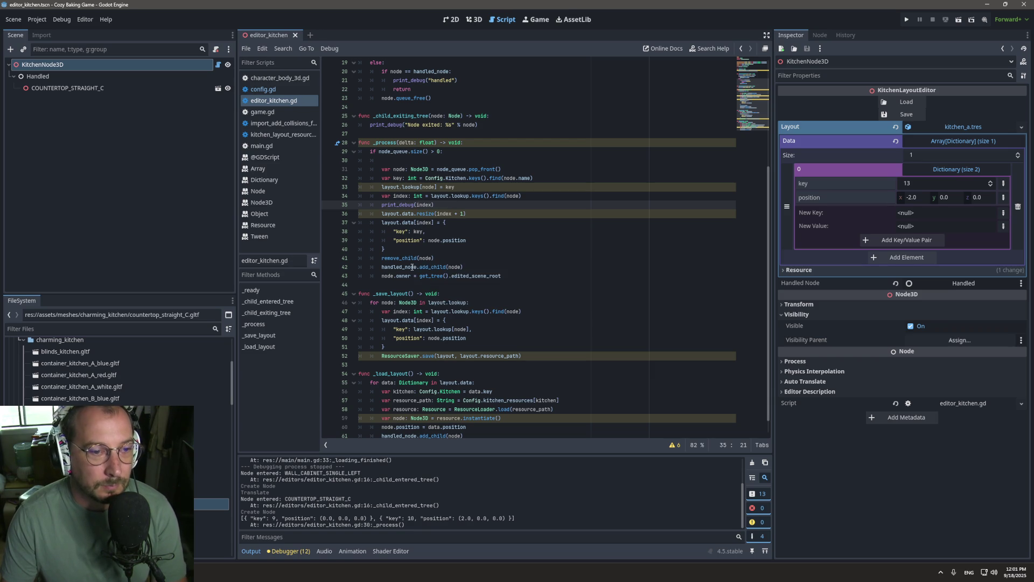
{"action": "left_click", "coordinate": [295, 35]}
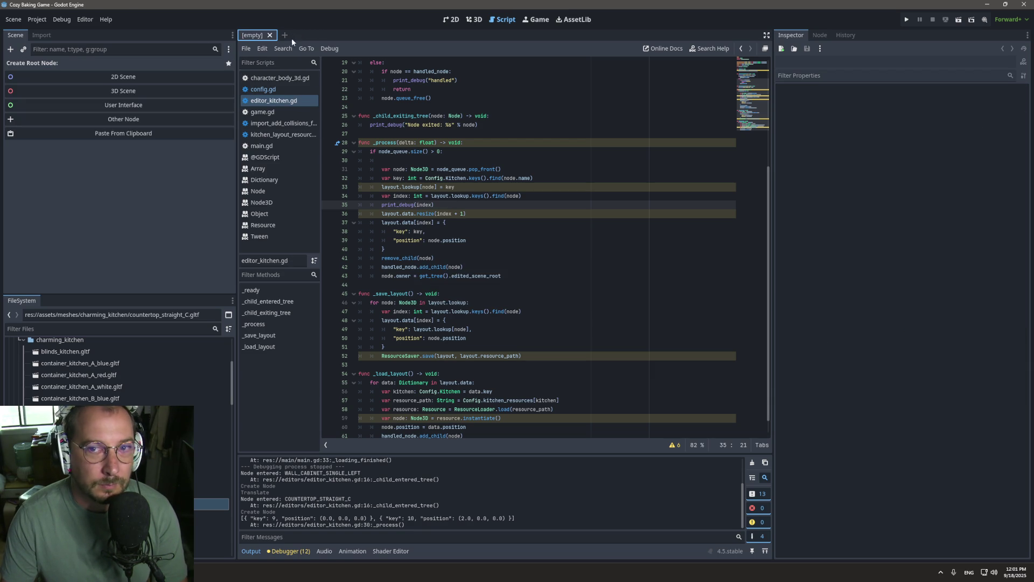
Reopen editors/editor_kitchen.tscn from the FileSystem panel.
{"action": "left_click", "coordinate": [79, 328]}
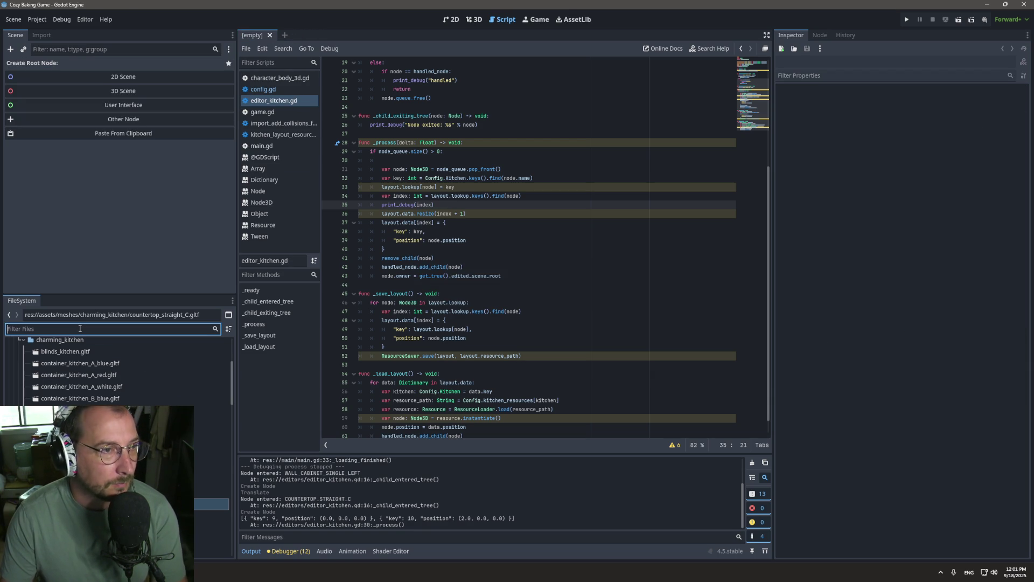
{"action": "type", "text": "ki"}
{"action": "key", "text": "BackSpace"}
{"action": "key", "text": "BackSpace"}
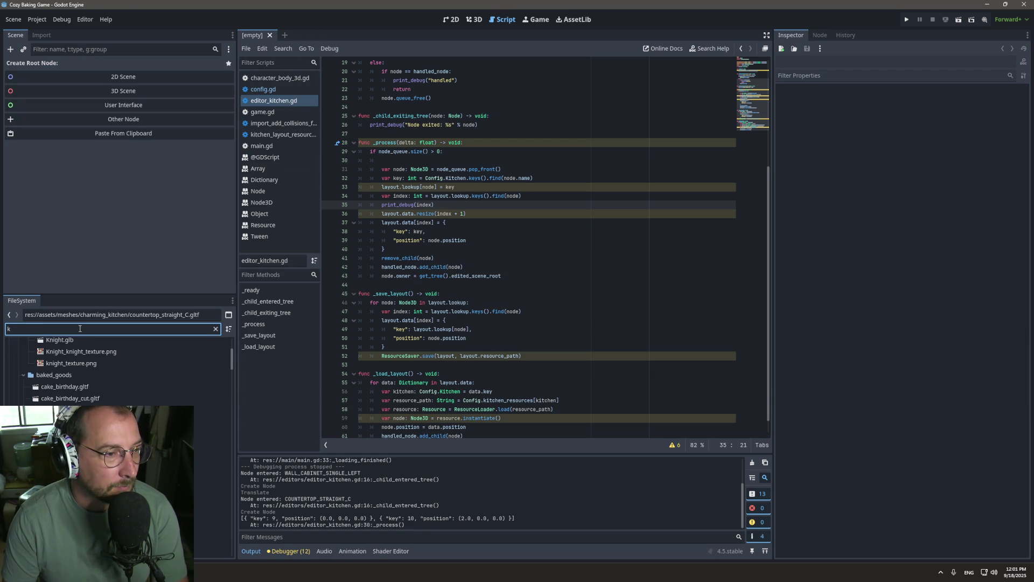
{"action": "scroll", "coordinate": [80, 375], "scroll_direction": "down", "scroll_amount": 10}
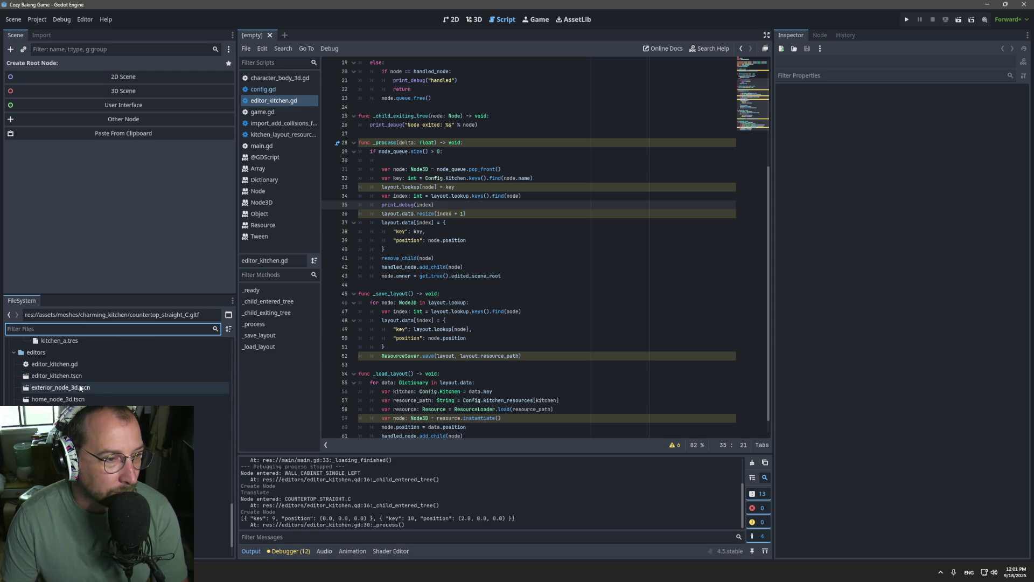
{"action": "double_click", "coordinate": [56, 375]}
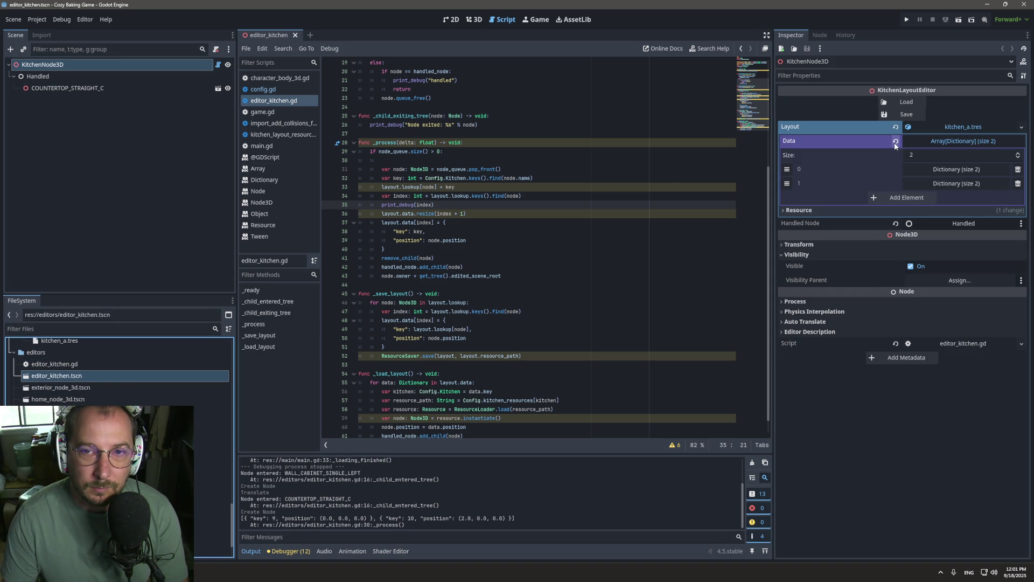
Load the saved kitchen layout, view it in 3D, and select COUNTERTOP_STRAIGHT_C.
{"action": "left_click", "coordinate": [902, 105]}
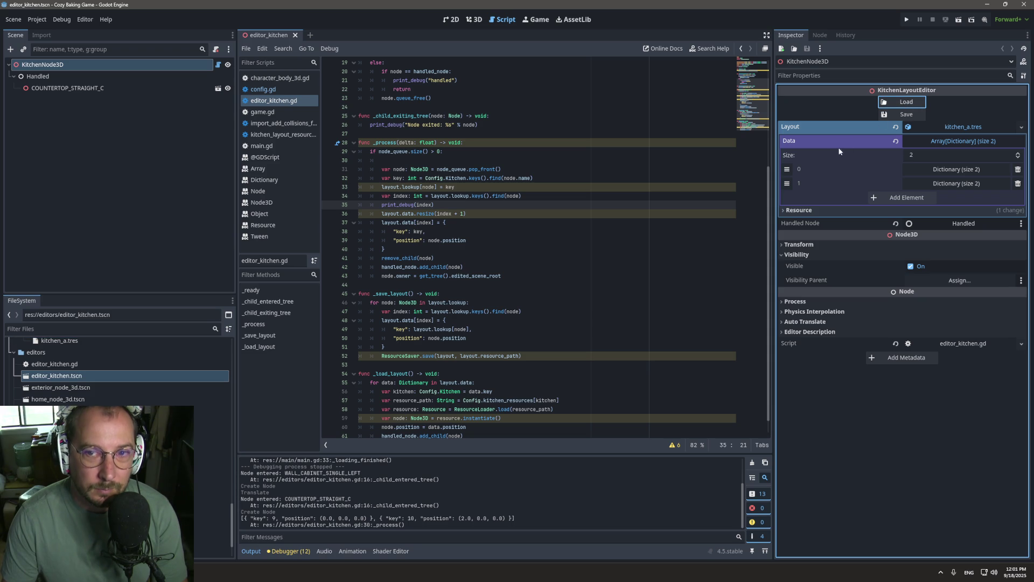
{"action": "left_click", "coordinate": [473, 20]}
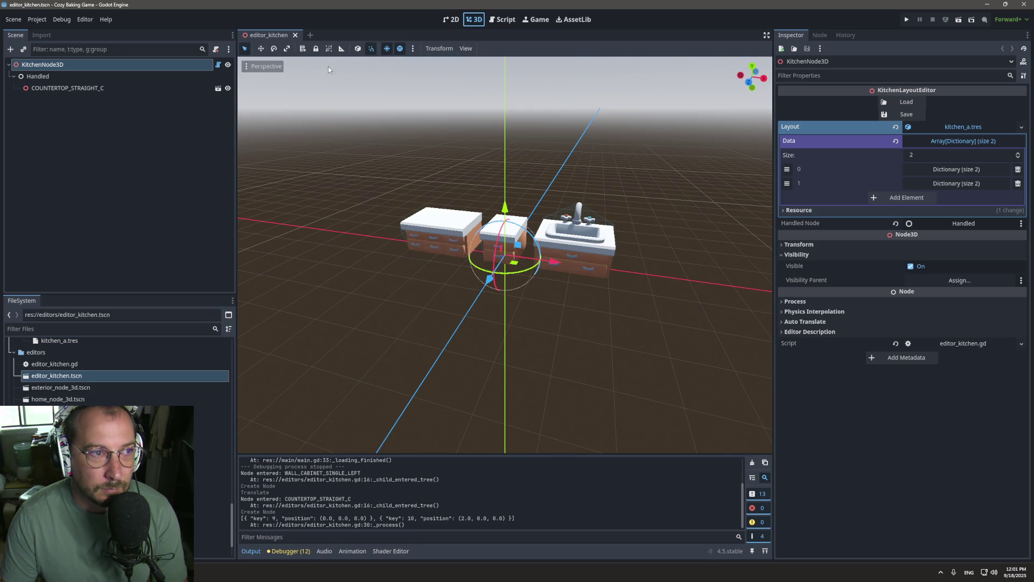
{"action": "left_click", "coordinate": [101, 88]}
Delete the COUNTERTOP_STRAIGHT_C node and save the kitchen scene.
{"action": "right_click", "coordinate": [114, 89]}
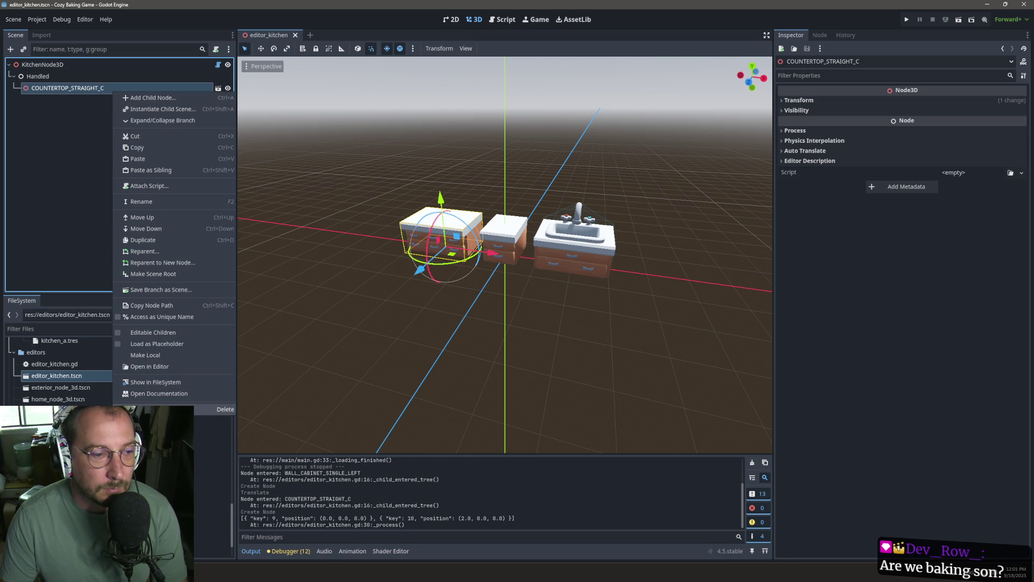
{"action": "left_click", "coordinate": [167, 409]}
{"action": "left_click", "coordinate": [489, 297]}
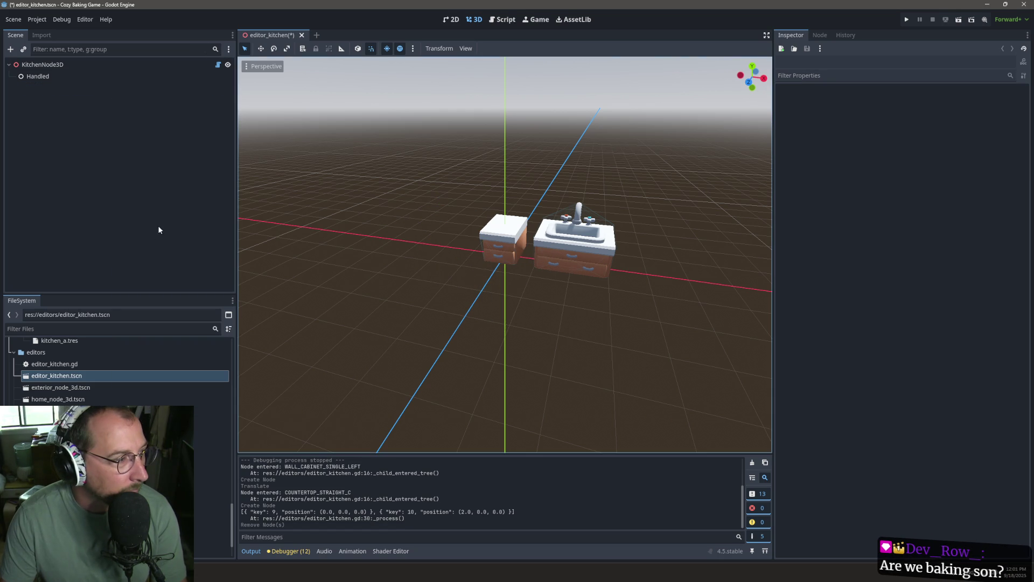
{"action": "key", "text": "ctrl+s"}
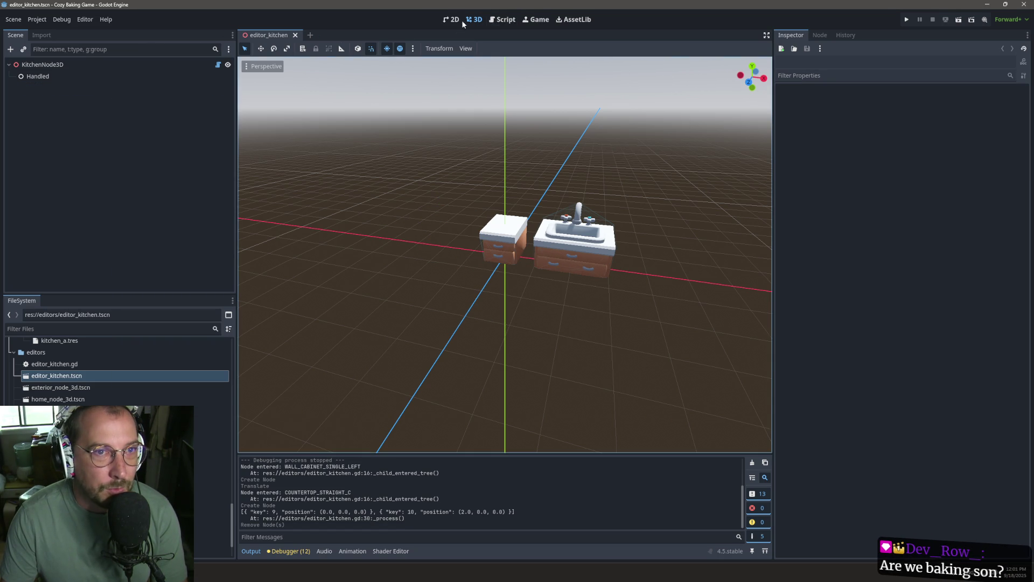
Drag wall_shelf_kitchen.gltf into the 3D viewport and select KitchenNode3D to check its layout data.
{"action": "left_click", "coordinate": [501, 19]}
{"action": "left_click", "coordinate": [474, 20]}
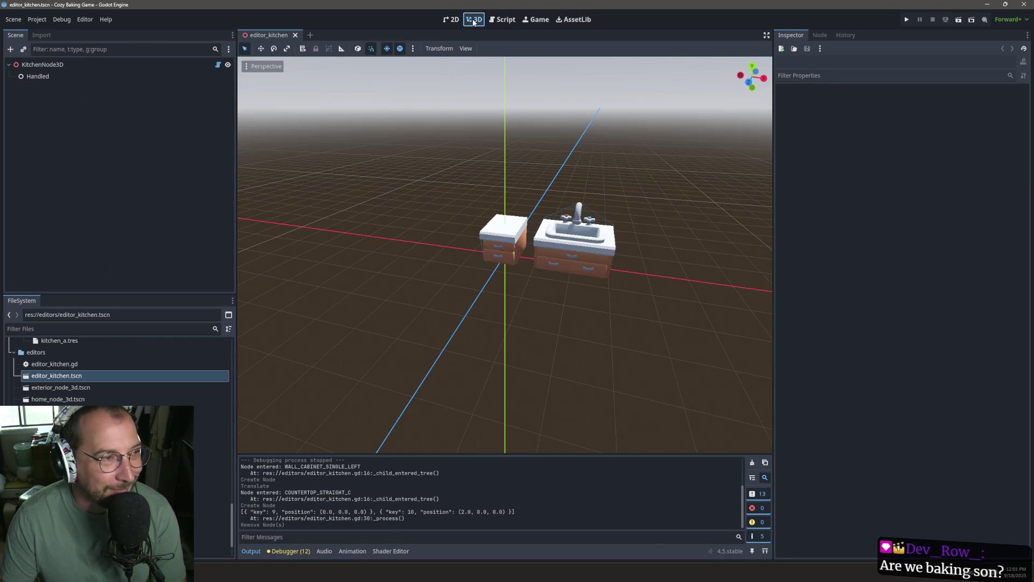
{"action": "left_click", "coordinate": [494, 23]}
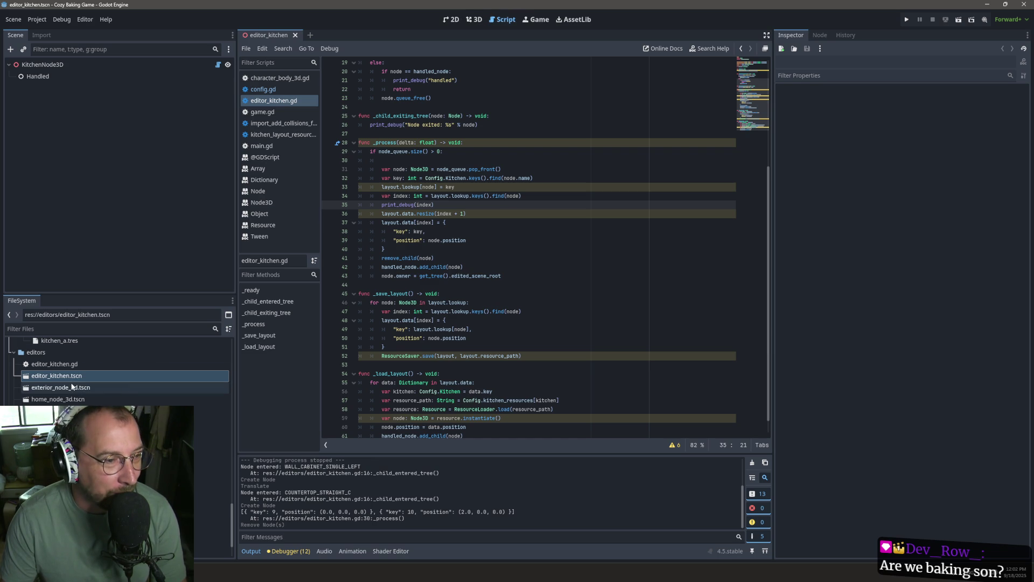
{"action": "scroll", "coordinate": [118, 372], "scroll_direction": "up", "scroll_amount": 5}
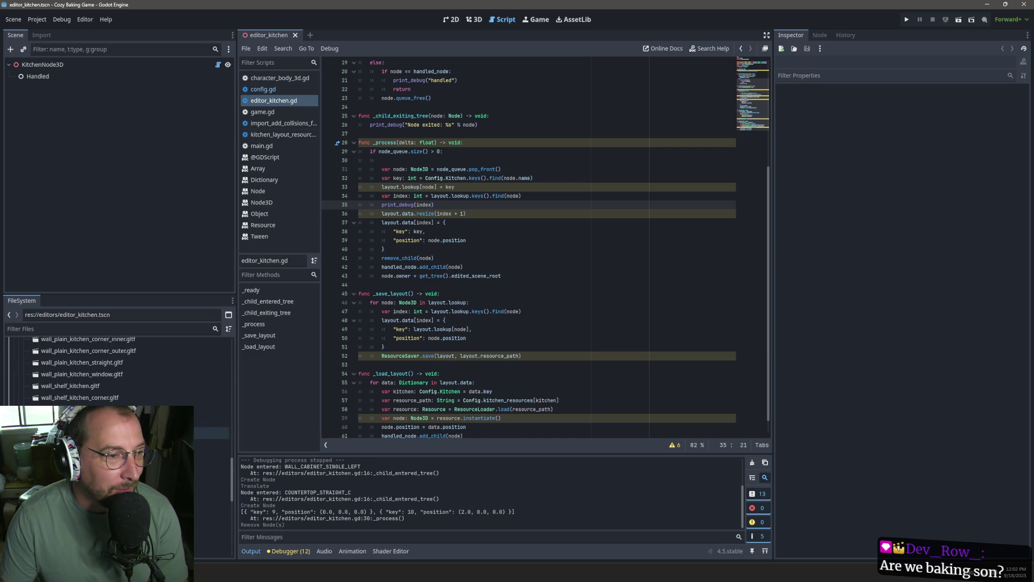
{"action": "left_click", "coordinate": [474, 19]}
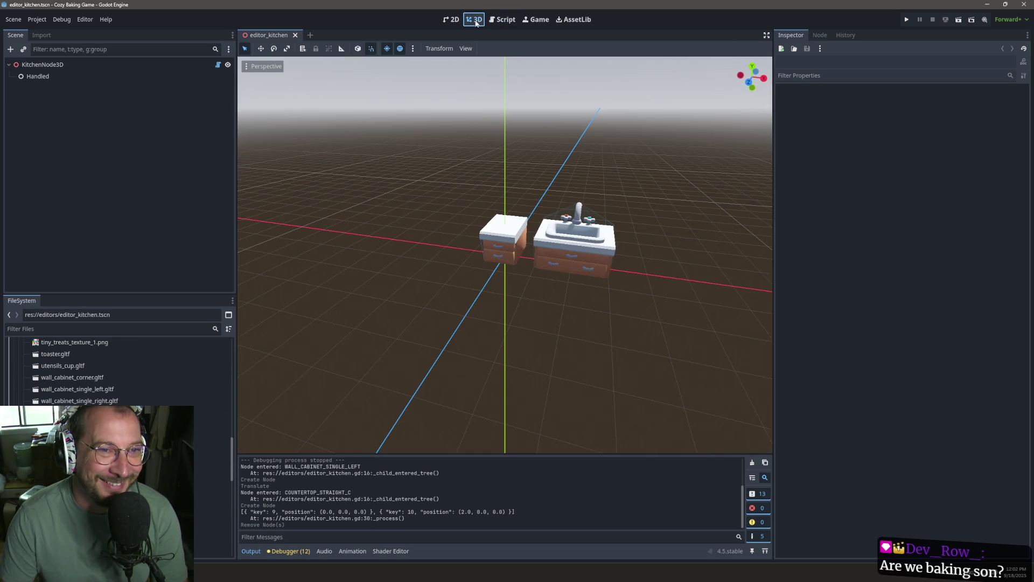
{"action": "mouse_move", "coordinate": [80, 495]}
{"action": "left_mouse_down"}
{"action": "mouse_move", "coordinate": [232, 377]}
{"action": "mouse_move", "coordinate": [447, 180]}
{"action": "mouse_move", "coordinate": [504, 186]}
{"action": "mouse_move", "coordinate": [517, 219]}
{"action": "left_mouse_up"}
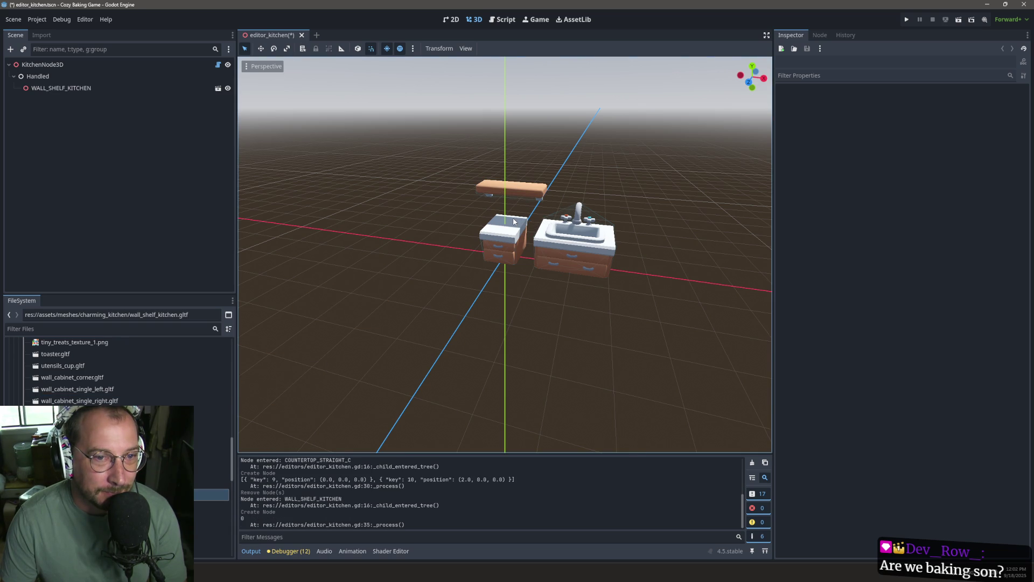
{"action": "left_click", "coordinate": [59, 64]}
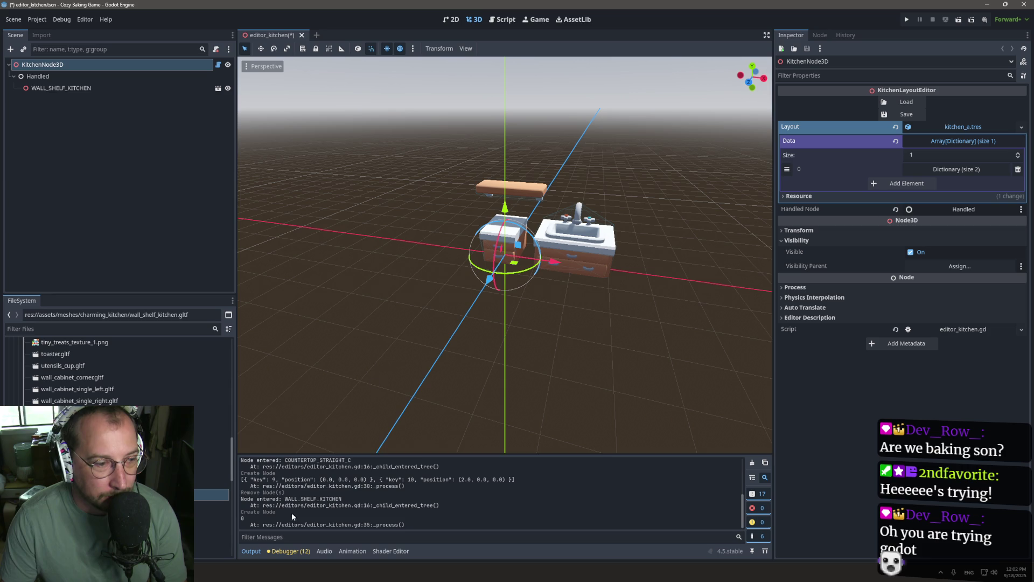
Look up the Array.find documentation, then return to editor_kitchen.gd.
{"action": "left_click", "coordinate": [505, 20]}
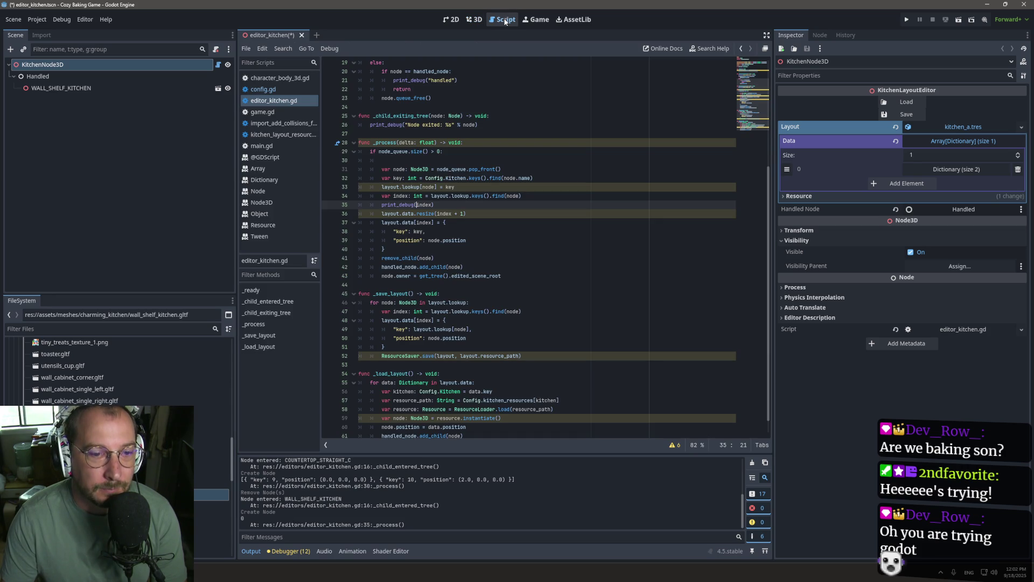
{"action": "left_click", "coordinate": [493, 195], "text": "ctrl"}
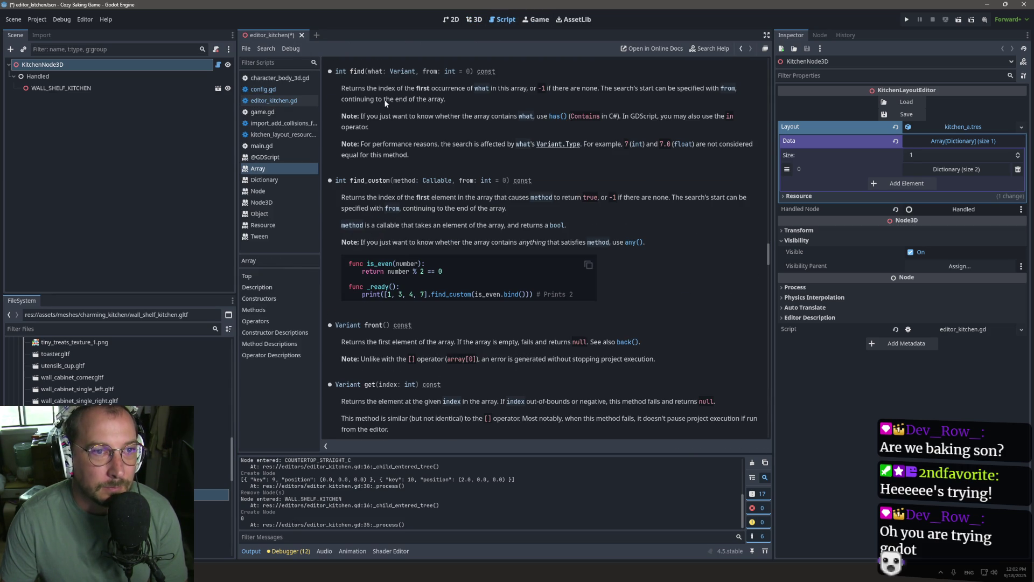
{"action": "left_click", "coordinate": [740, 48]}
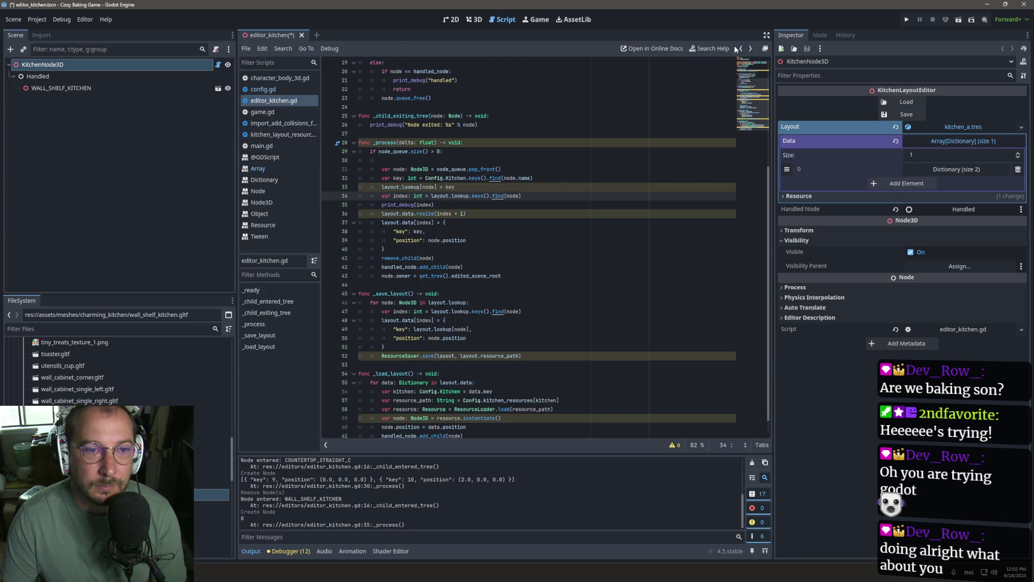
{"action": "double_click", "coordinate": [459, 196]}
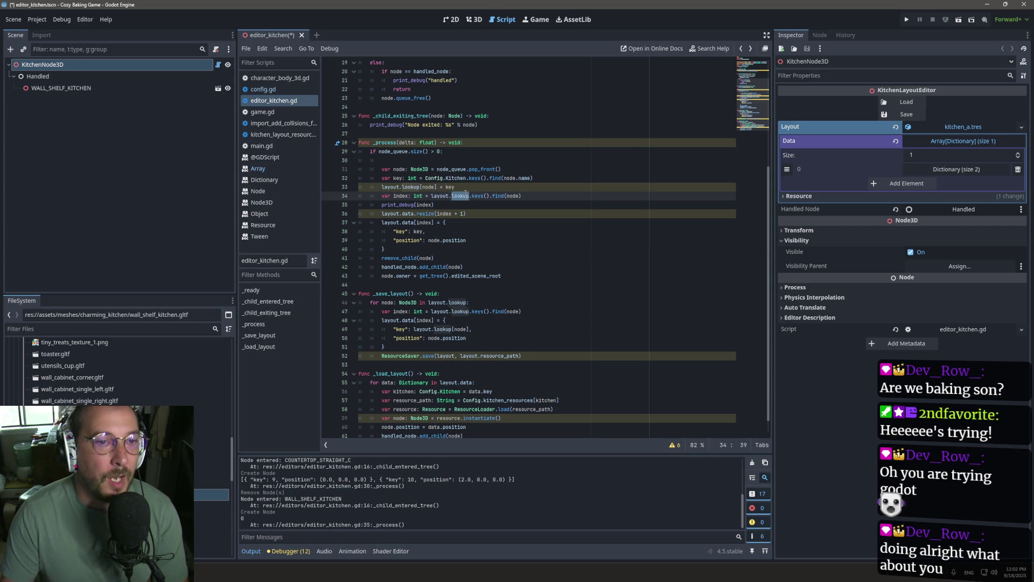
Select the key and lookup lines in _process, remove the blank line after the if check, and save.
{"action": "scroll", "coordinate": [449, 249], "scroll_direction": "up", "scroll_amount": 2}
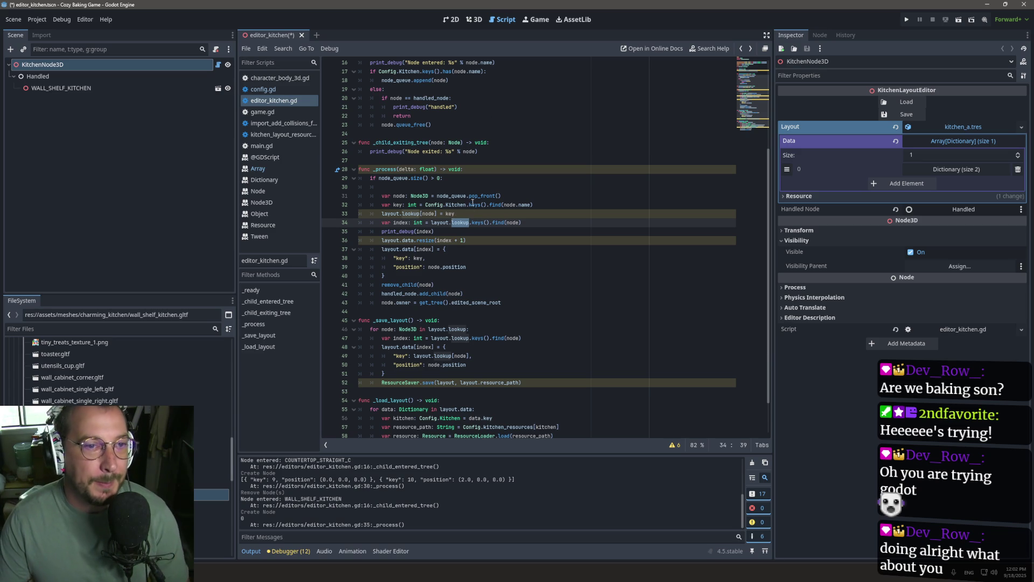
{"action": "scroll", "coordinate": [471, 204], "scroll_direction": "up", "scroll_amount": 3}
{"action": "mouse_move", "coordinate": [382, 156]}
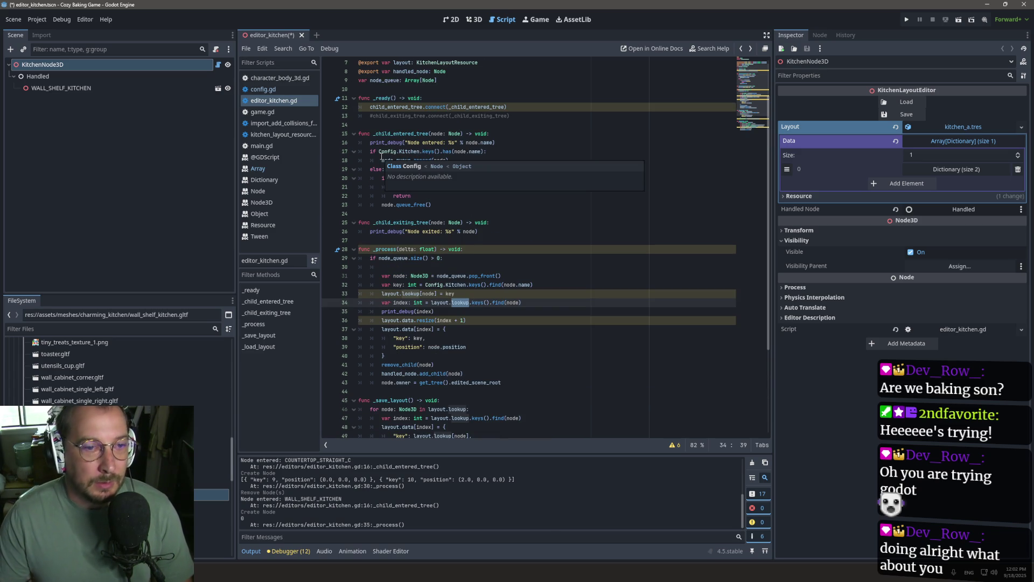
{"action": "left_click", "coordinate": [452, 284]}
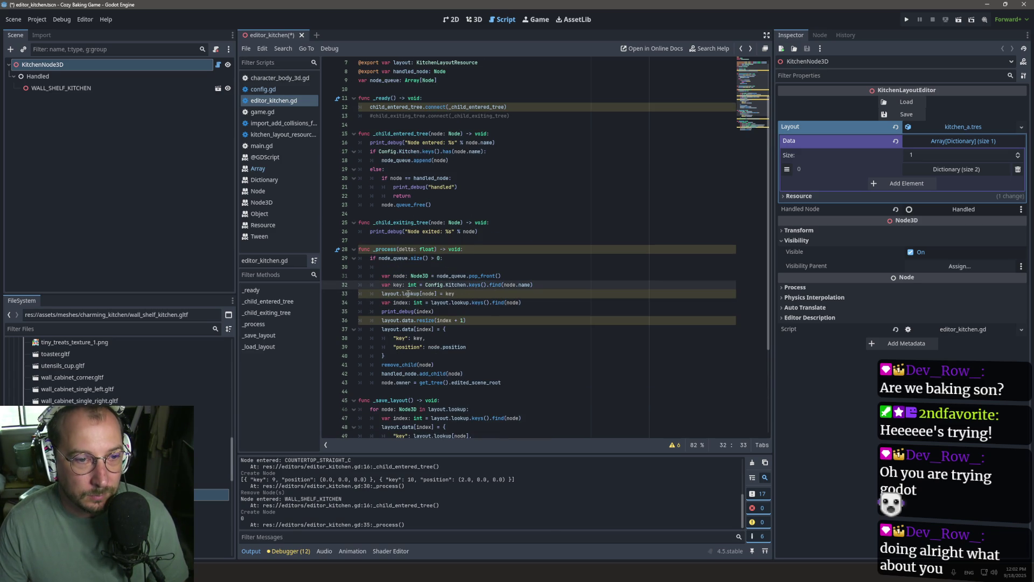
{"action": "mouse_move", "coordinate": [455, 293]}
{"action": "left_mouse_down"}
{"action": "mouse_move", "coordinate": [336, 296]}
{"action": "mouse_move", "coordinate": [331, 287]}
{"action": "left_mouse_up"}
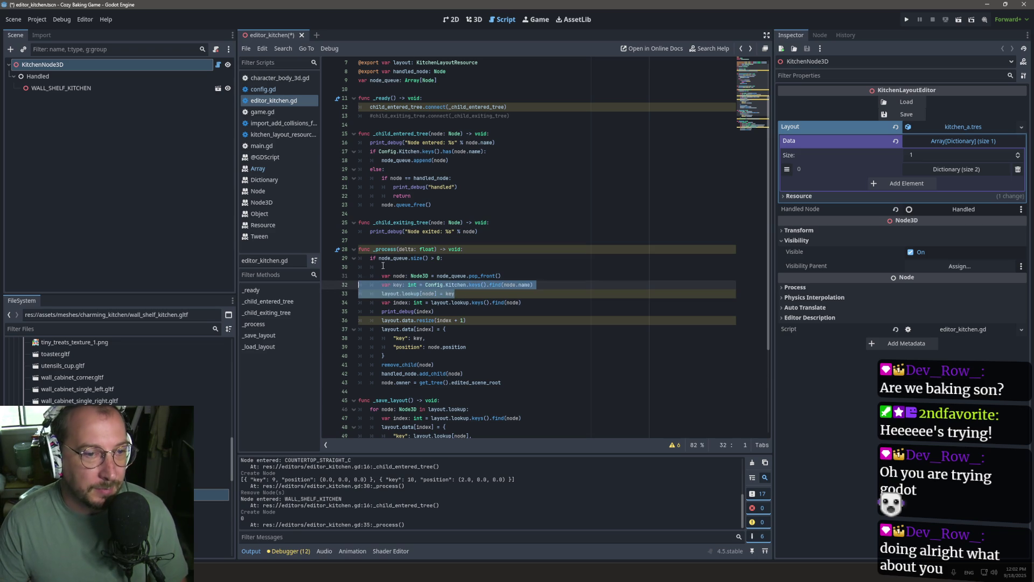
{"action": "left_click", "coordinate": [378, 265]}
{"action": "key", "text": "BackSpace"}
{"action": "key", "text": "ctrl+s"}
Paste the key and lookup lines at the end of _load_layout, fix their indentation, save, and close the scene.
{"action": "scroll", "coordinate": [489, 292], "scroll_direction": "down", "scroll_amount": 5}
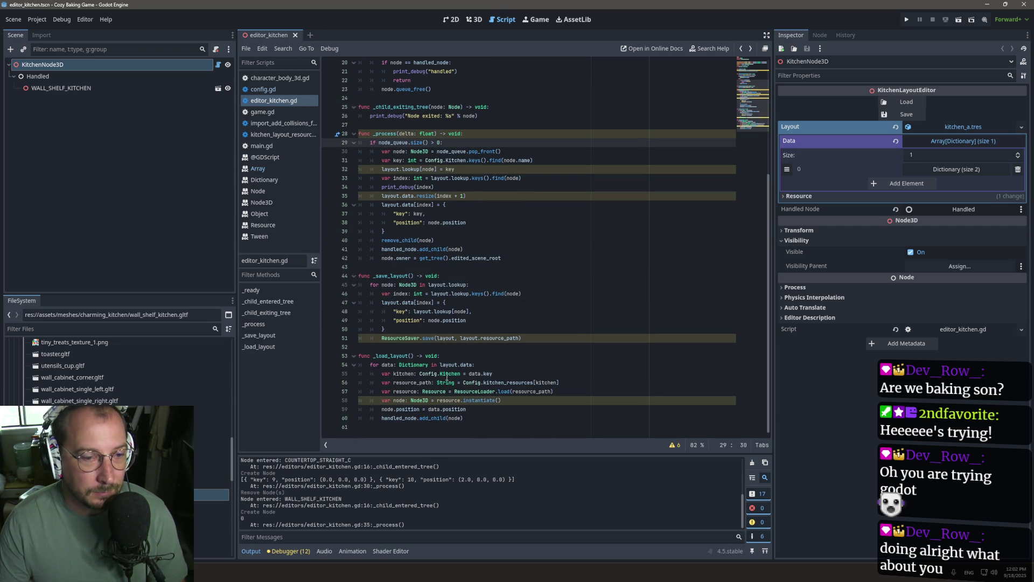
{"action": "mouse_move", "coordinate": [550, 382]}
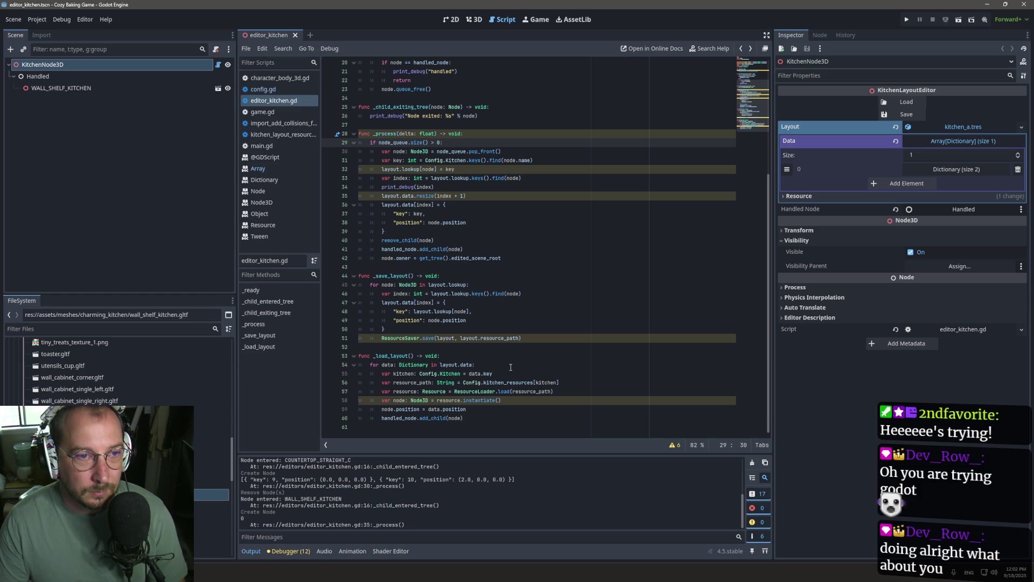
{"action": "left_click", "coordinate": [489, 369]}
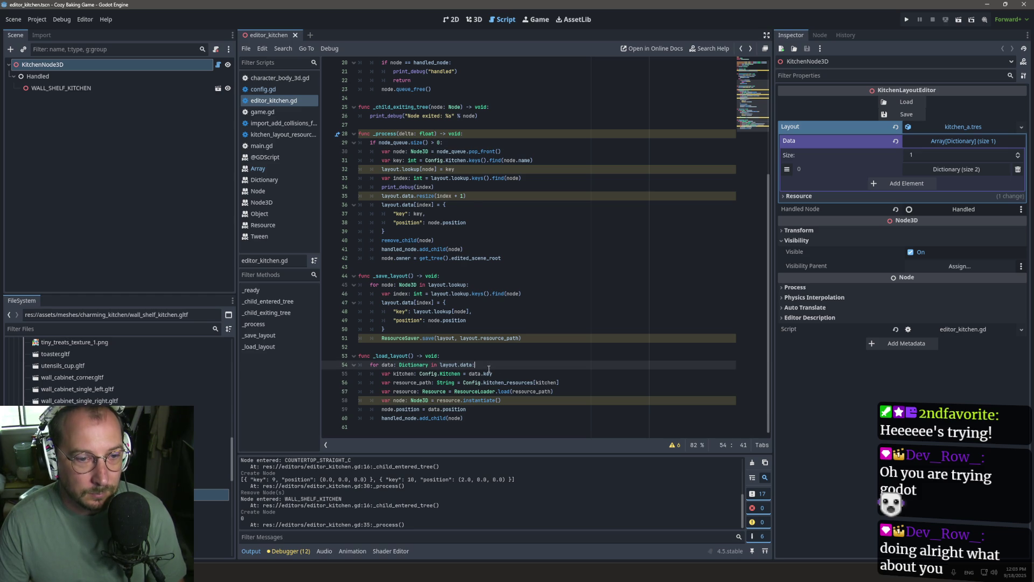
{"action": "left_click", "coordinate": [507, 416]}
{"action": "key", "text": "Return"}
{"action": "key", "text": "ctrl+v"}
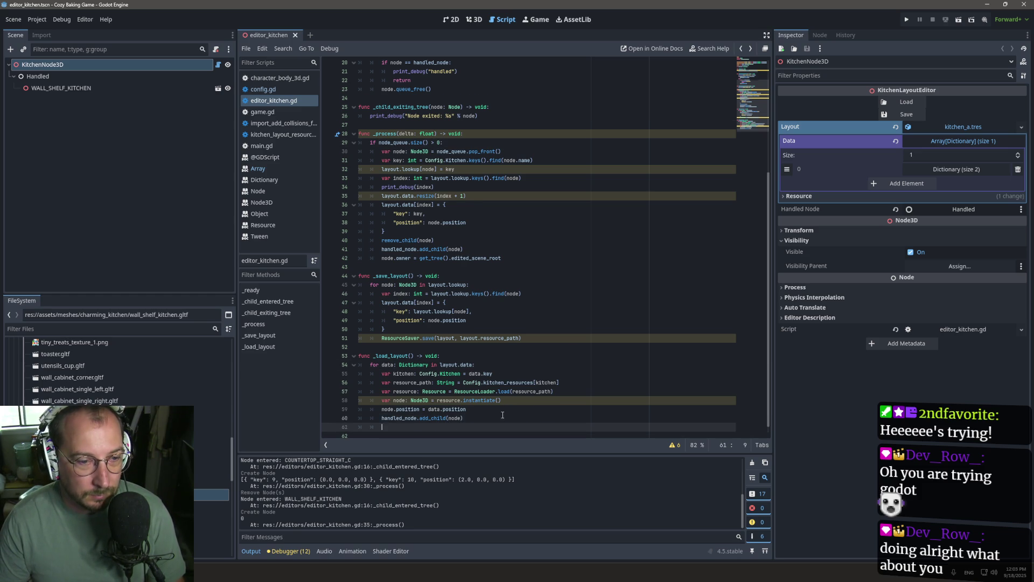
{"action": "key", "text": "Up"}
{"action": "key", "text": "Home"}
{"action": "key", "text": "BackSpace"}
{"action": "key", "text": "BackSpace"}
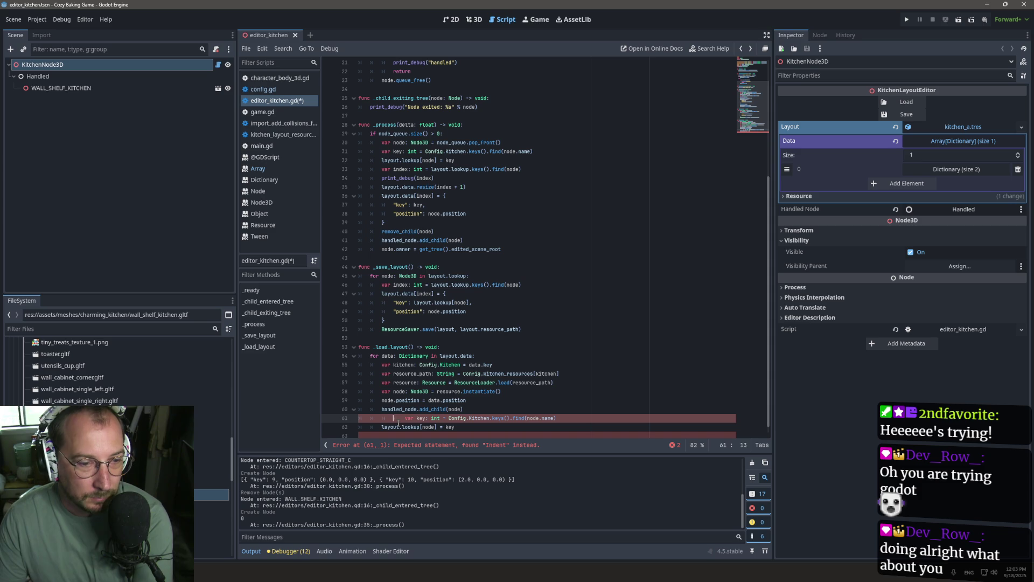
{"action": "key", "text": "ctrl+s"}
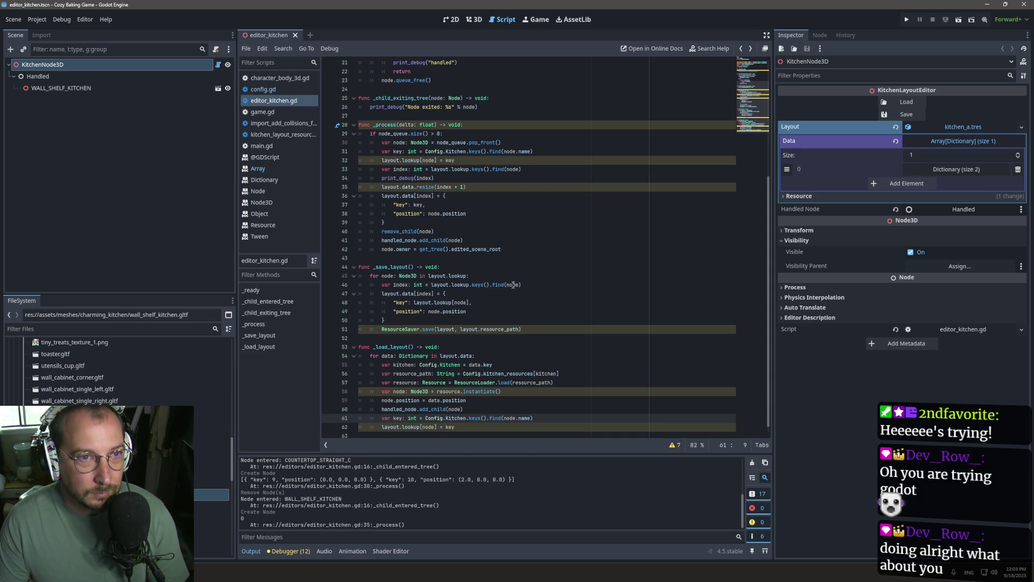
{"action": "left_click", "coordinate": [295, 35]}
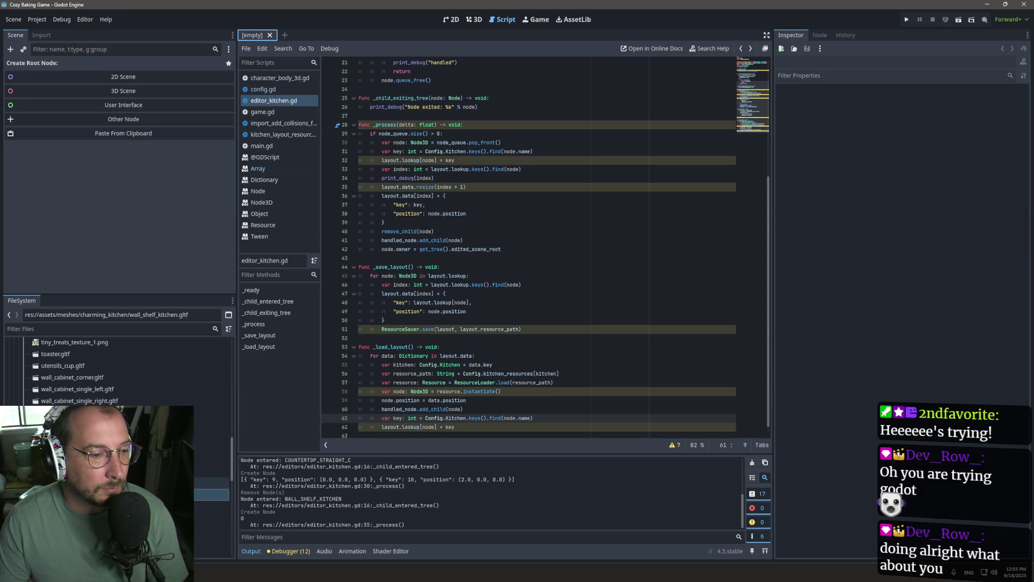
Reopen editor_kitchen.tscn and delete the WALL_SHELF_KITCHEN node.
{"action": "scroll", "coordinate": [205, 494], "scroll_direction": "up", "scroll_amount": 10}
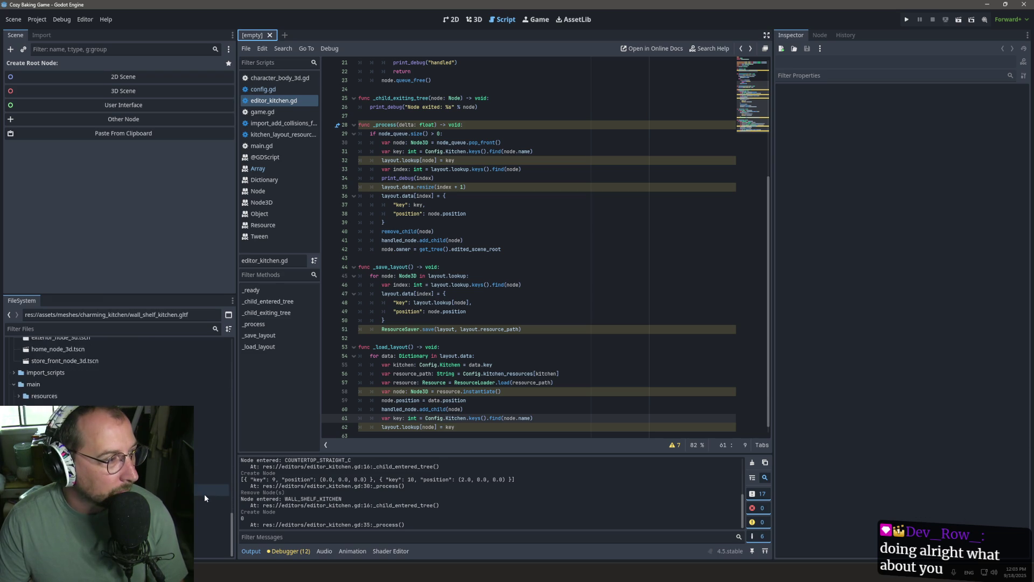
{"action": "scroll", "coordinate": [92, 372], "scroll_direction": "up", "scroll_amount": 2}
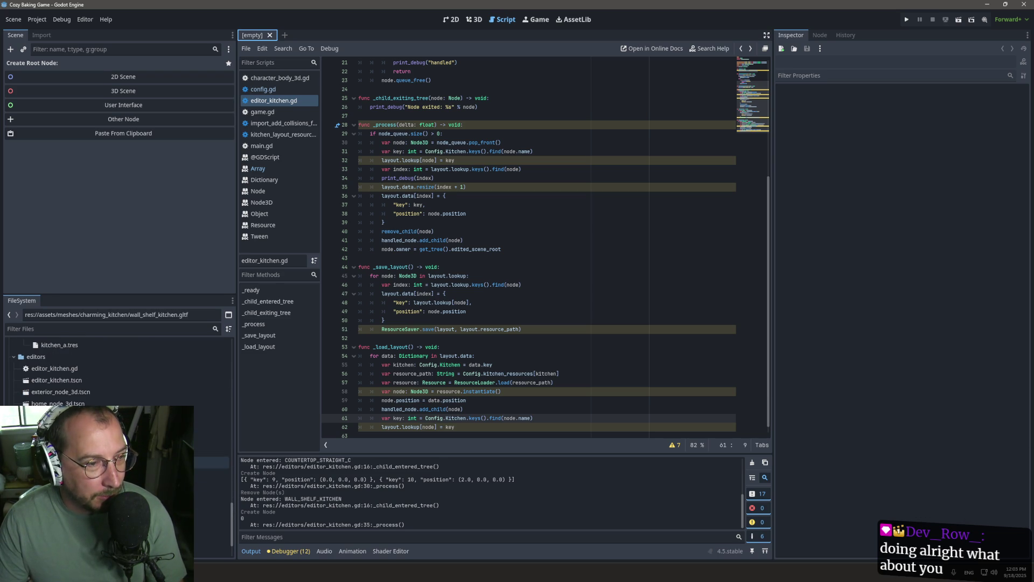
{"action": "double_click", "coordinate": [80, 379]}
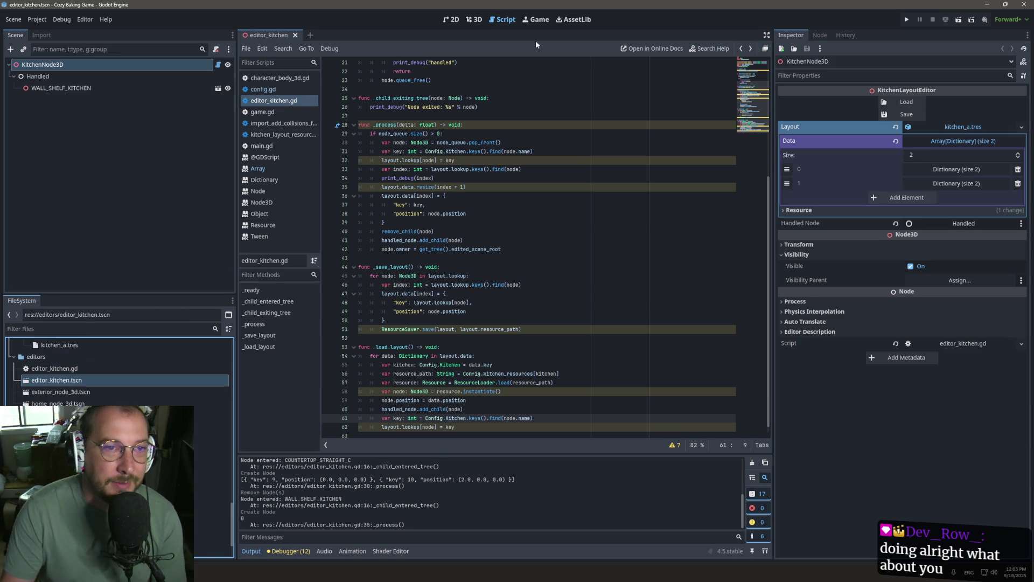
{"action": "left_click", "coordinate": [476, 19]}
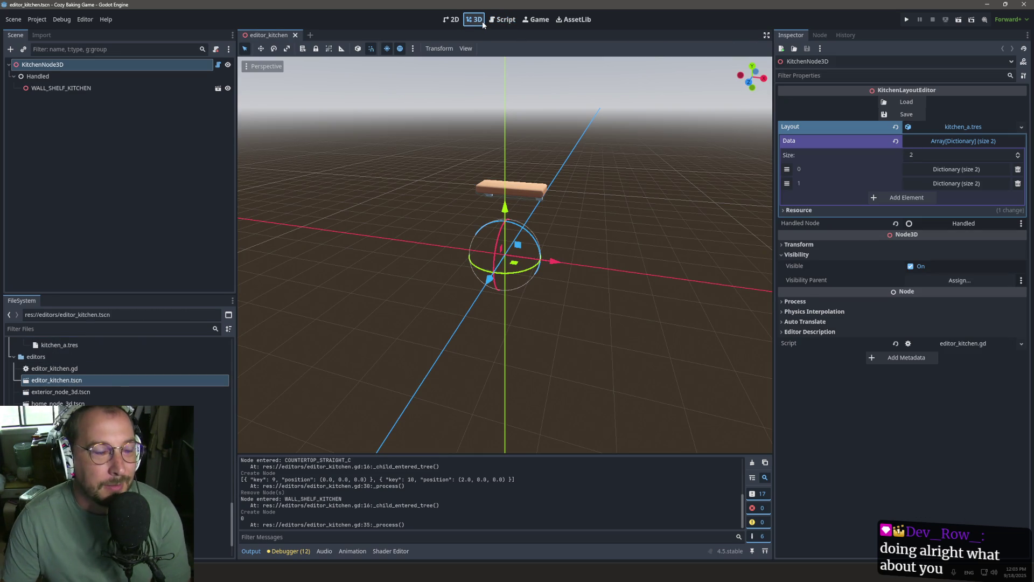
{"action": "right_click", "coordinate": [150, 87]}
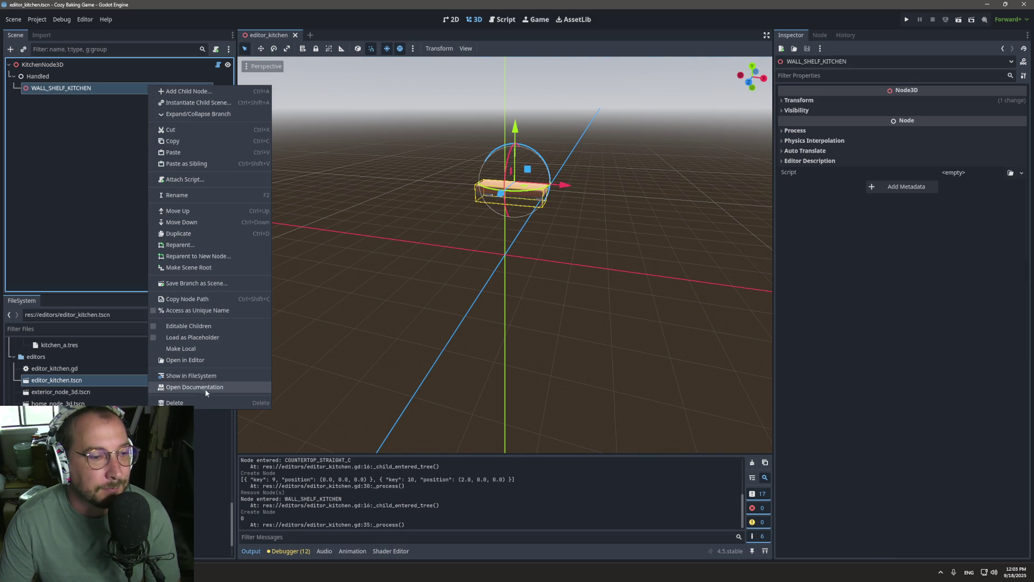
{"action": "left_click", "coordinate": [178, 403]}
{"action": "left_click", "coordinate": [490, 300]}
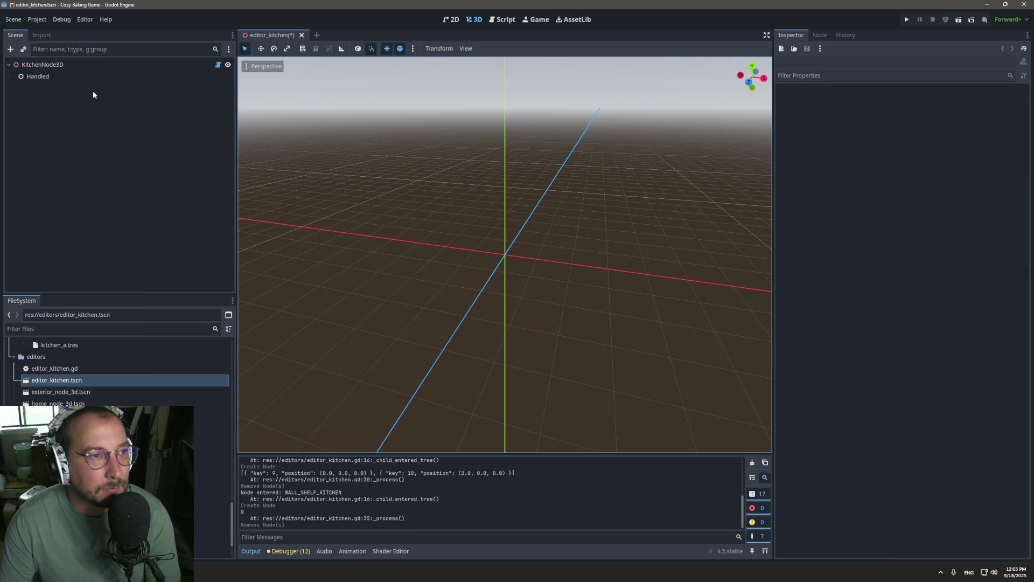
Load the saved layout, drag the wall shelf back in, Save to the layout, and run the game.
{"action": "left_click", "coordinate": [77, 64]}
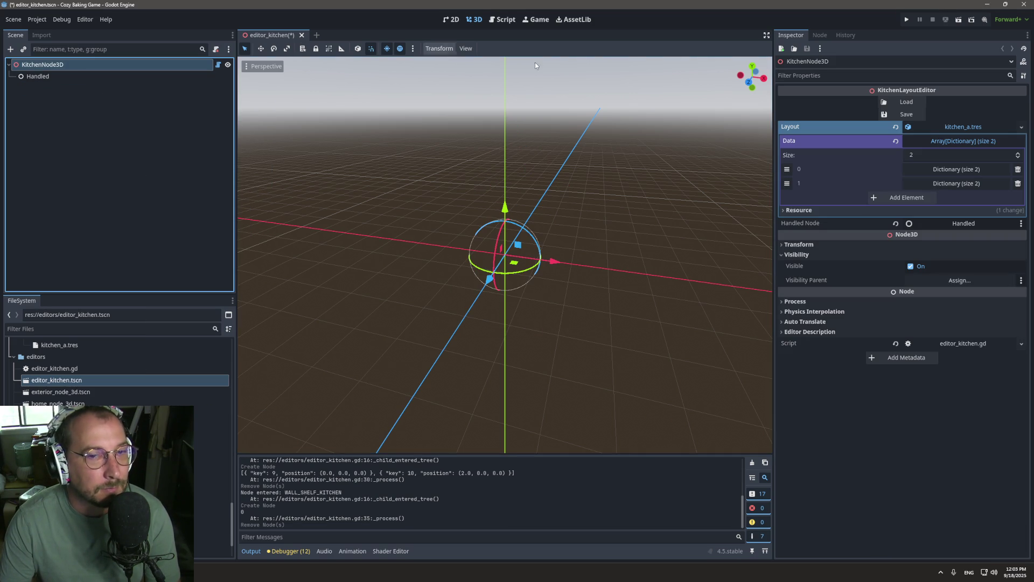
{"action": "left_click", "coordinate": [905, 102]}
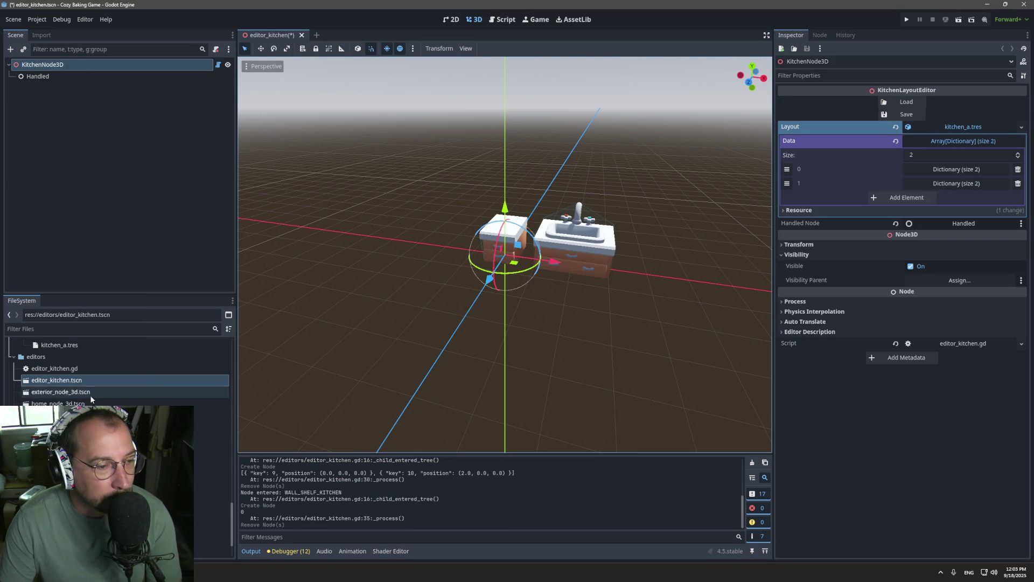
{"action": "scroll", "coordinate": [82, 400], "scroll_direction": "up", "scroll_amount": 10}
{"action": "left_click", "coordinate": [108, 444]}
{"action": "mouse_move", "coordinate": [108, 445]}
{"action": "left_mouse_down"}
{"action": "mouse_move", "coordinate": [517, 237]}
{"action": "mouse_move", "coordinate": [501, 226]}
{"action": "mouse_move", "coordinate": [511, 225]}
{"action": "left_mouse_up"}
{"action": "left_click", "coordinate": [30, 65]}
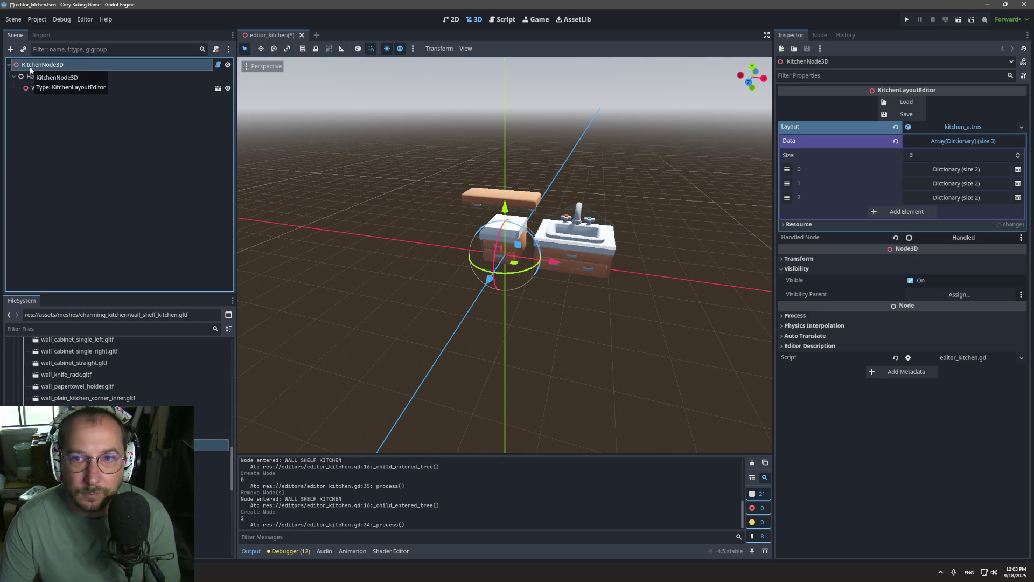
{"action": "left_click", "coordinate": [906, 114]}
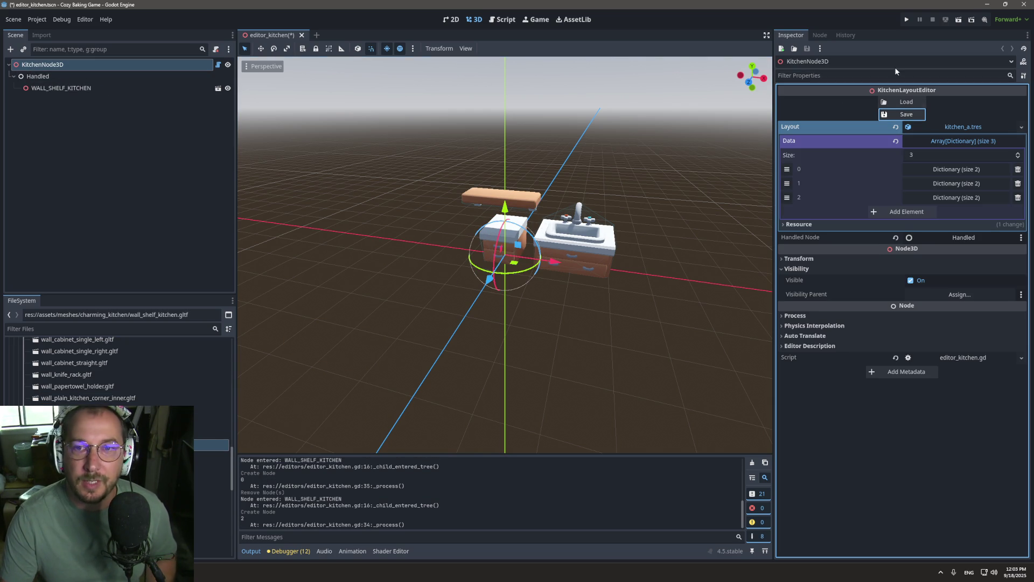
{"action": "left_click", "coordinate": [907, 19]}
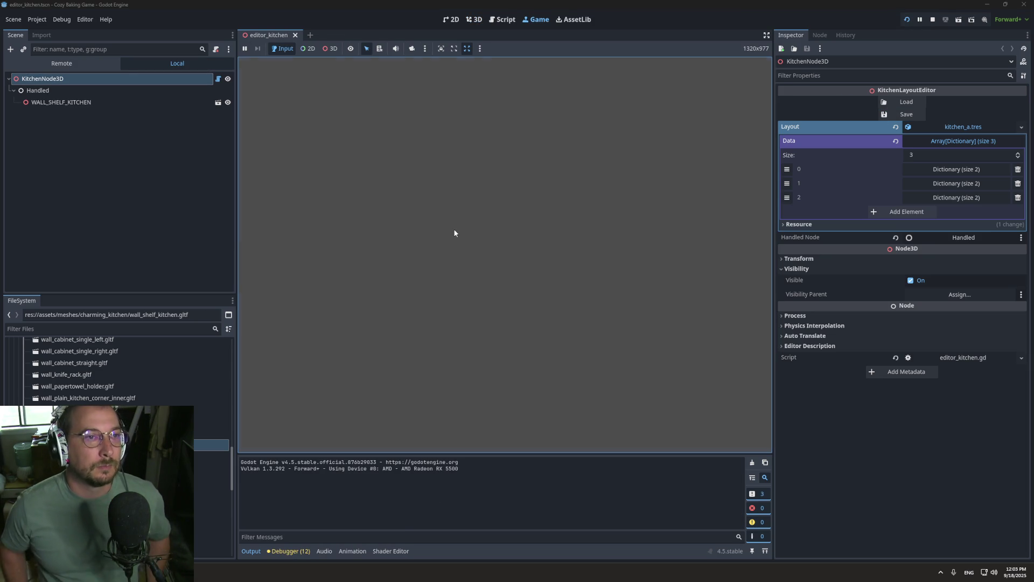
With the game running, save the placed pieces to the layout and open data/kitchen_a.tres.
{"action": "left_click", "coordinate": [474, 261]}
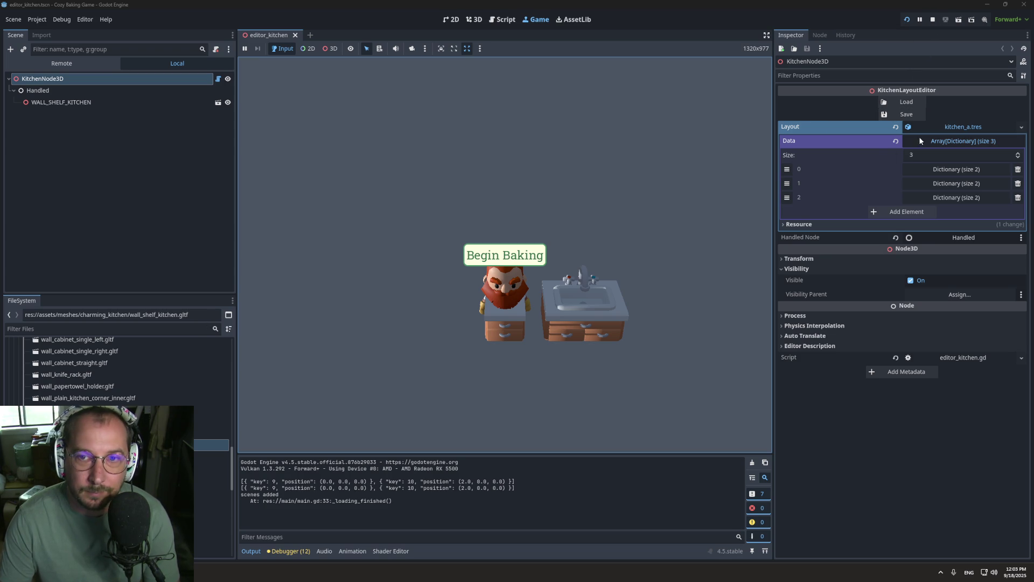
{"action": "left_click", "coordinate": [903, 114]}
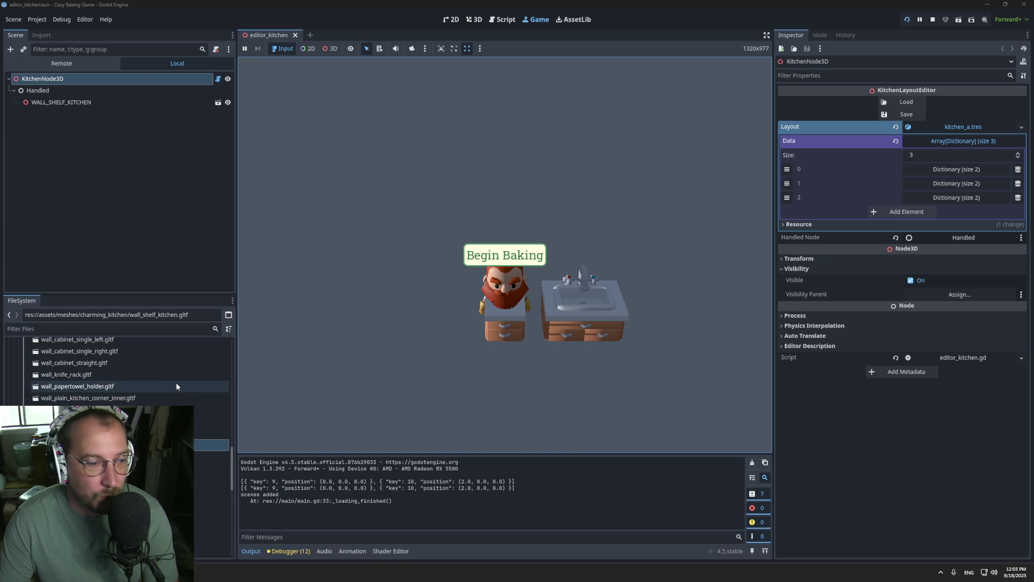
{"action": "scroll", "coordinate": [175, 382], "scroll_direction": "up", "scroll_amount": 10}
{"action": "scroll", "coordinate": [175, 382], "scroll_direction": "up", "scroll_amount": 5}
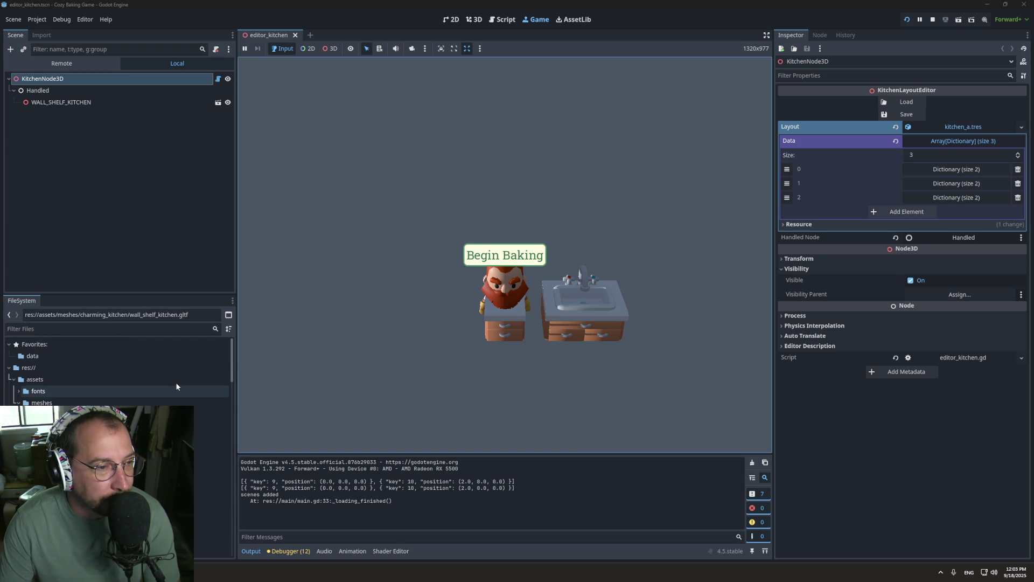
{"action": "left_click", "coordinate": [49, 351]}
{"action": "scroll", "coordinate": [107, 511], "scroll_direction": "down", "scroll_amount": 5}
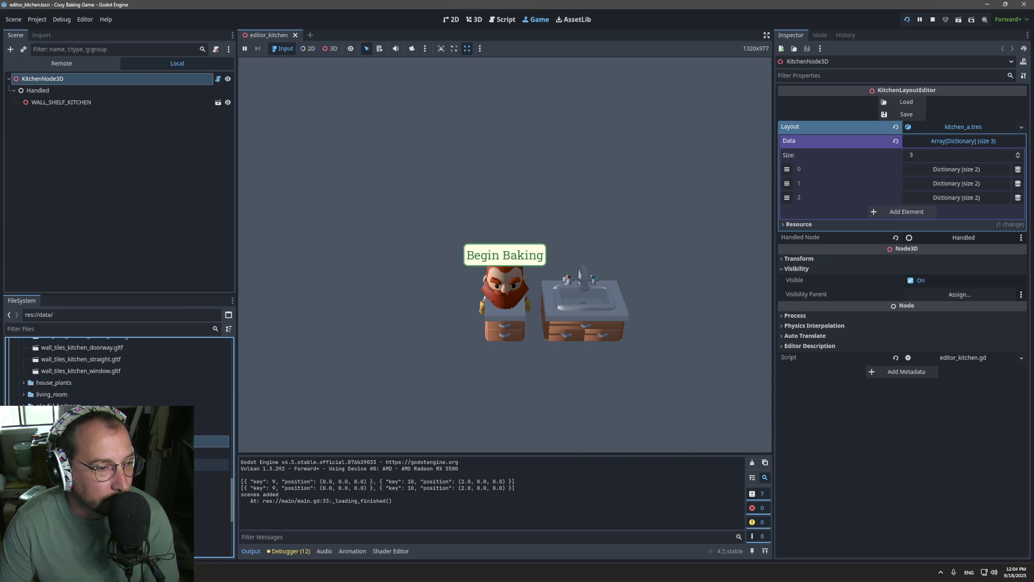
{"action": "left_click", "coordinate": [108, 476]}
Stop the running game and launch it again.
{"action": "left_click", "coordinate": [469, 275]}
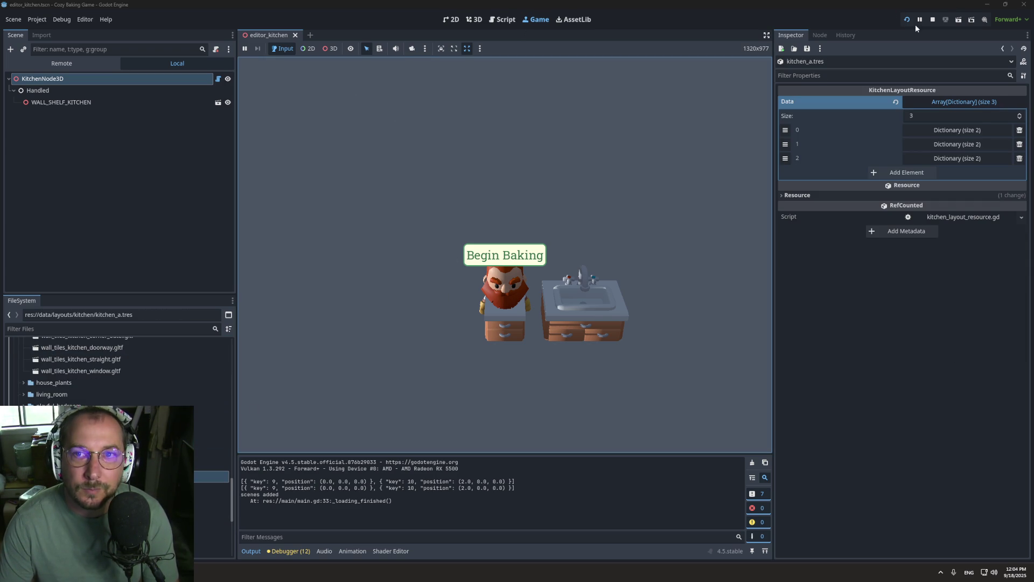
{"action": "left_click", "coordinate": [929, 20]}
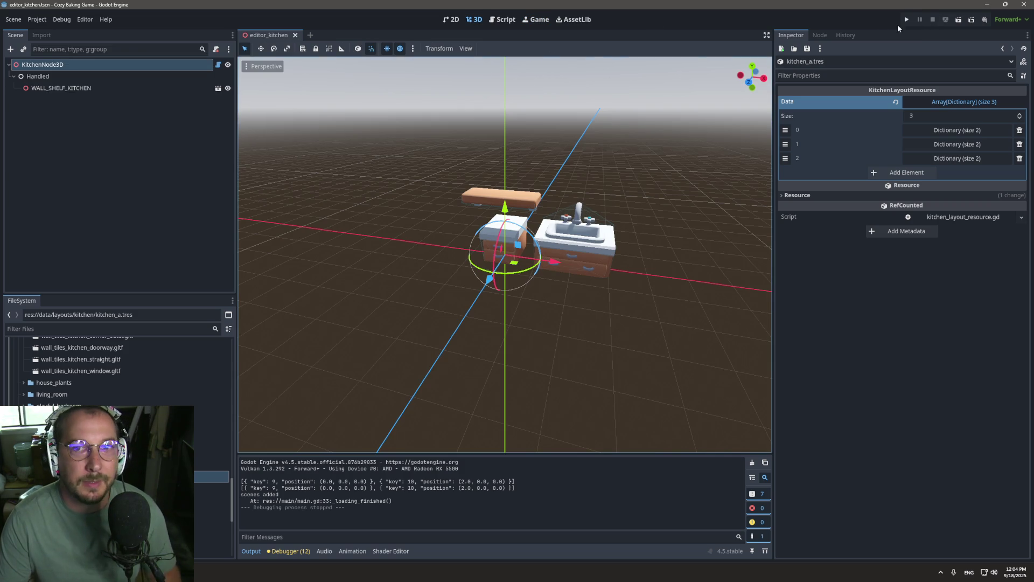
{"action": "left_click", "coordinate": [906, 20]}
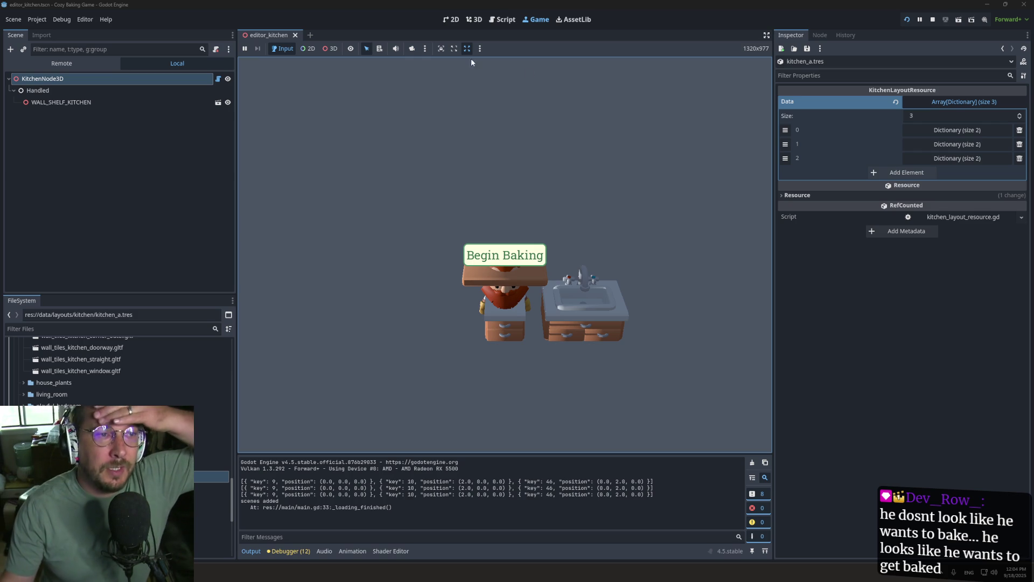
Delete the WALL_SHELF_KITCHEN node and save the scene.
{"action": "right_click", "coordinate": [144, 105]}
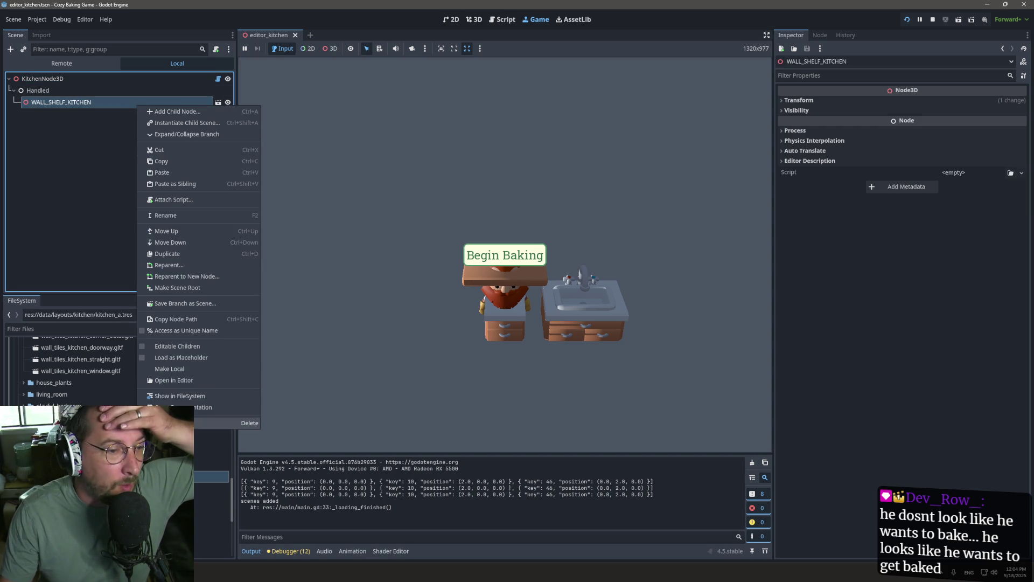
{"action": "left_click", "coordinate": [226, 422]}
{"action": "left_click", "coordinate": [500, 300]}
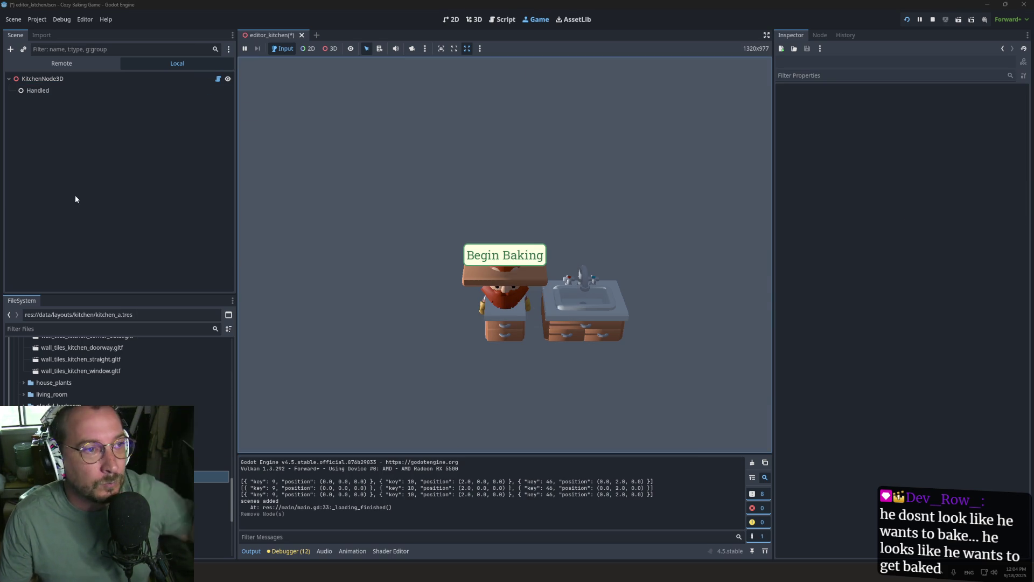
{"action": "key", "text": "ctrl+s"}
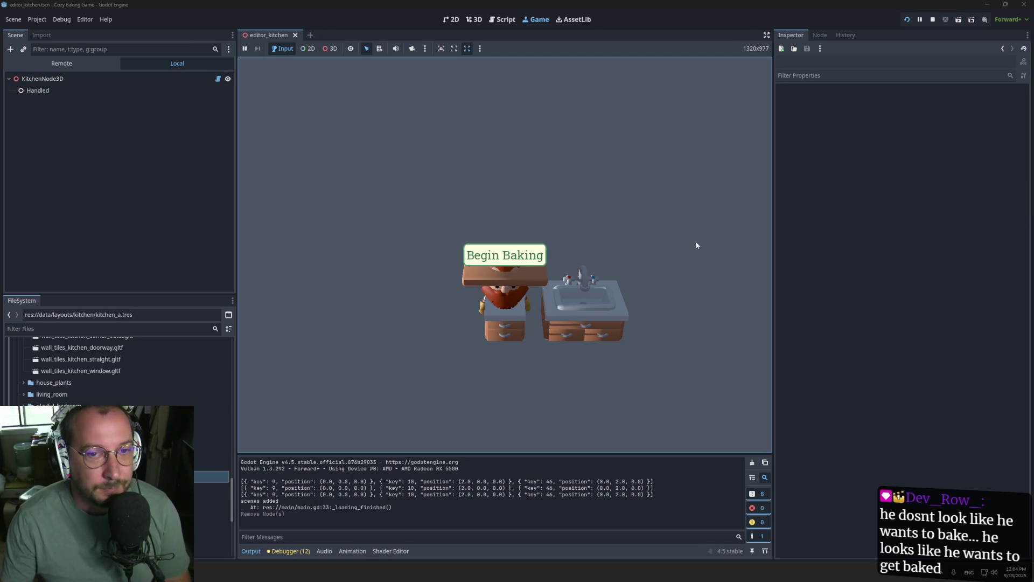
Filter the FileSystem list by 'wal' to show the wall pieces.
{"action": "scroll", "coordinate": [118, 372], "scroll_direction": "up", "scroll_amount": 5}
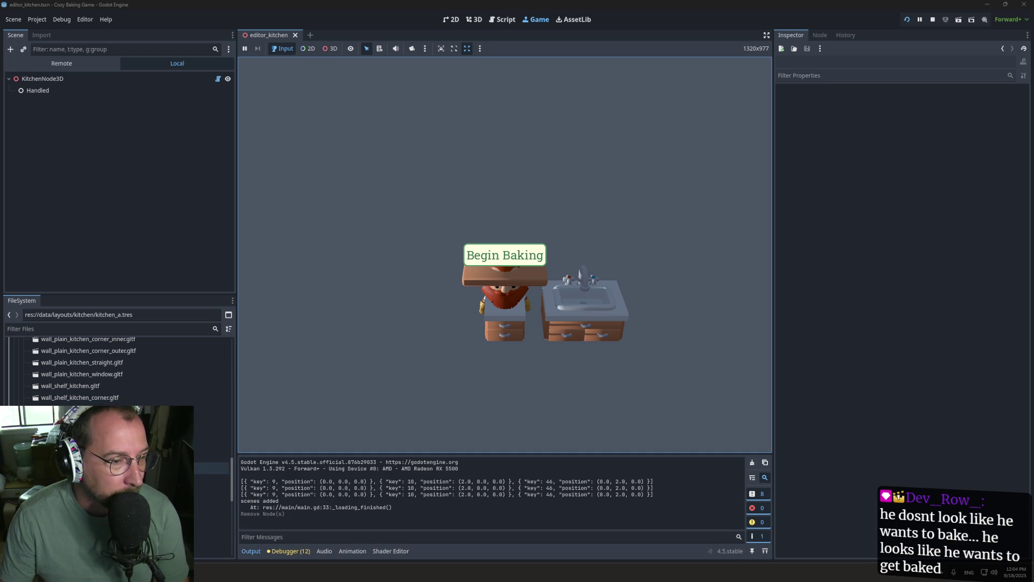
{"action": "scroll", "coordinate": [118, 371], "scroll_direction": "up", "scroll_amount": 5}
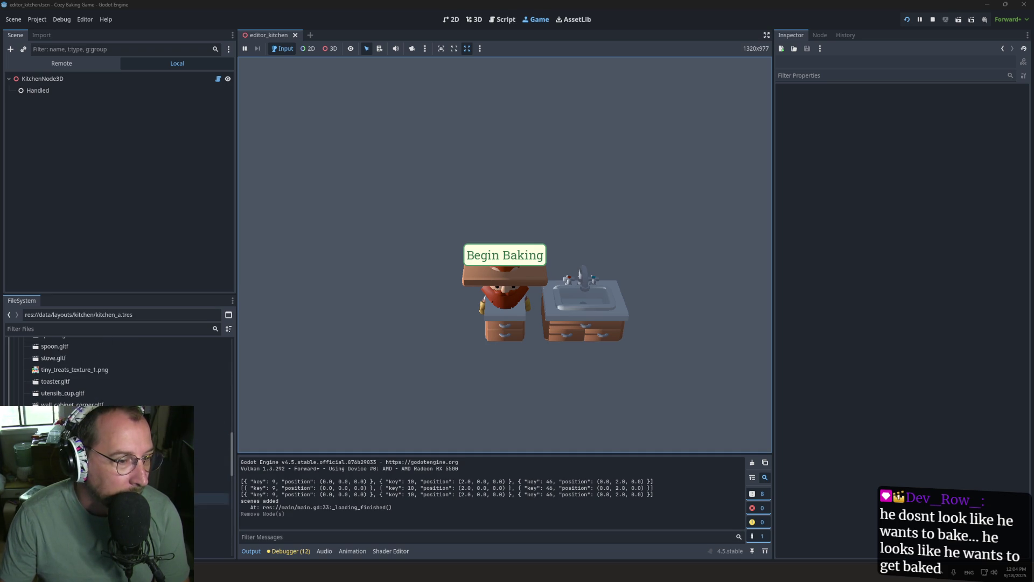
{"action": "scroll", "coordinate": [118, 371], "scroll_direction": "up", "scroll_amount": 1}
{"action": "scroll", "coordinate": [119, 371], "scroll_direction": "up", "scroll_amount": 3}
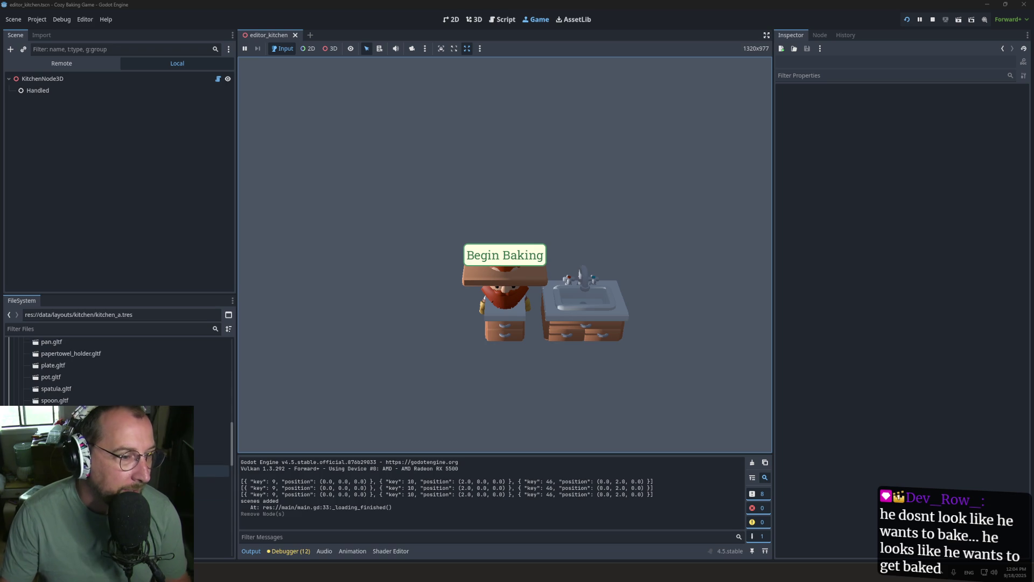
{"action": "scroll", "coordinate": [80, 372], "scroll_direction": "up", "scroll_amount": 4}
{"action": "left_click", "coordinate": [79, 329]}
{"action": "type", "text": "wal"}
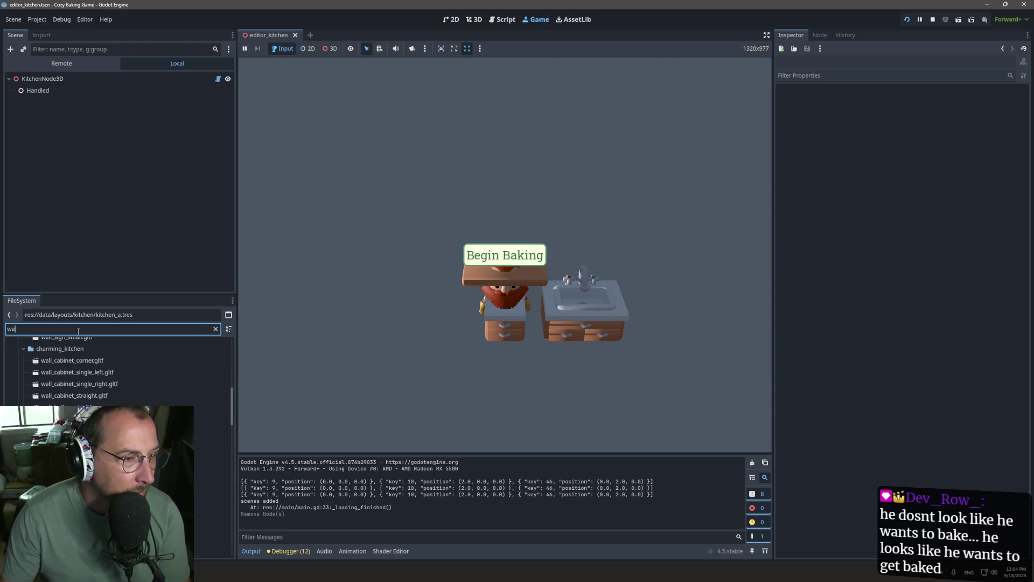
{"action": "scroll", "coordinate": [107, 465], "scroll_direction": "up", "scroll_amount": 5}
In the 3D view, select KitchenNode3D, press Load to rebuild the layout, then close editor_kitchen.
{"action": "scroll", "coordinate": [218, 401], "scroll_direction": "down", "scroll_amount": 5}
{"action": "left_click", "coordinate": [216, 439]}
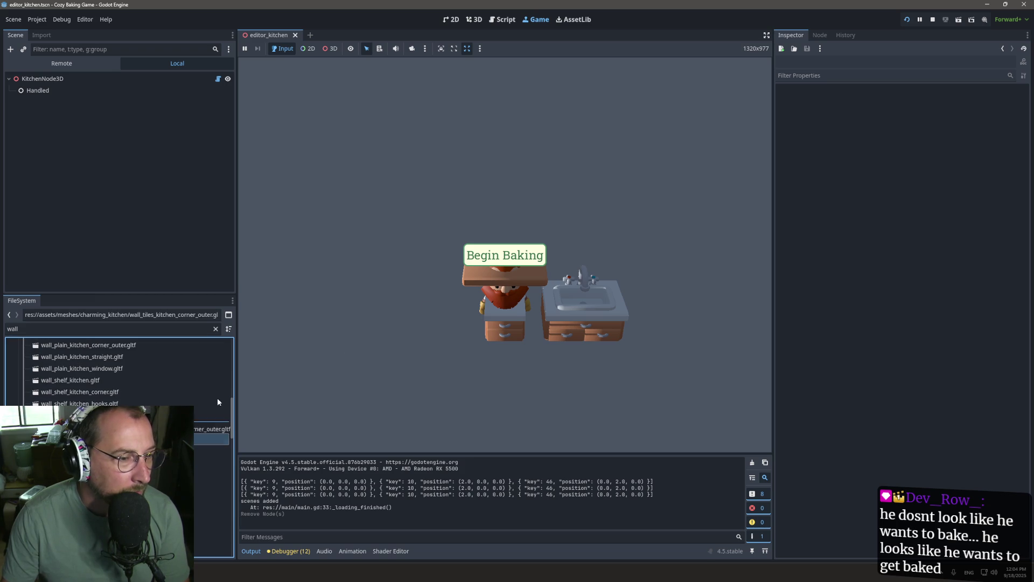
{"action": "left_click", "coordinate": [415, 313]}
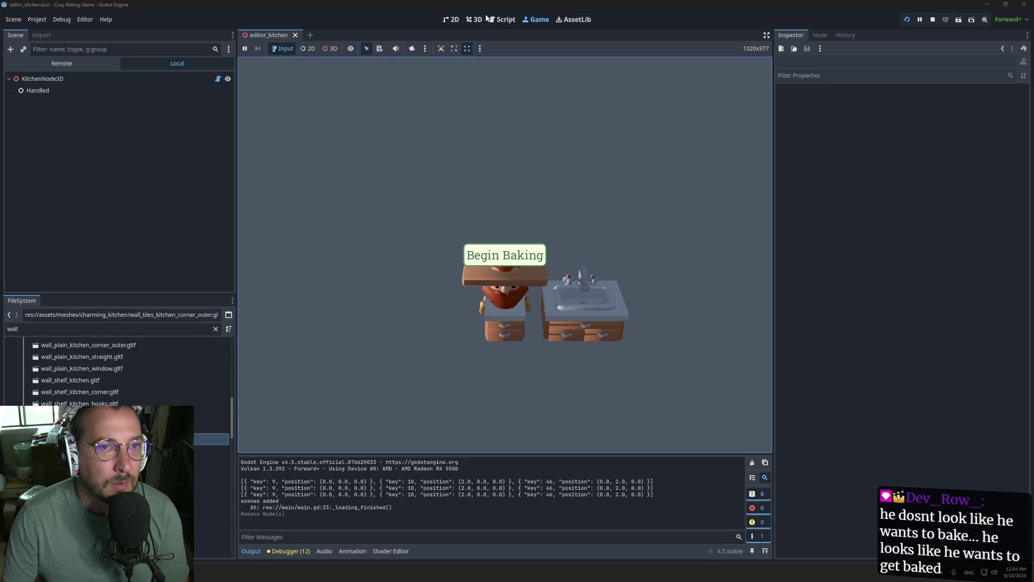
{"action": "left_click", "coordinate": [474, 19]}
{"action": "left_click", "coordinate": [135, 79]}
{"action": "left_click", "coordinate": [901, 102]}
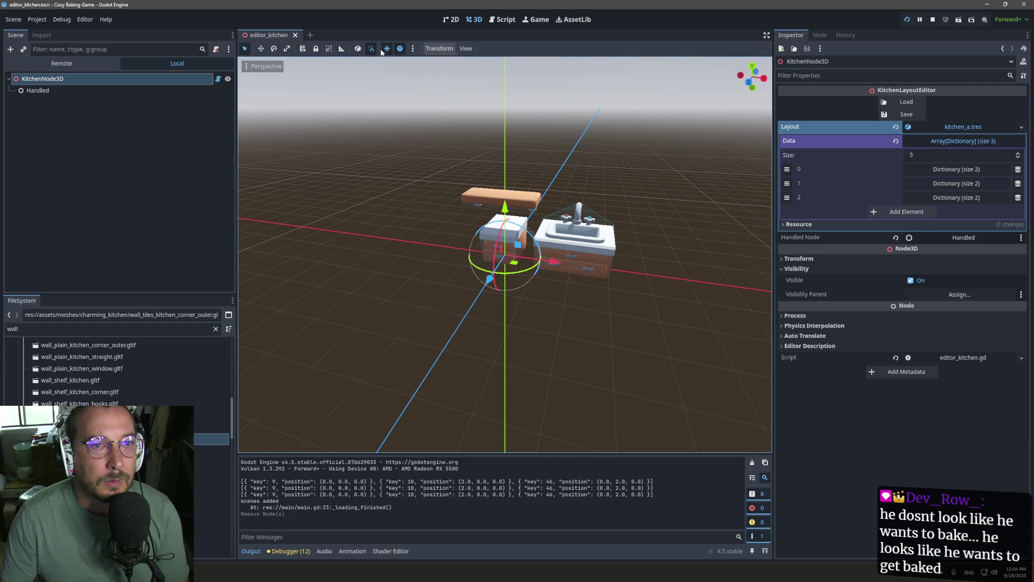
{"action": "left_click", "coordinate": [295, 35]}
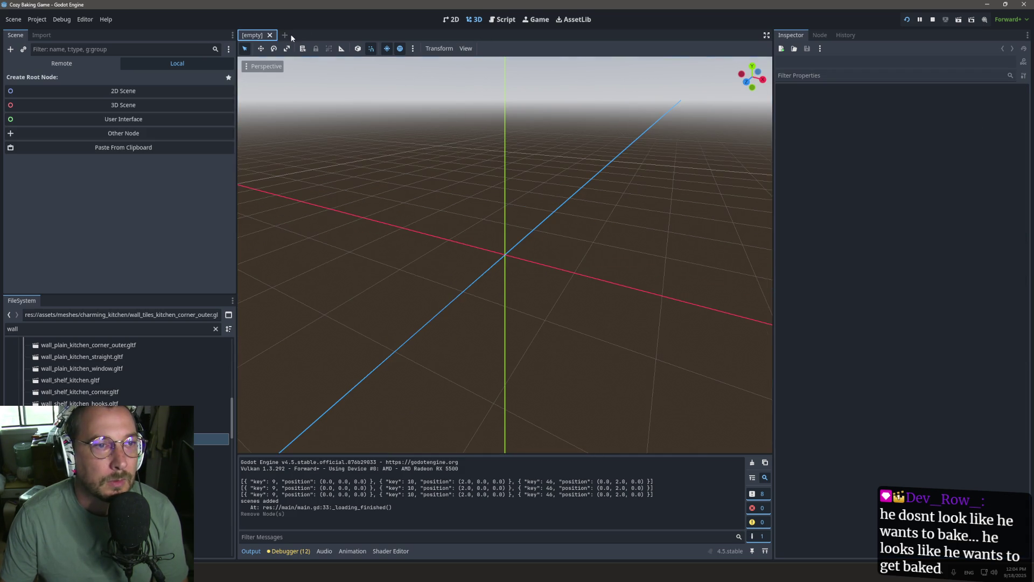
Filter FileSystem for 'editor', reopen editor_kitchen.tscn, select KitchenNode3D, and view it in 3D.
{"action": "double_click", "coordinate": [55, 328]}
{"action": "type", "text": "ediu"}
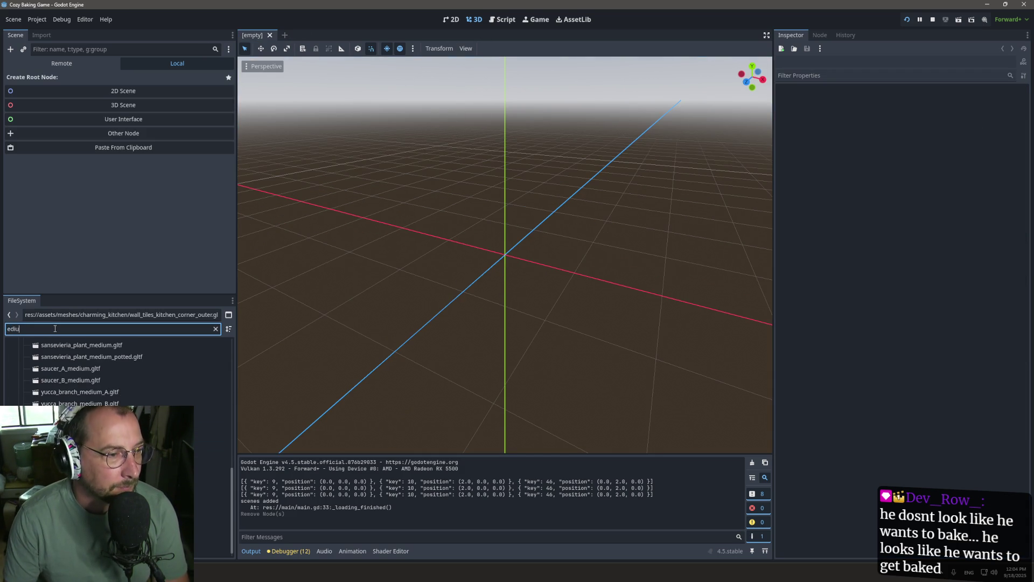
{"action": "key", "text": "BackSpace"}
{"action": "type", "text": "tor"}
{"action": "left_click", "coordinate": [60, 380]}
{"action": "double_click", "coordinate": [62, 391]}
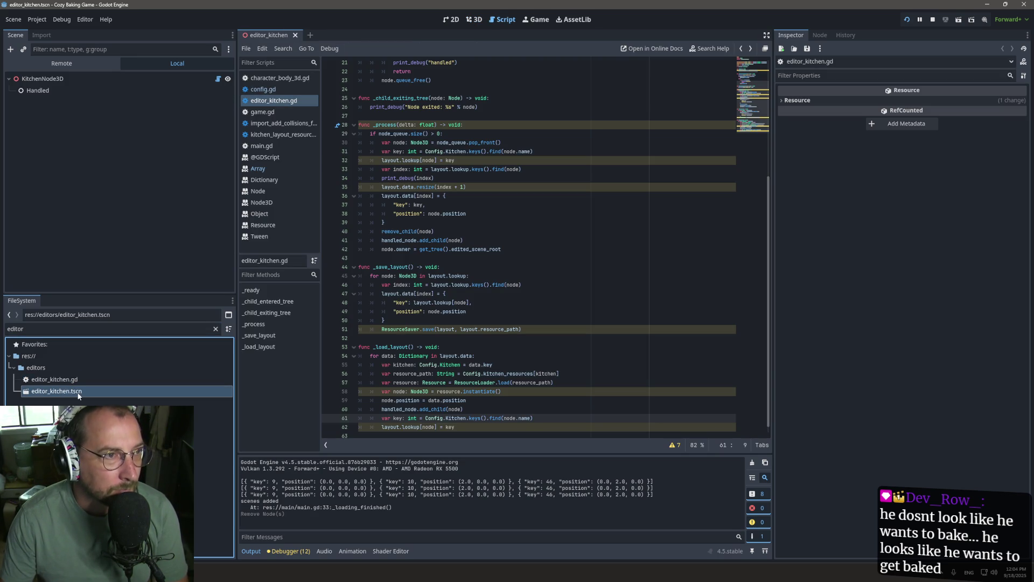
{"action": "left_click", "coordinate": [135, 81]}
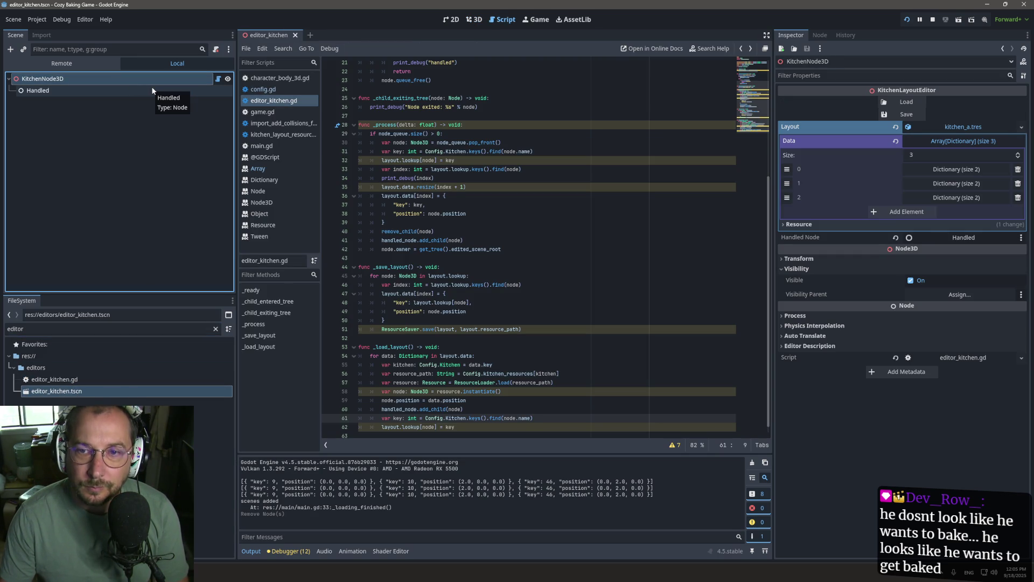
{"action": "left_click", "coordinate": [66, 368]}
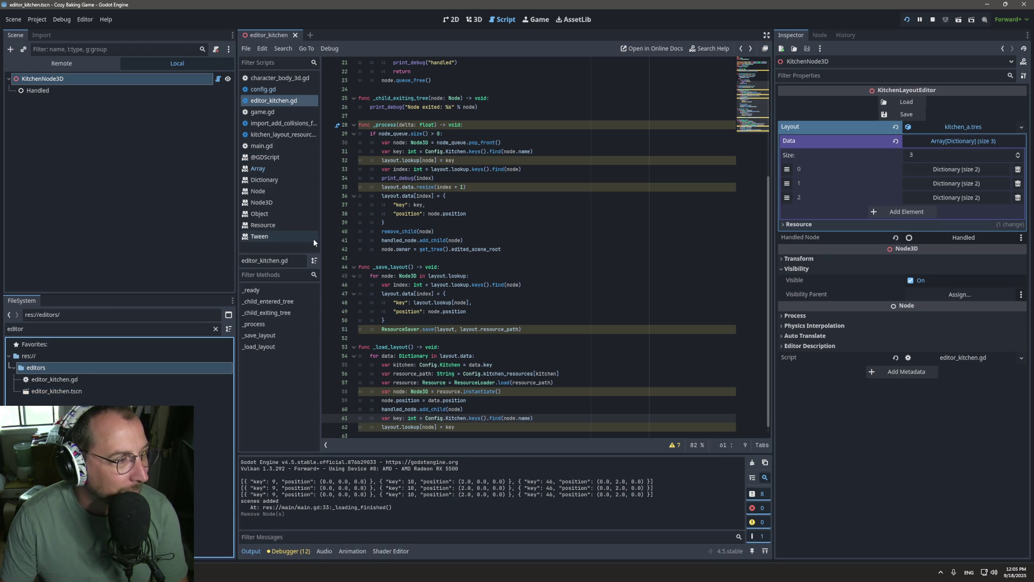
{"action": "left_click", "coordinate": [472, 20]}
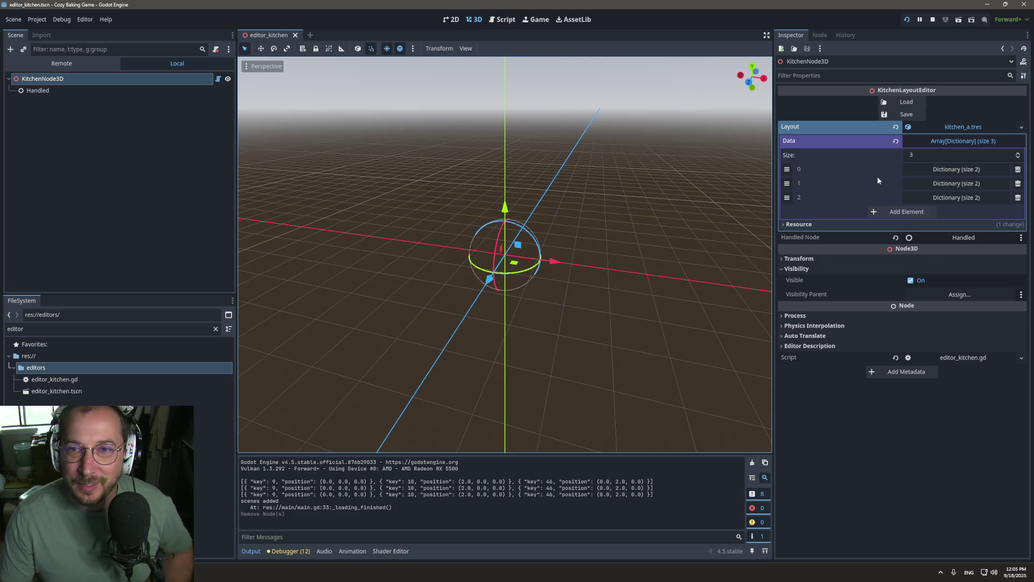
Load the saved layout, clear the file filter, and drag wall_tiles_kitchen_window into the scene.
{"action": "left_click", "coordinate": [907, 103]}
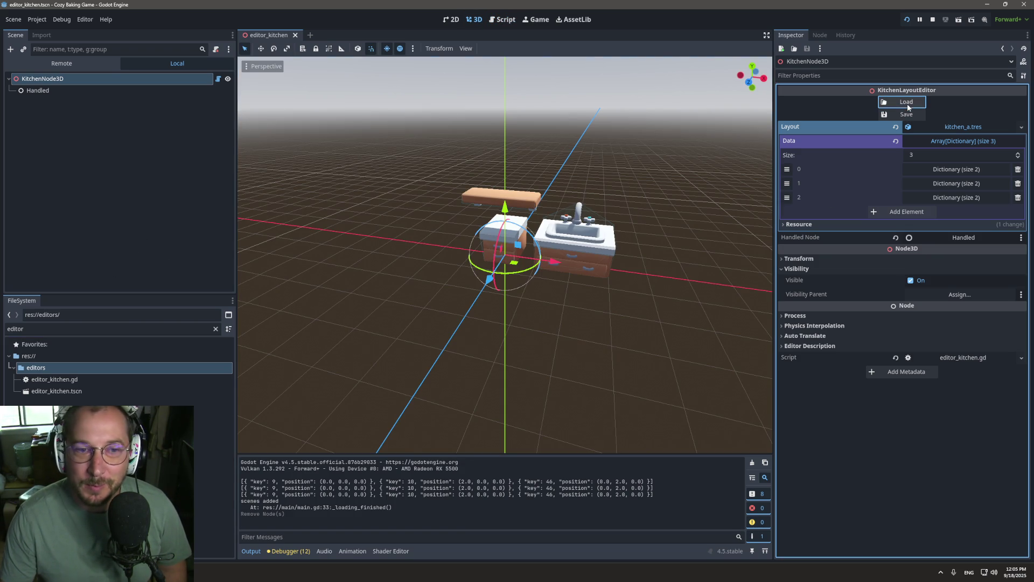
{"action": "left_click", "coordinate": [215, 328]}
{"action": "scroll", "coordinate": [116, 377], "scroll_direction": "up", "scroll_amount": 10}
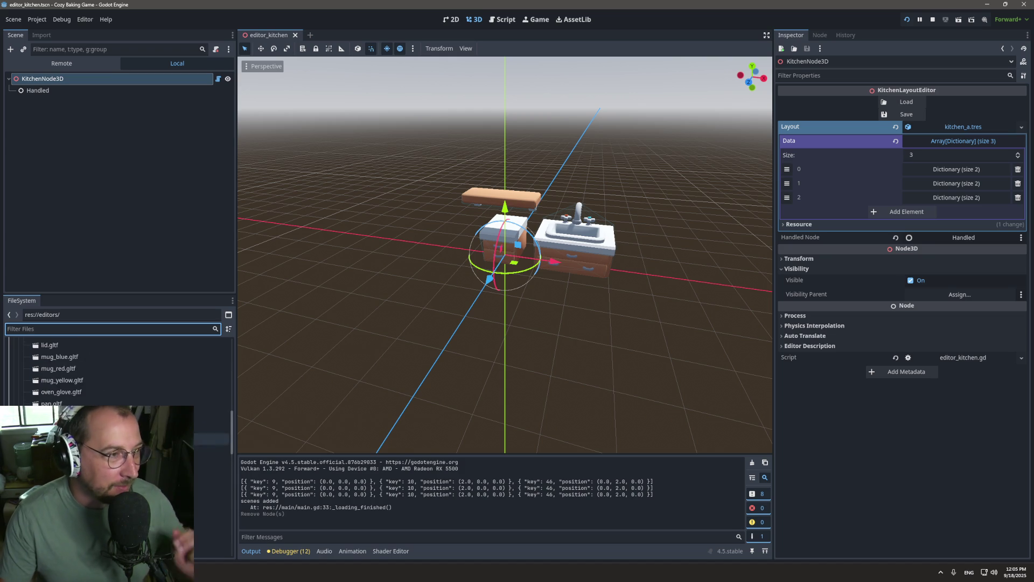
{"action": "scroll", "coordinate": [116, 377], "scroll_direction": "down", "scroll_amount": 3}
{"action": "scroll", "coordinate": [116, 377], "scroll_direction": "up", "scroll_amount": 5}
{"action": "scroll", "coordinate": [116, 377], "scroll_direction": "down", "scroll_amount": 3}
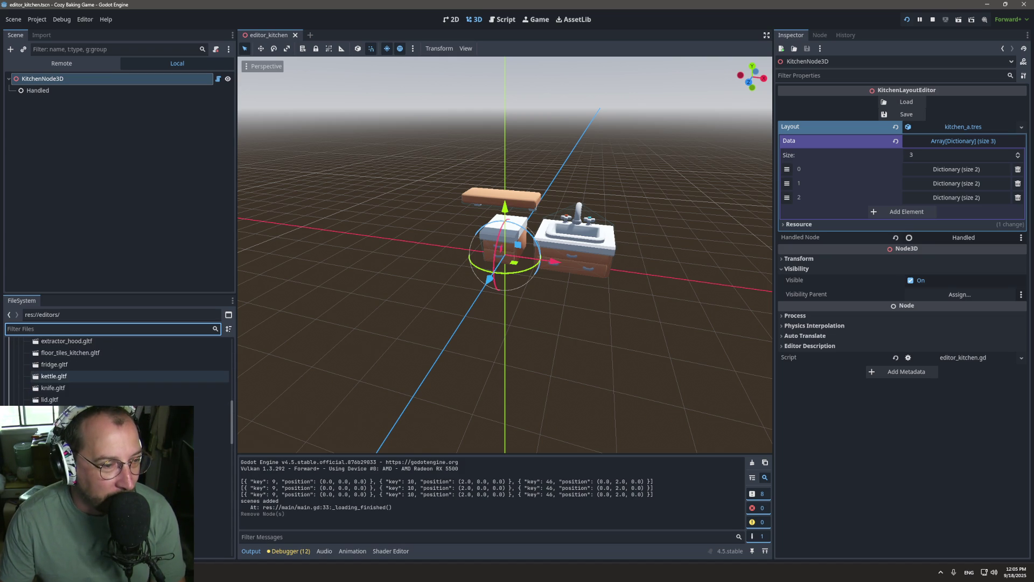
{"action": "scroll", "coordinate": [115, 377], "scroll_direction": "down", "scroll_amount": 10}
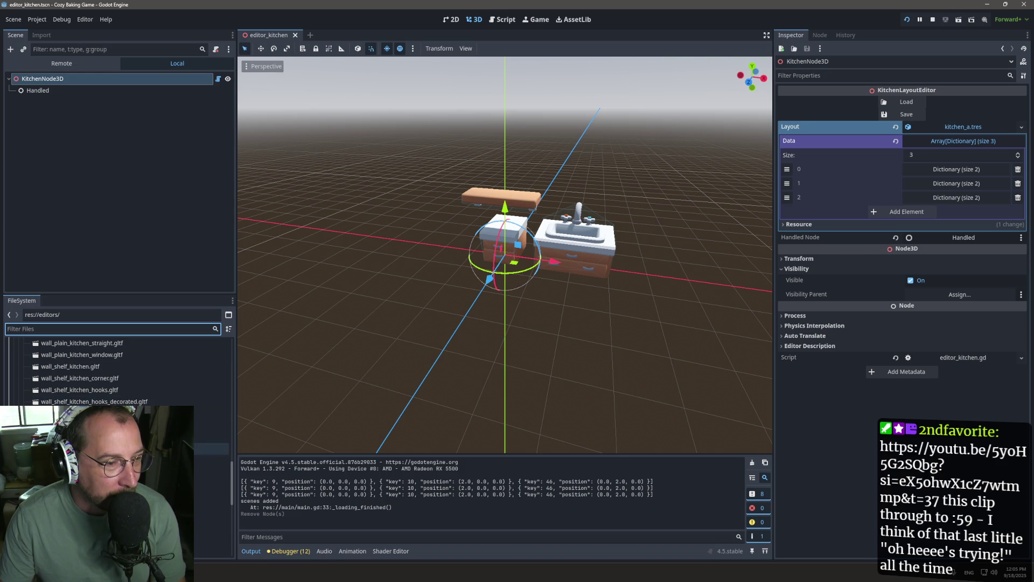
{"action": "mouse_move", "coordinate": [81, 460]}
{"action": "left_mouse_down"}
{"action": "mouse_move", "coordinate": [457, 366]}
{"action": "mouse_move", "coordinate": [468, 321]}
{"action": "left_mouse_up"}
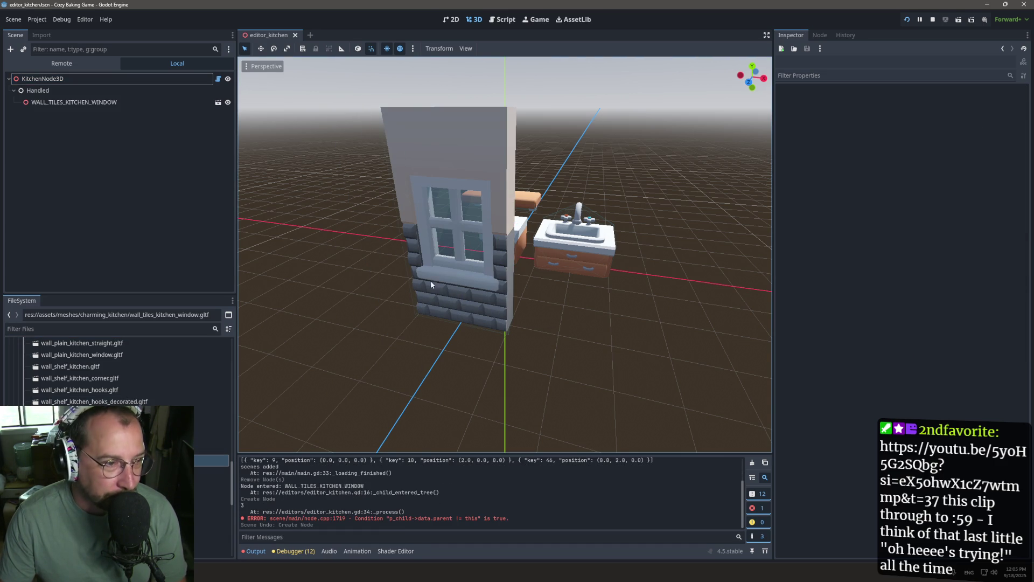
Restore, then delete the WALL_TILES_KITCHEN_WINDOW piece and return to the editor_kitchen.gd script.
{"action": "key", "text": "ctrl+shift+z"}
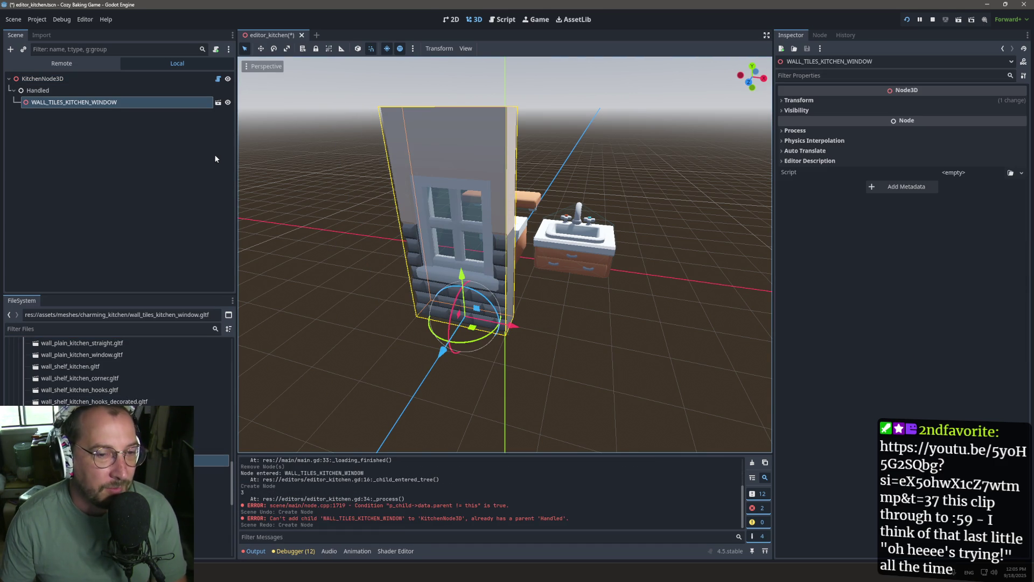
{"action": "key", "text": "Delete"}
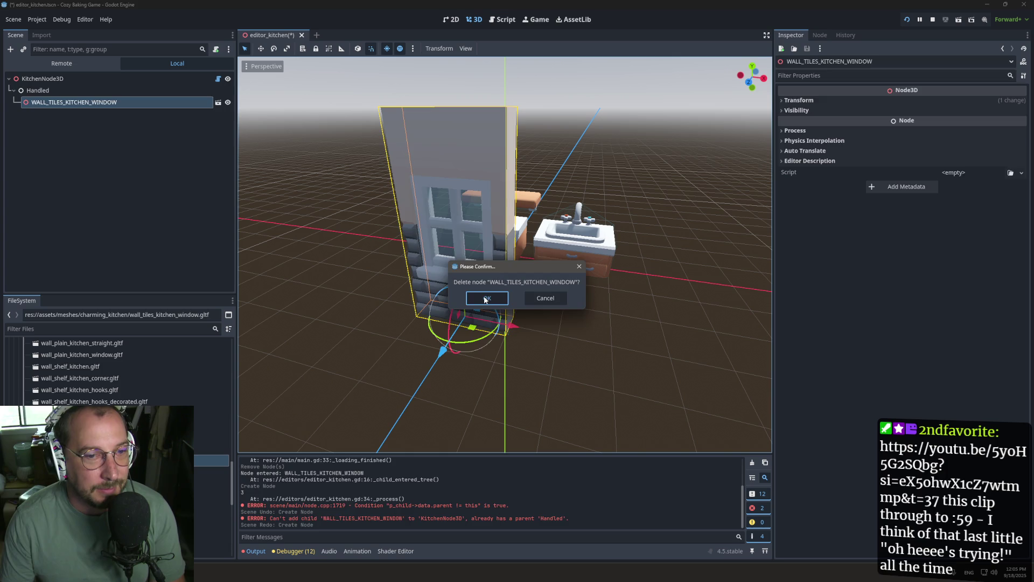
{"action": "left_click", "coordinate": [487, 299]}
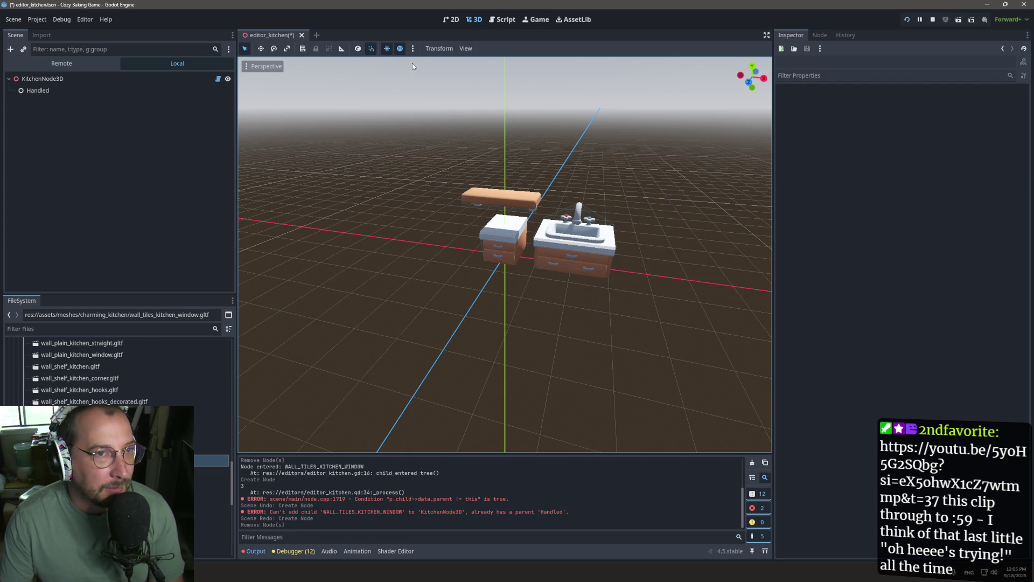
{"action": "left_click", "coordinate": [511, 20]}
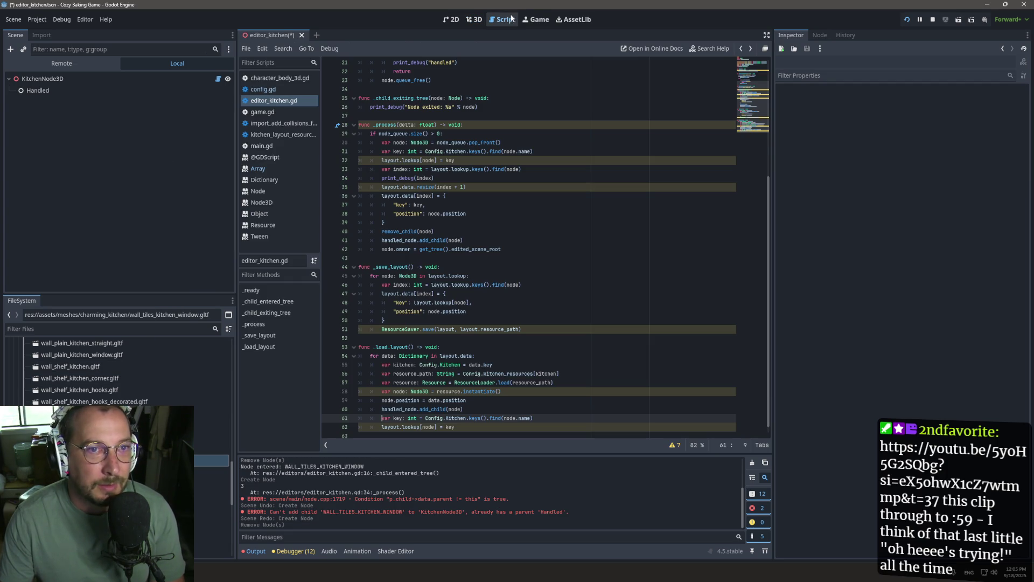
Close the editor_kitchen scene, discarding its unsaved changes.
{"action": "left_click", "coordinate": [127, 78]}
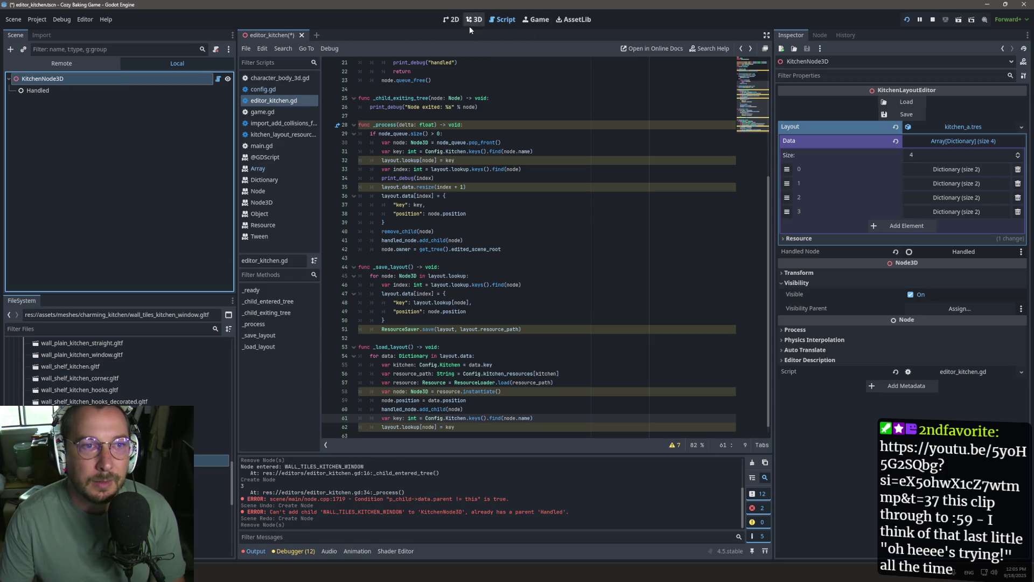
{"action": "left_click", "coordinate": [302, 35]}
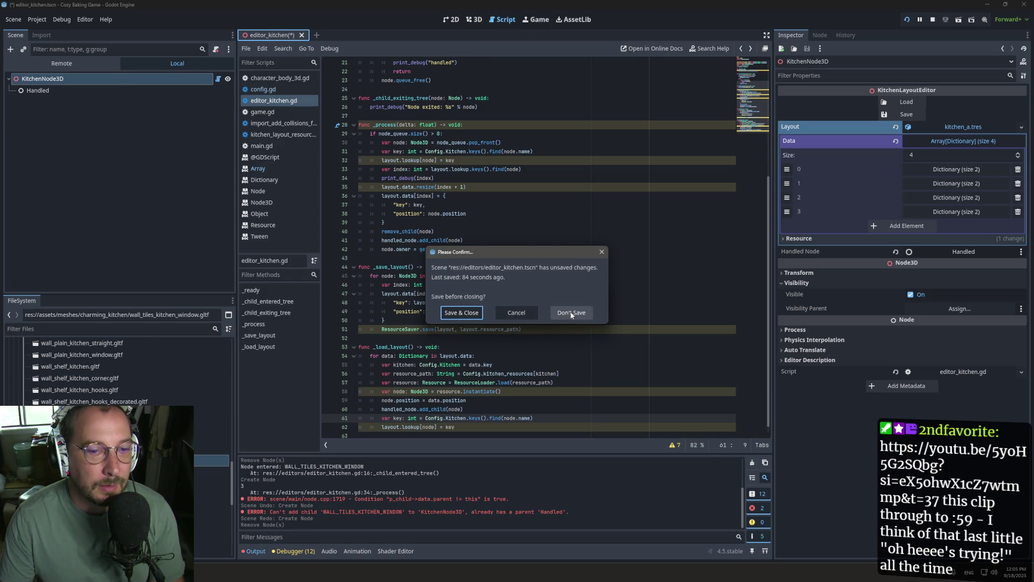
{"action": "left_click", "coordinate": [571, 312]}
Reopen editor_kitchen.tscn via a 'kitchen' FileSystem search and load the layout on KitchenNode3D in 3D.
{"action": "left_click", "coordinate": [37, 332]}
{"action": "type", "text": "loada"}
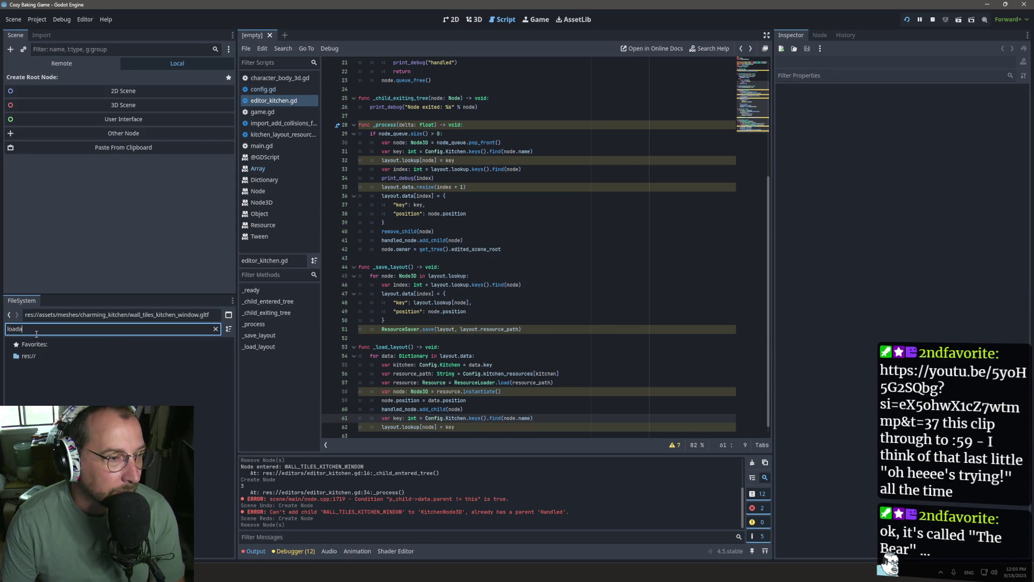
{"action": "key", "text": "BackSpace"}
{"action": "key", "text": "BackSpace"}
{"action": "key", "text": "BackSpace"}
{"action": "type", "text": "kitchen"}
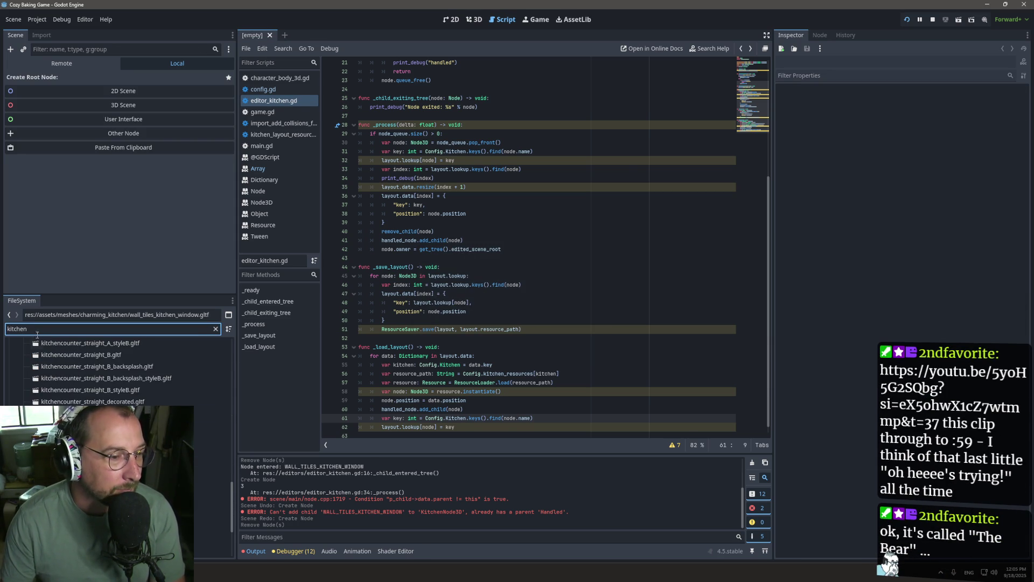
{"action": "scroll", "coordinate": [108, 484], "scroll_direction": "down", "scroll_amount": 5}
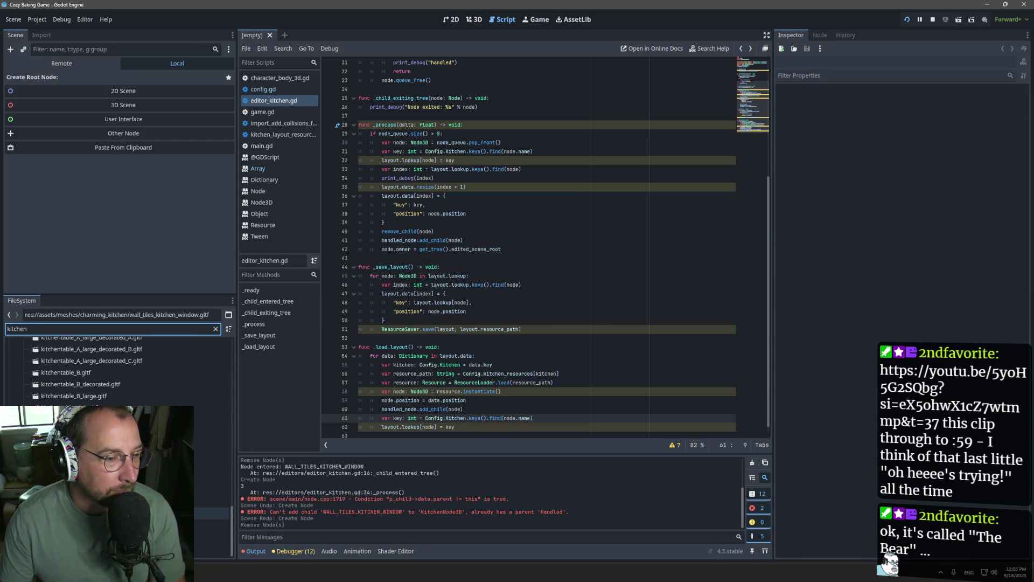
{"action": "double_click", "coordinate": [108, 513]}
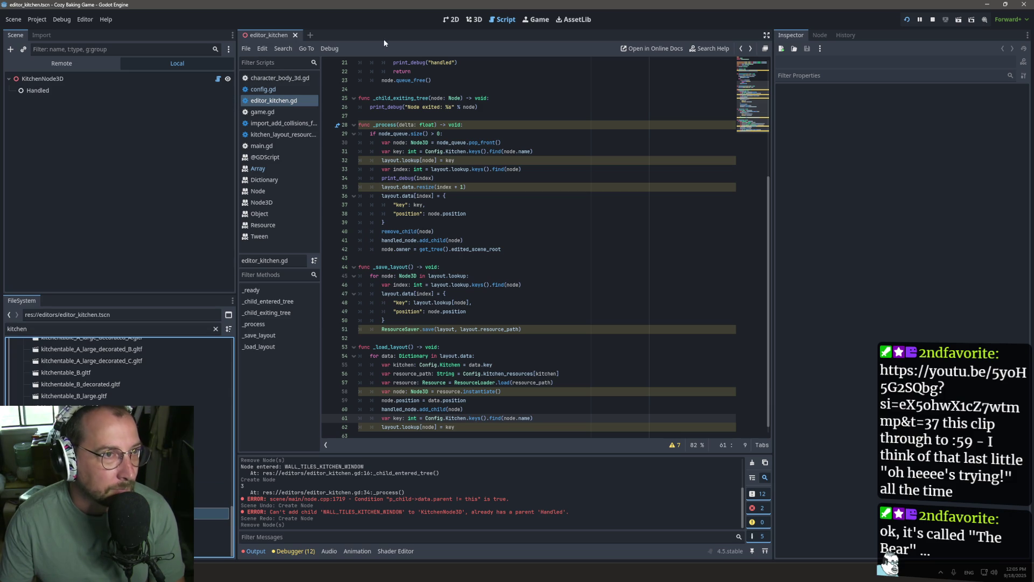
{"action": "left_click", "coordinate": [474, 20]}
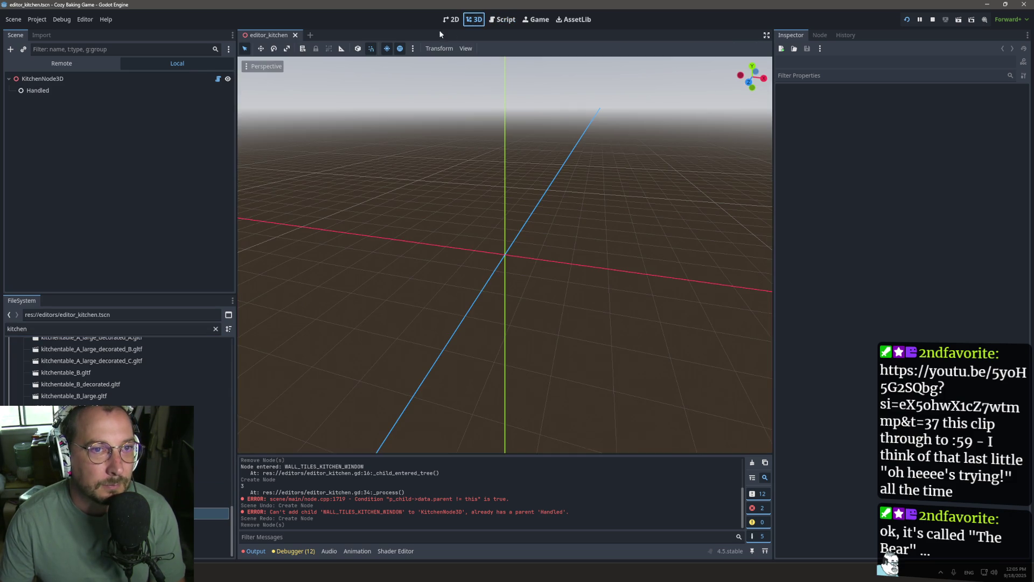
{"action": "left_click", "coordinate": [43, 79]}
{"action": "left_click", "coordinate": [895, 101]}
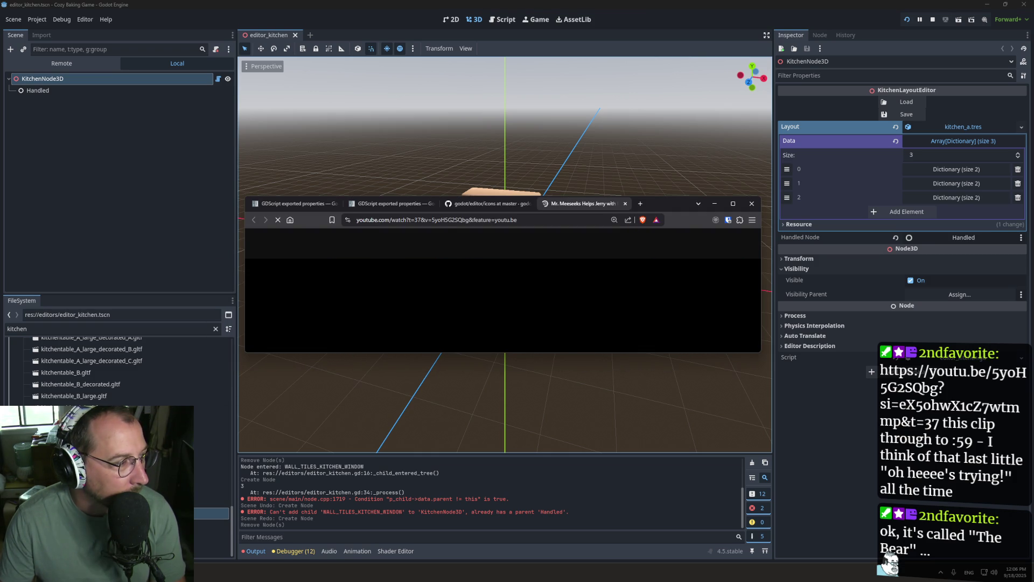
Watch the YouTube clip maximized, visit the Godot editor icons page, then minimize the browser.
{"action": "double_click", "coordinate": [667, 205]}
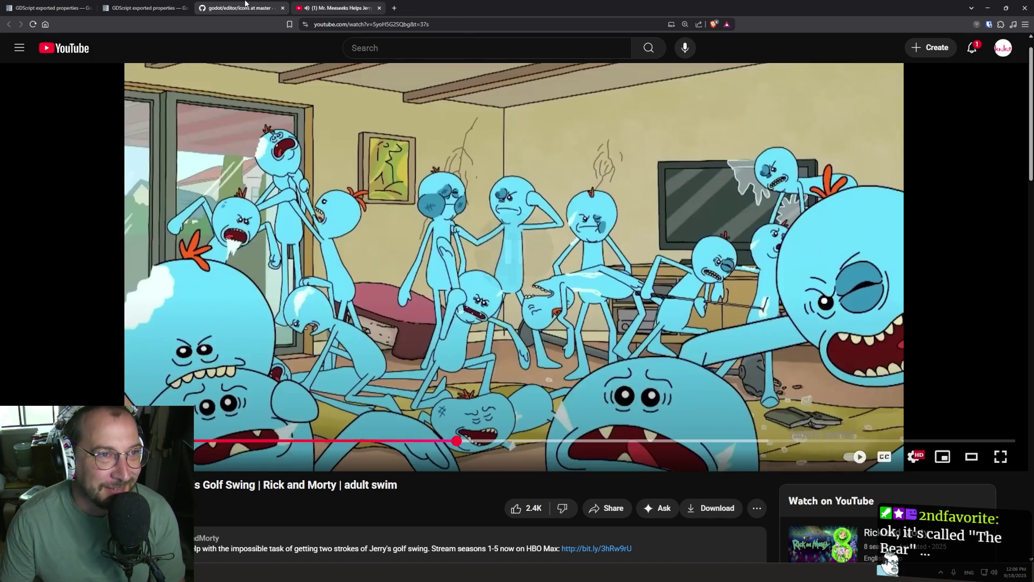
{"action": "left_click", "coordinate": [245, 7]}
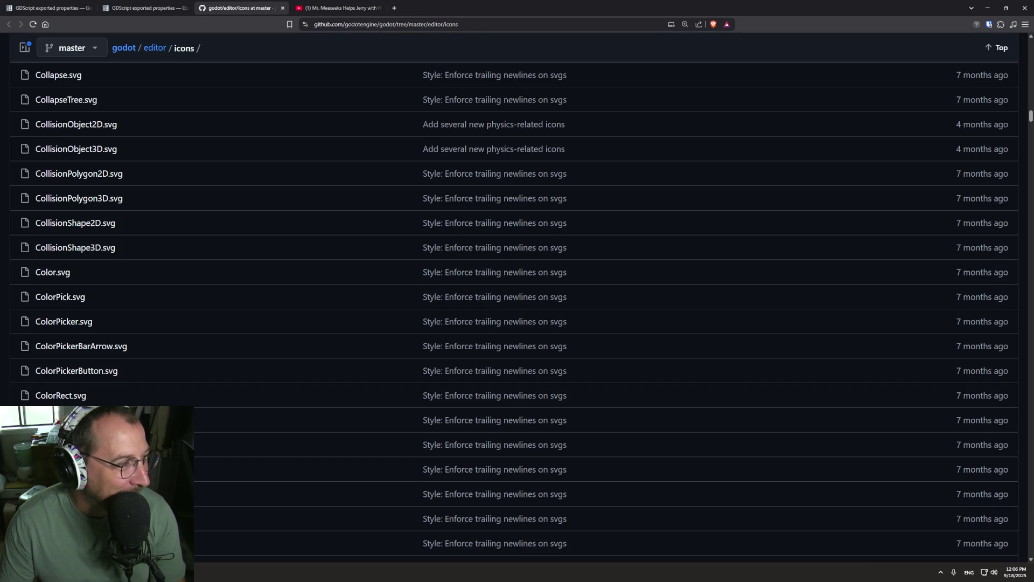
{"action": "left_click", "coordinate": [987, 8]}
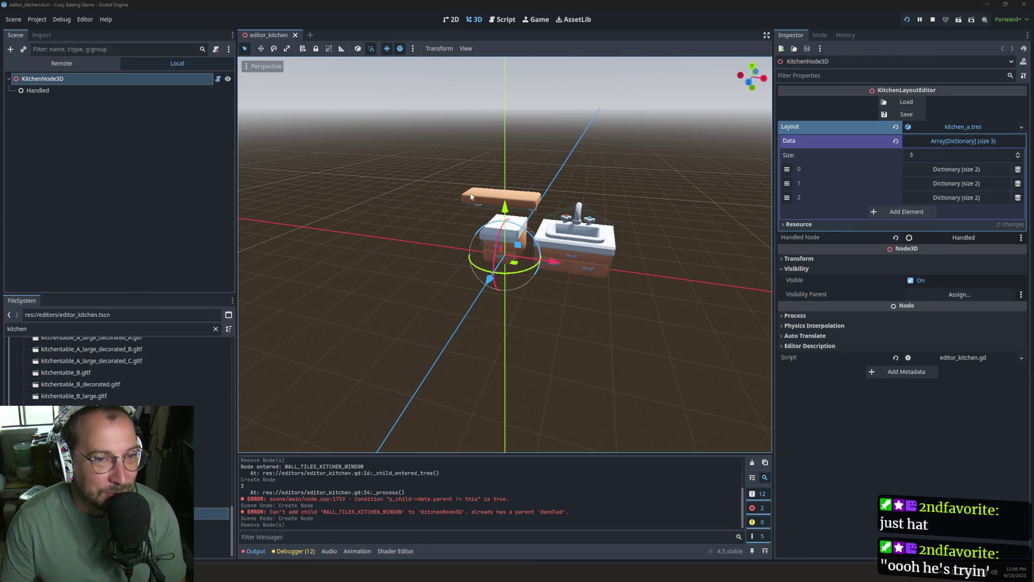
Reselect KitchenNode3D and bring up its editor_kitchen.gd script.
{"action": "left_click", "coordinate": [419, 248]}
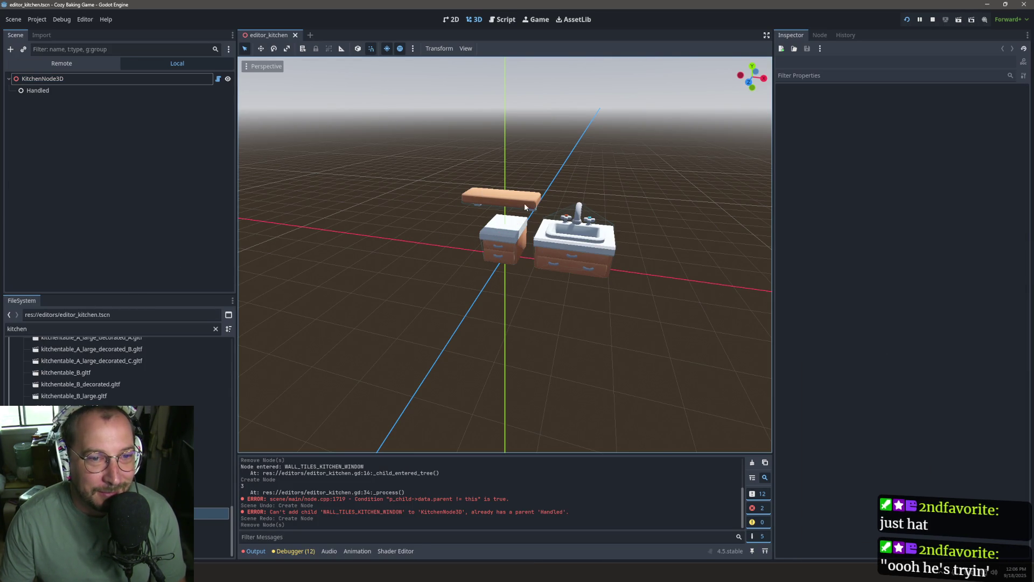
{"action": "left_click", "coordinate": [89, 79]}
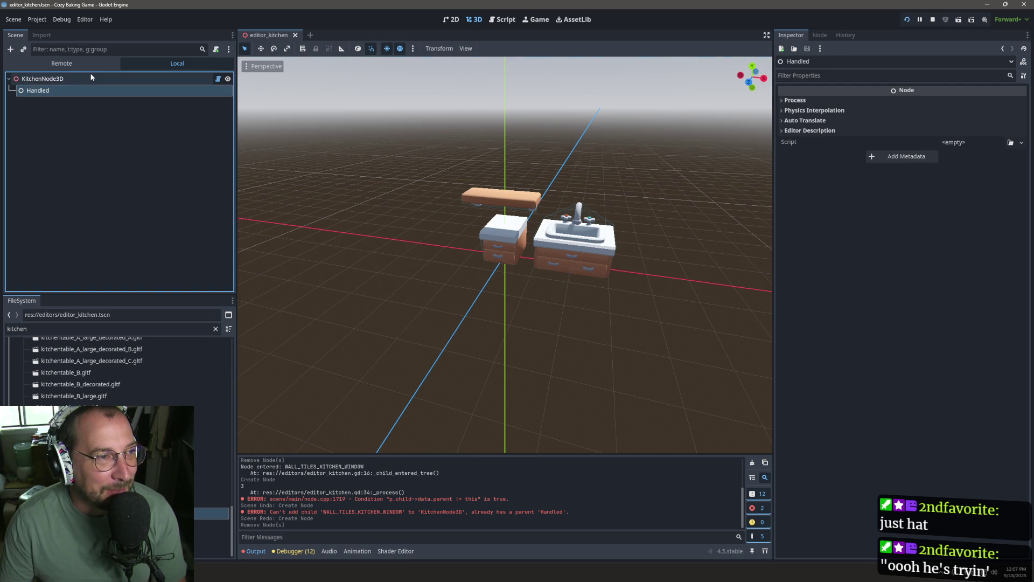
{"action": "left_click", "coordinate": [503, 20]}
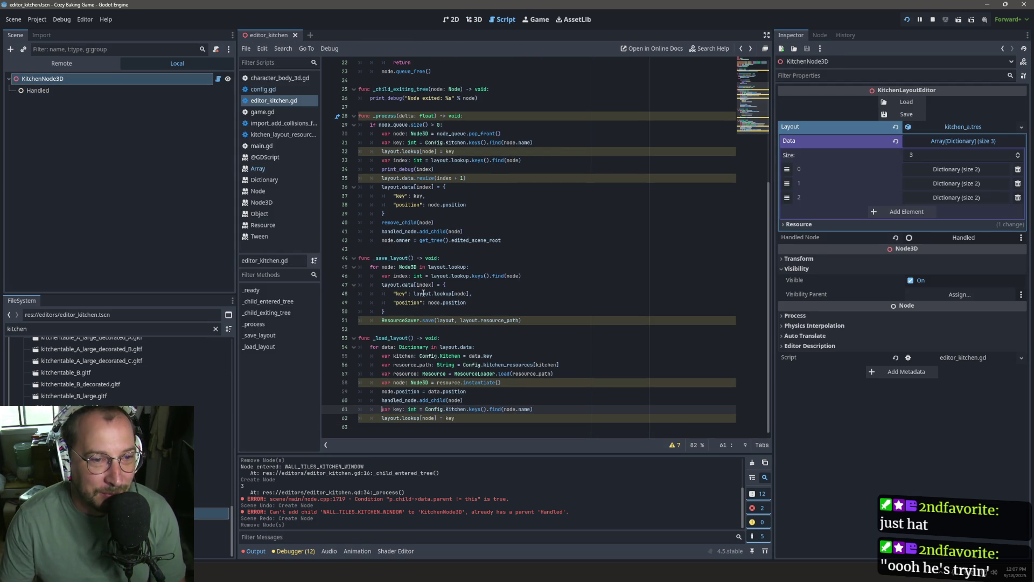
Inspect print_debug, the layout variable on line 35, and layout.lookup in the _save_layout loop.
{"action": "mouse_move", "coordinate": [423, 293]}
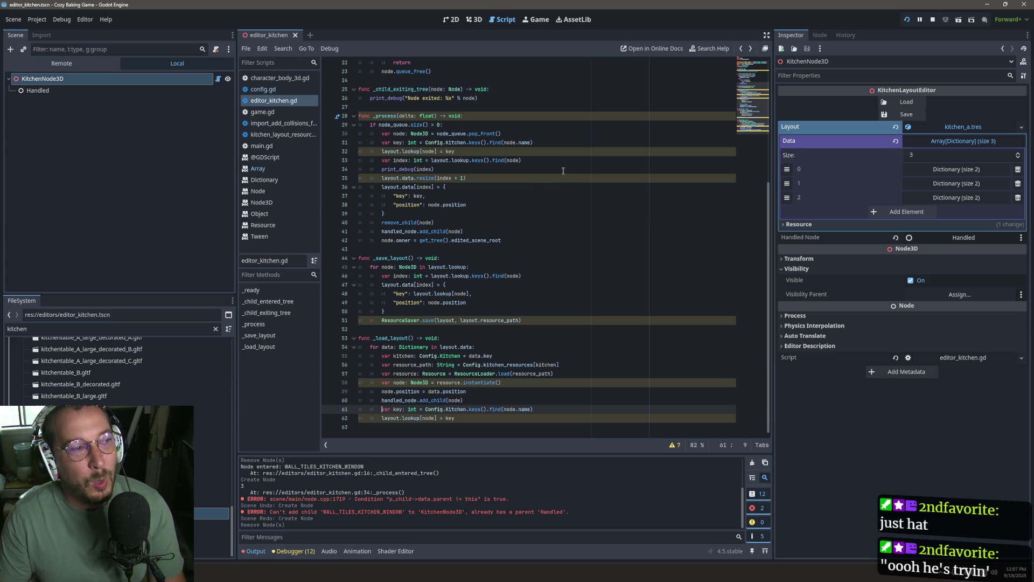
{"action": "double_click", "coordinate": [398, 170]}
{"action": "mouse_move", "coordinate": [414, 170]}
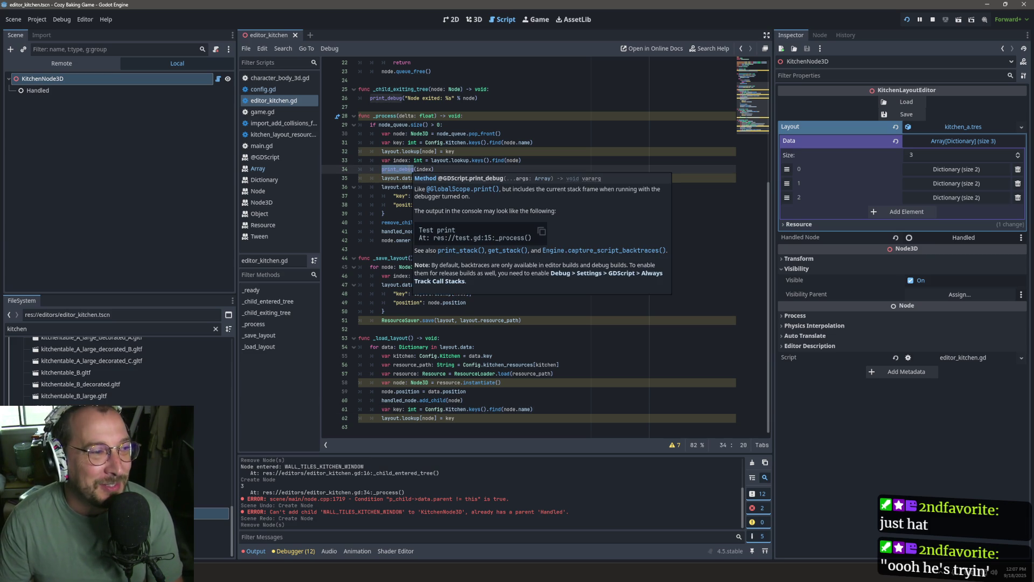
{"action": "double_click", "coordinate": [391, 178]}
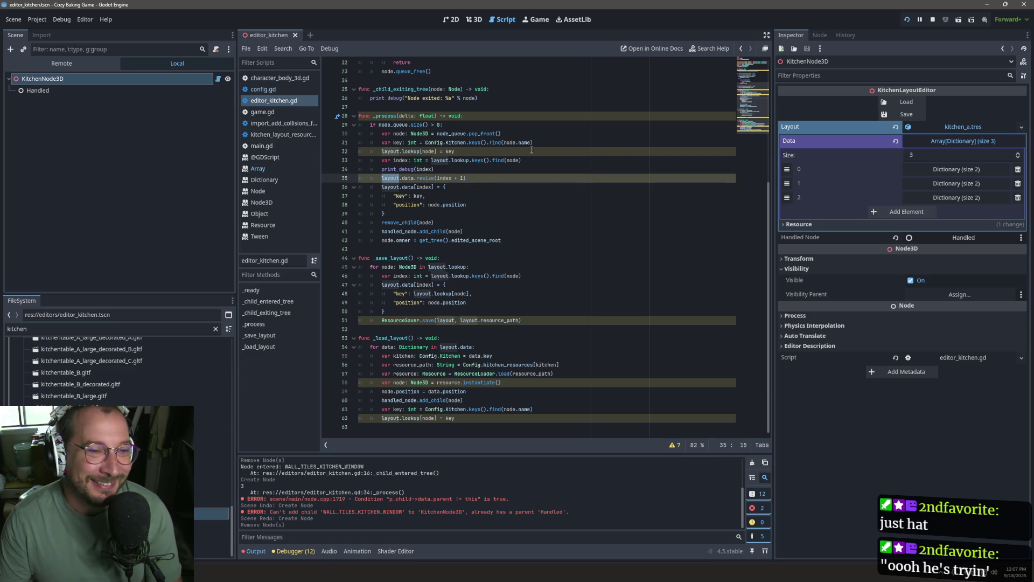
{"action": "key", "text": "Escape"}
{"action": "mouse_move", "coordinate": [434, 184]}
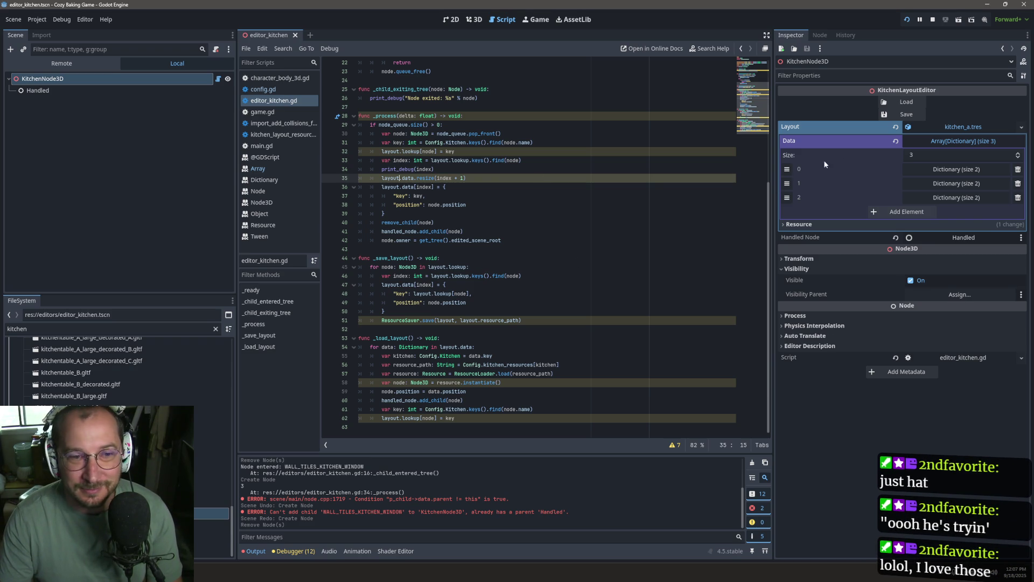
{"action": "left_click", "coordinate": [457, 268]}
{"action": "mouse_move", "coordinate": [457, 268]}
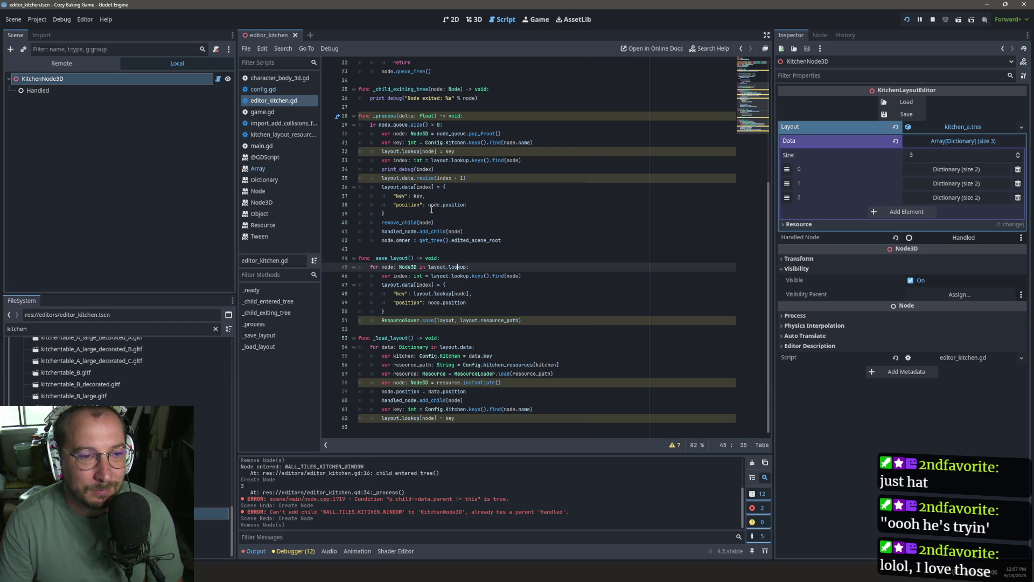
{"action": "mouse_move", "coordinate": [419, 223]}
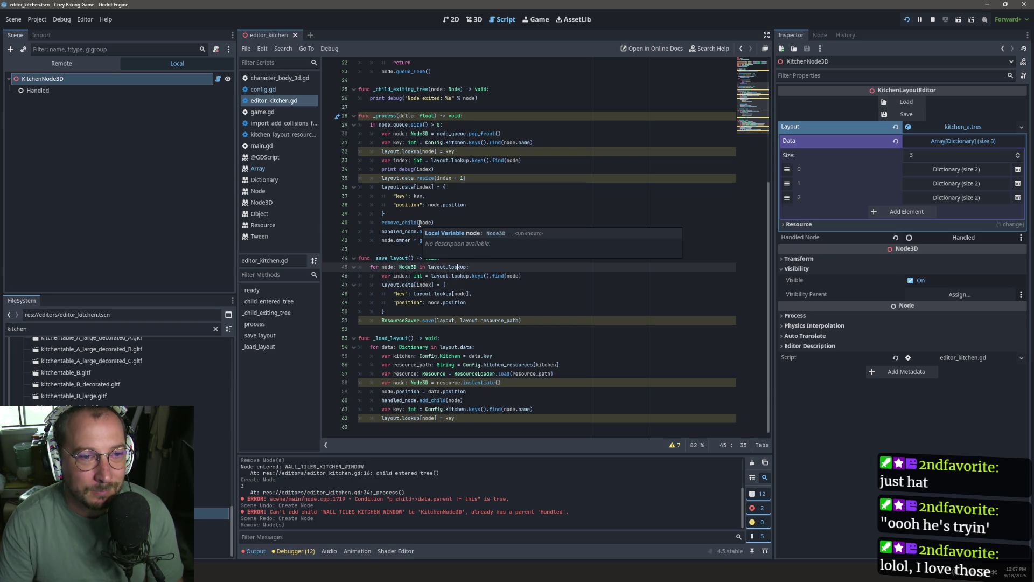
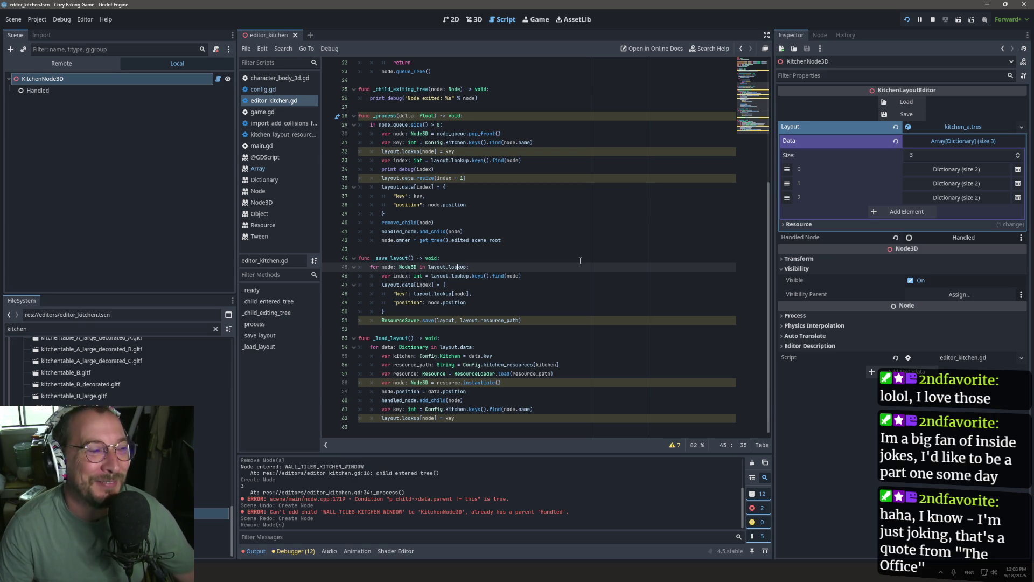
Select the node.owner = get_tree().edited_scene_root line in the _process code.
{"action": "left_click", "coordinate": [474, 206]}
{"action": "right_click", "coordinate": [488, 161]}
{"action": "left_click", "coordinate": [449, 169]}
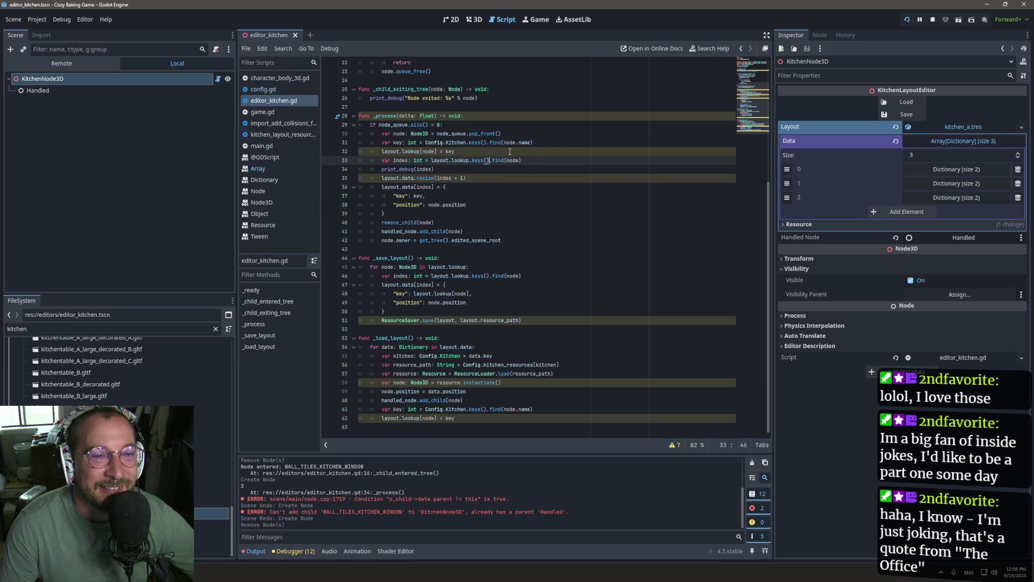
{"action": "triple_click", "coordinate": [411, 240]}
{"action": "key", "text": "ctrl+c"}
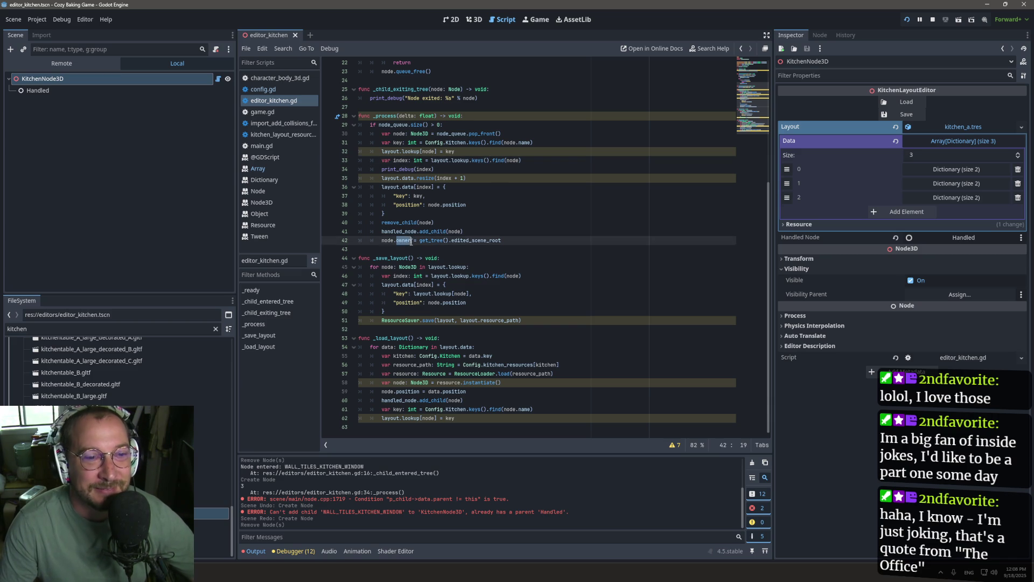
Paste the owner assignment below handled_node.add_child(node) in _load_layout with corrected indentation.
{"action": "left_click", "coordinate": [483, 393]}
{"action": "key", "text": "Down"}
{"action": "key", "text": "Return"}
{"action": "key", "text": "ctrl+v"}
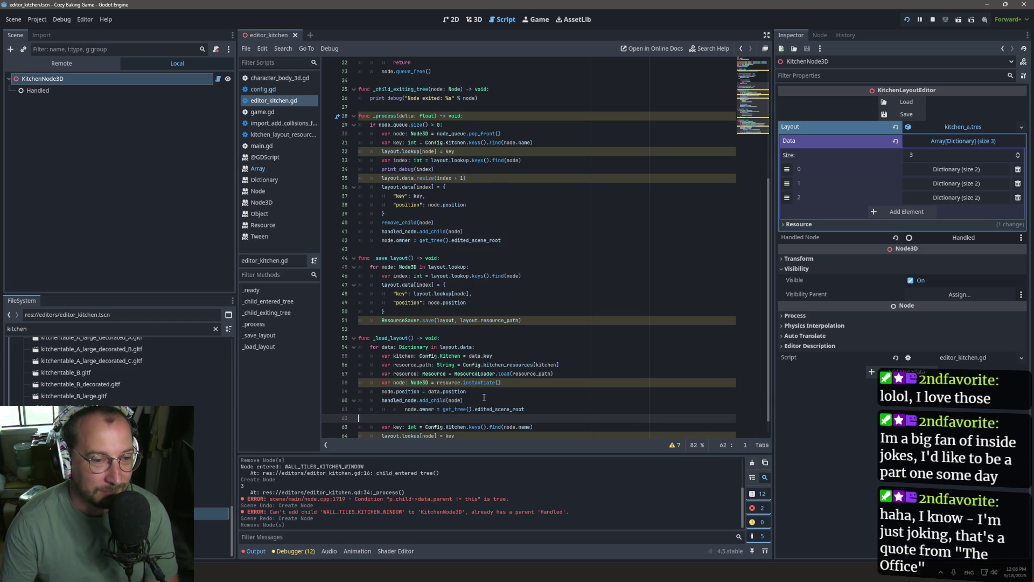
{"action": "key", "text": "BackSpace"}
{"action": "key", "text": "Home"}
{"action": "key", "text": "BackSpace"}
{"action": "key", "text": "BackSpace"}
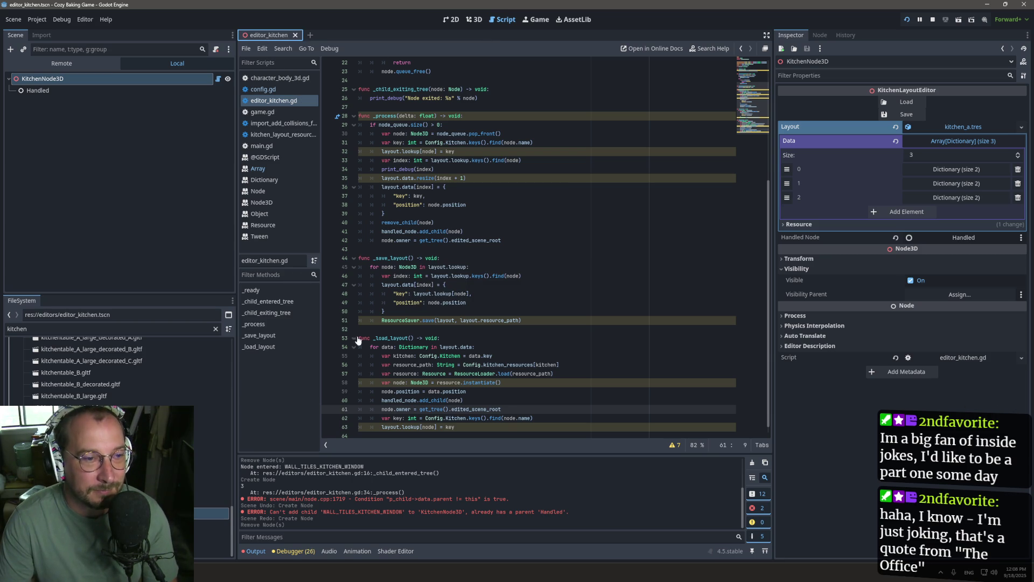
{"action": "left_click", "coordinate": [461, 339]}
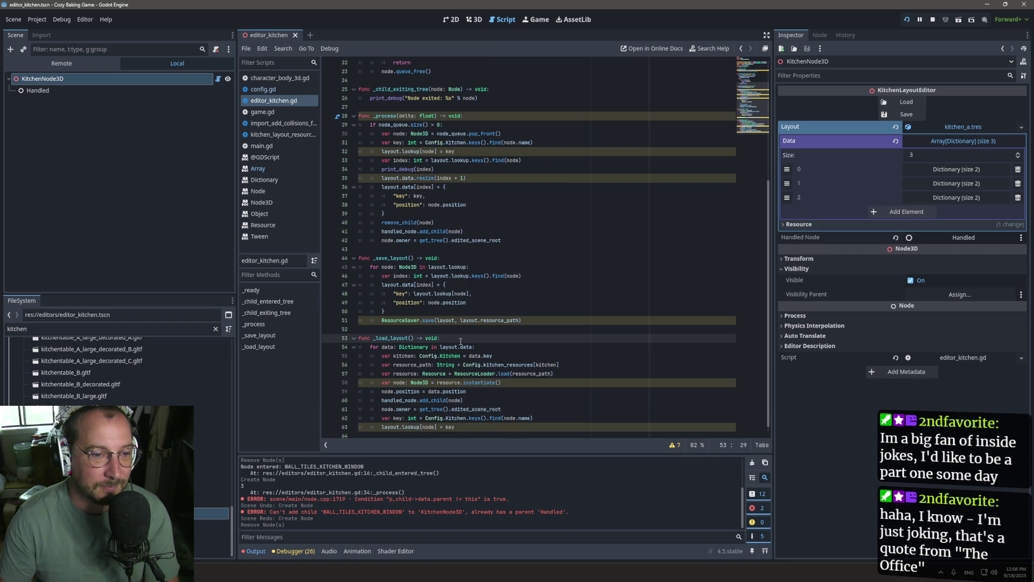
Add a loop at the top of _load_layout calling queue_free() on each child of handled_node.
{"action": "key", "text": "Return"}
{"action": "type", "text": "for "}
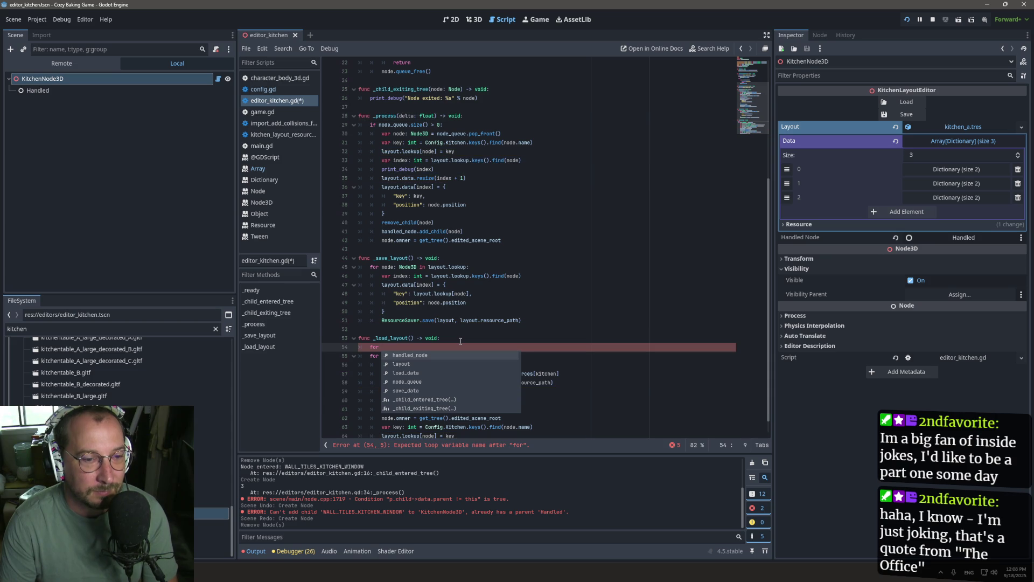
{"action": "type", "text": "child"}
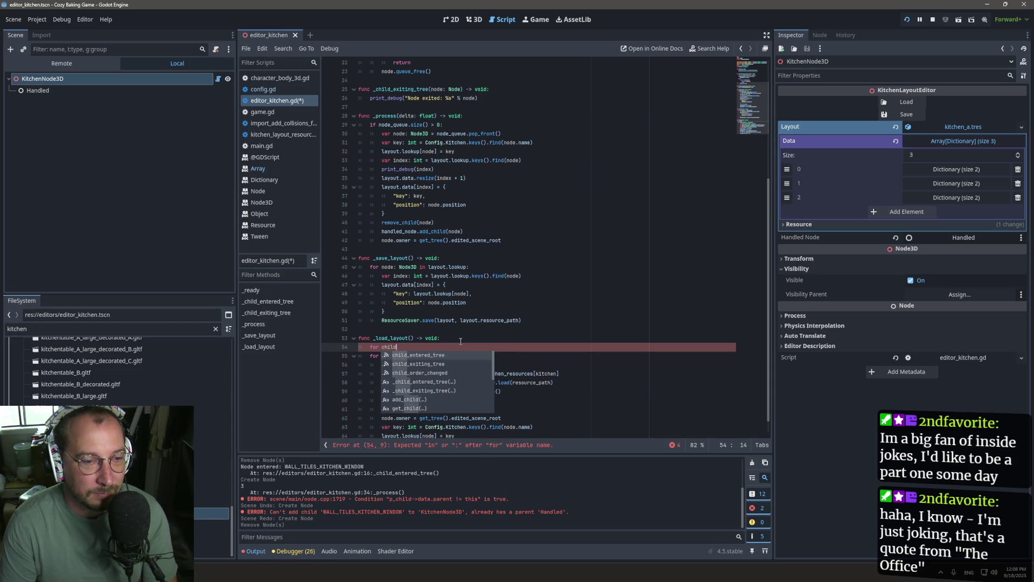
{"action": "type", "text": ": N"}
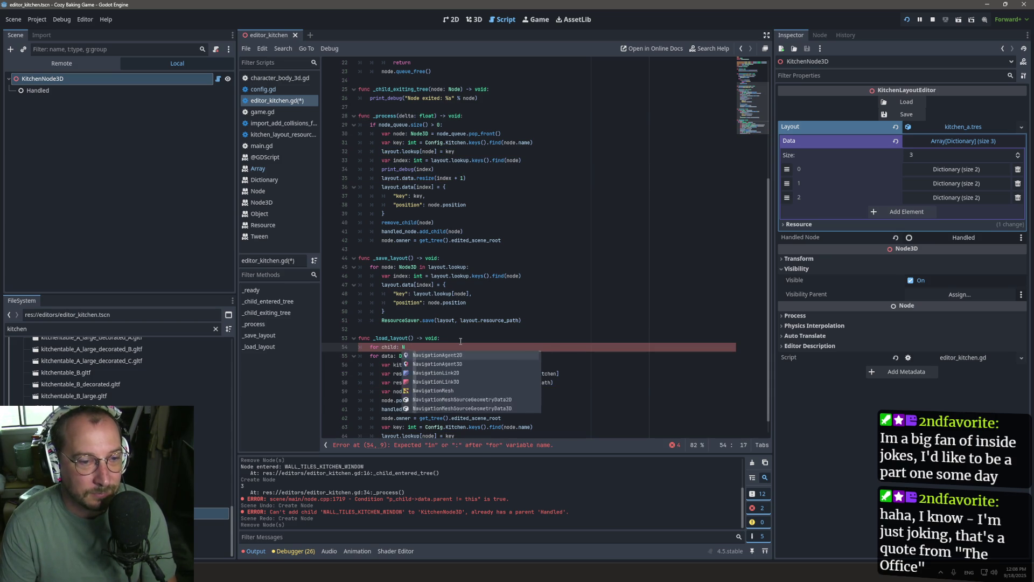
{"action": "type", "text": "ode in h"}
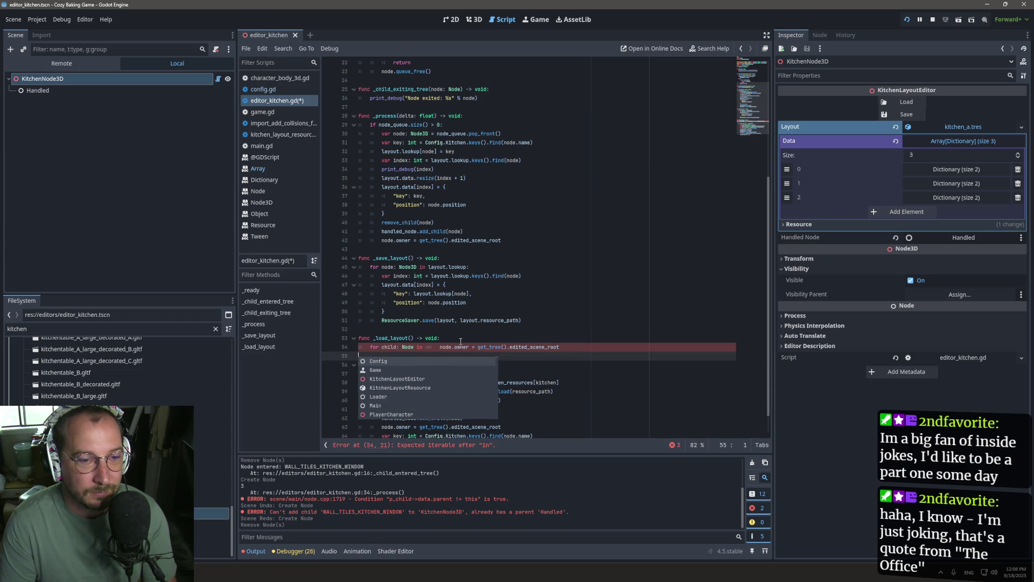
{"action": "type", "text": "andled_node"}
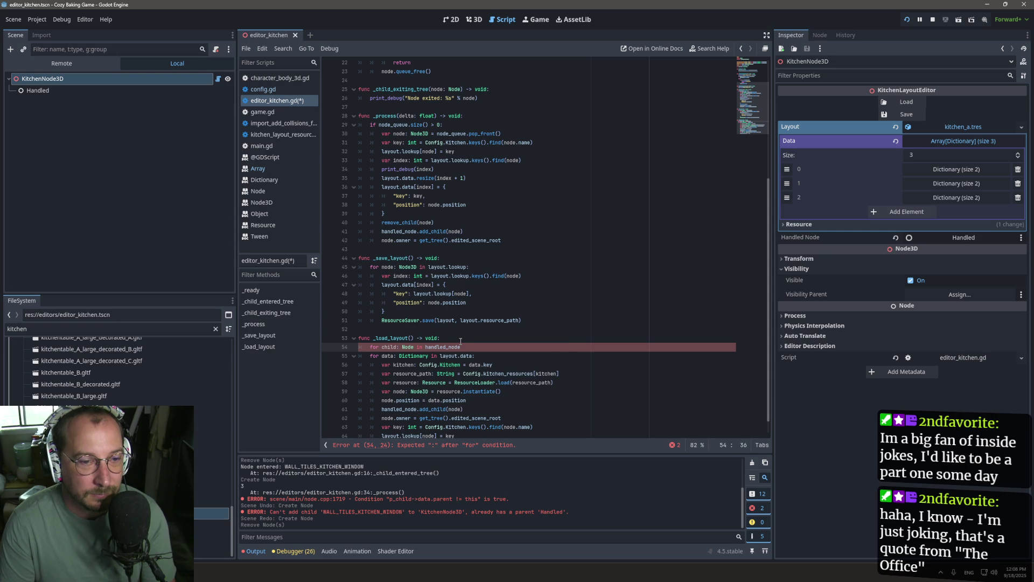
{"action": "type", "text": ".get"}
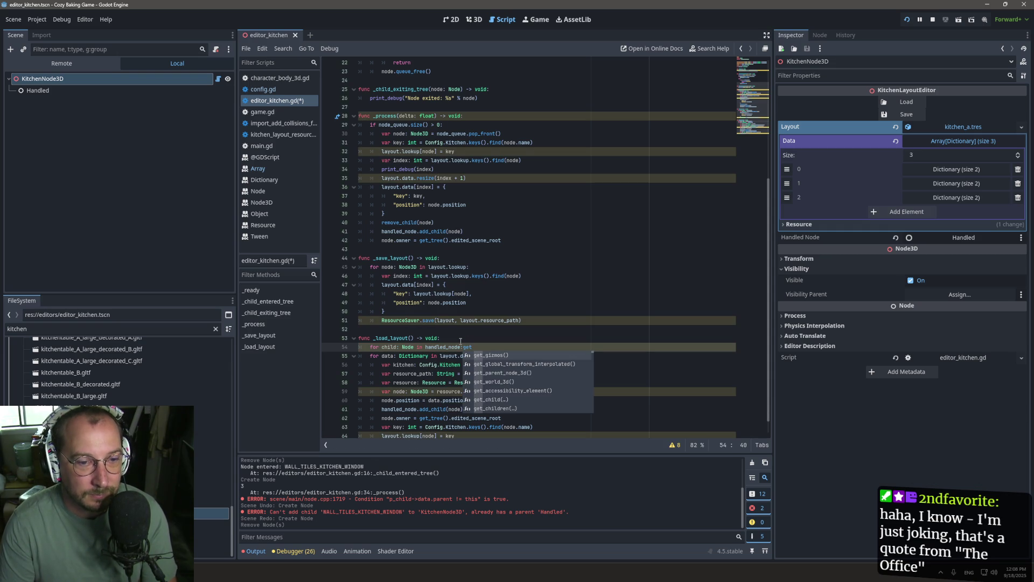
{"action": "key", "text": "Down"}
{"action": "key", "text": "Down"}
{"action": "key", "text": "Down"}
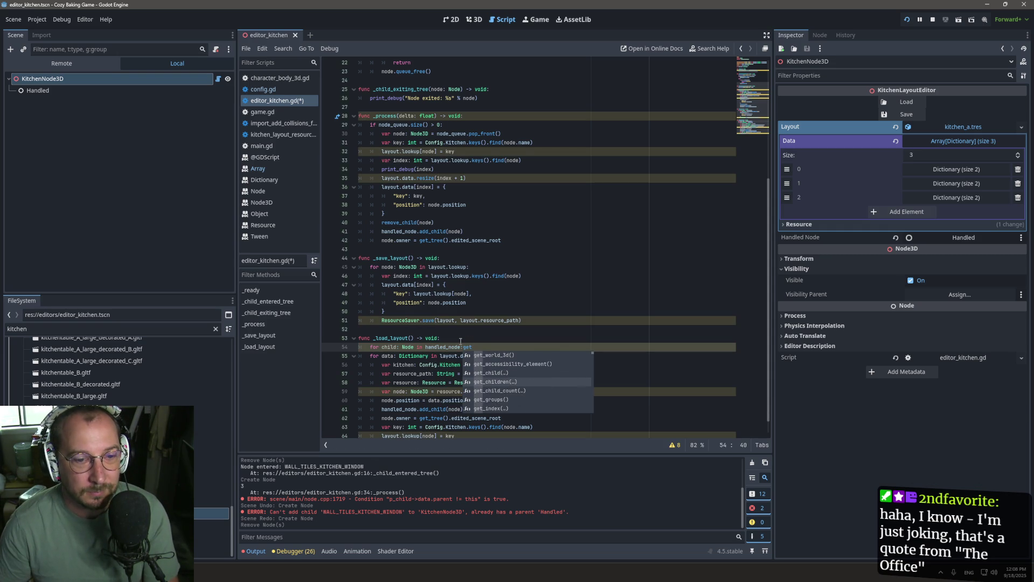
{"action": "key", "text": "Return"}
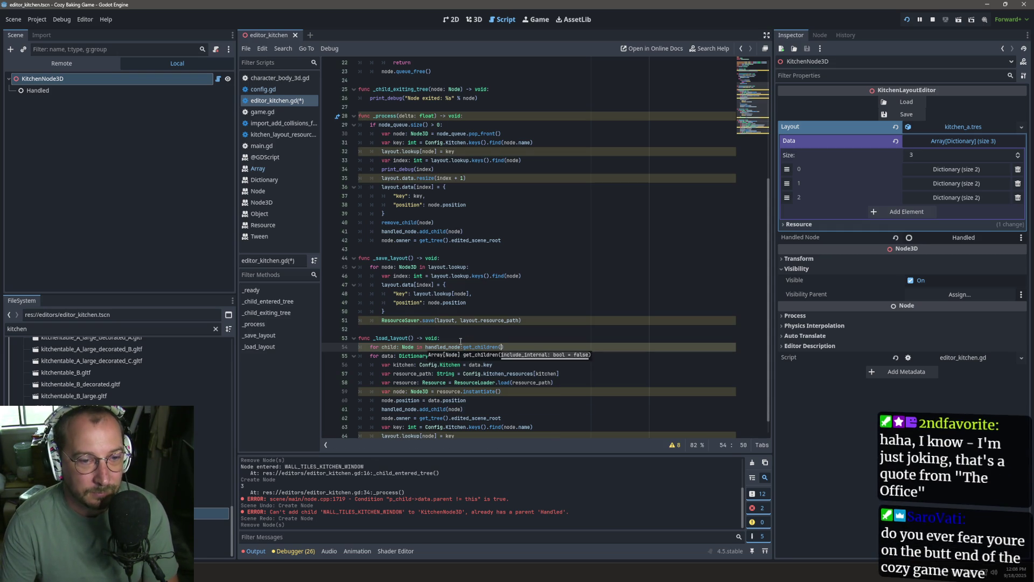
{"action": "type", "text": ":"}
{"action": "key", "text": "Return"}
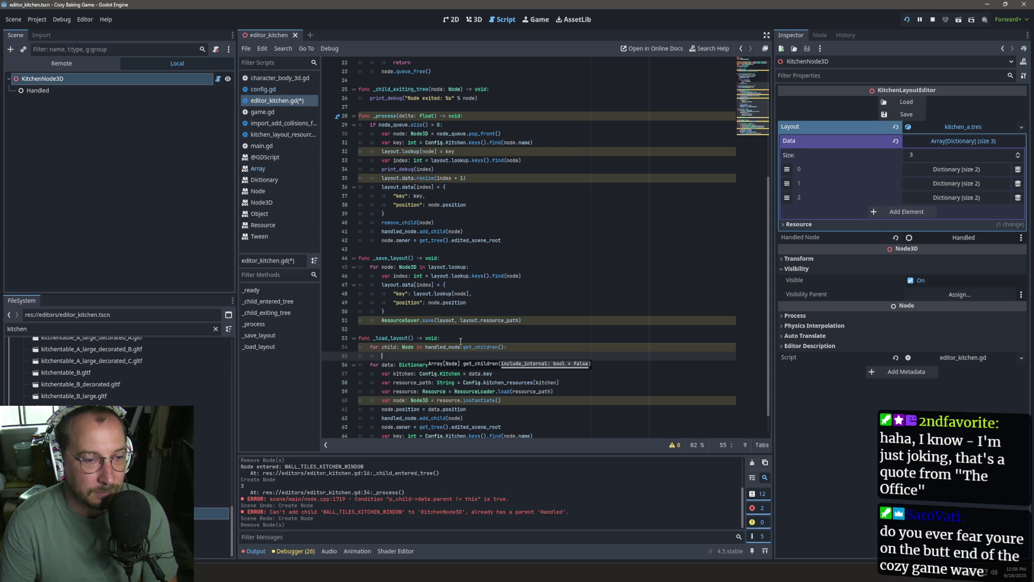
{"action": "type", "text": "child.queue_fr"}
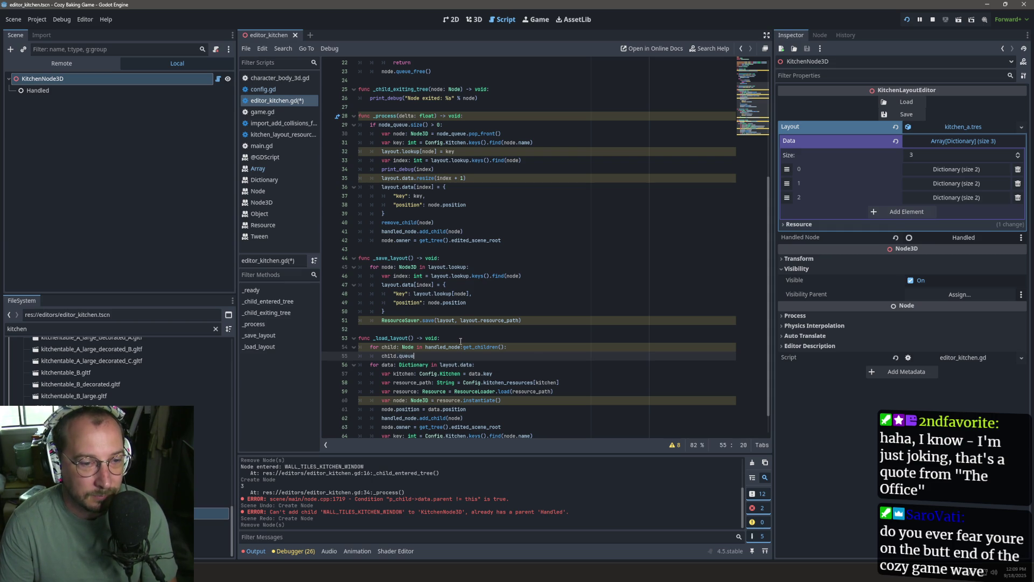
{"action": "type", "text": "ee()"}
{"action": "key", "text": "ctrl+s"}
Check the other queue_free usage and add a blank line after the loop.
{"action": "left_click", "coordinate": [413, 356]}
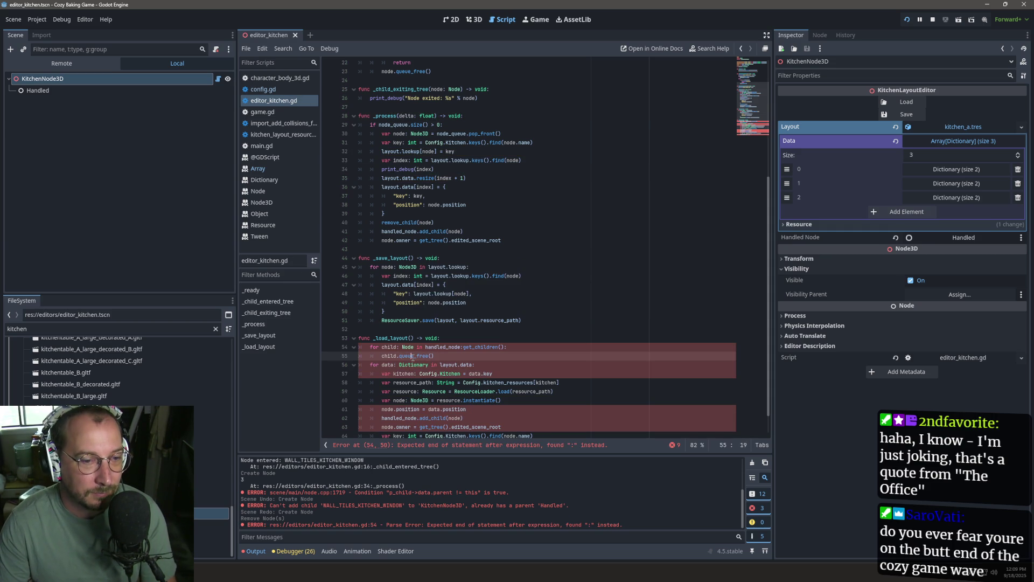
{"action": "double_click", "coordinate": [413, 356]}
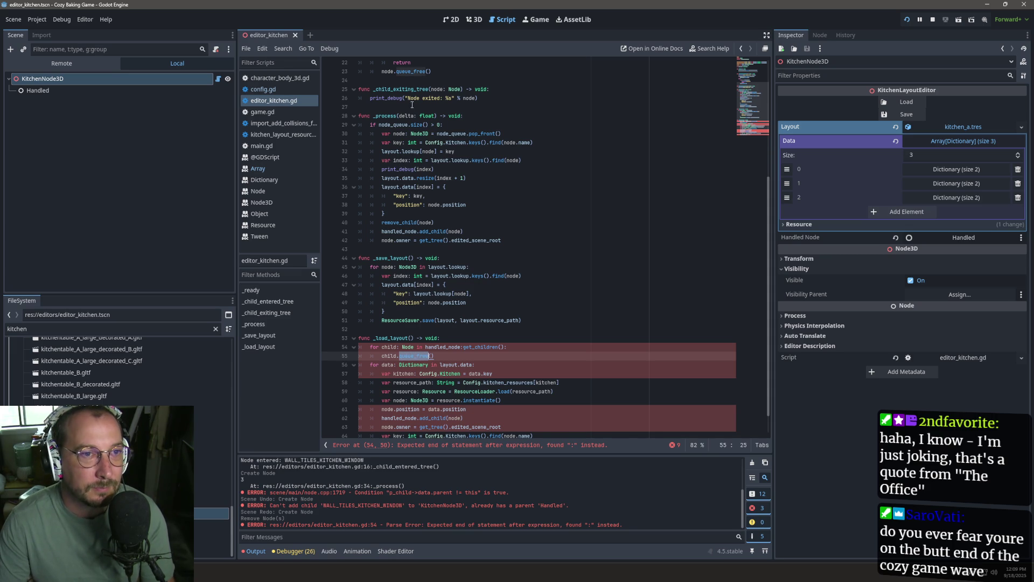
{"action": "key", "text": "F3"}
{"action": "left_click", "coordinate": [459, 356]}
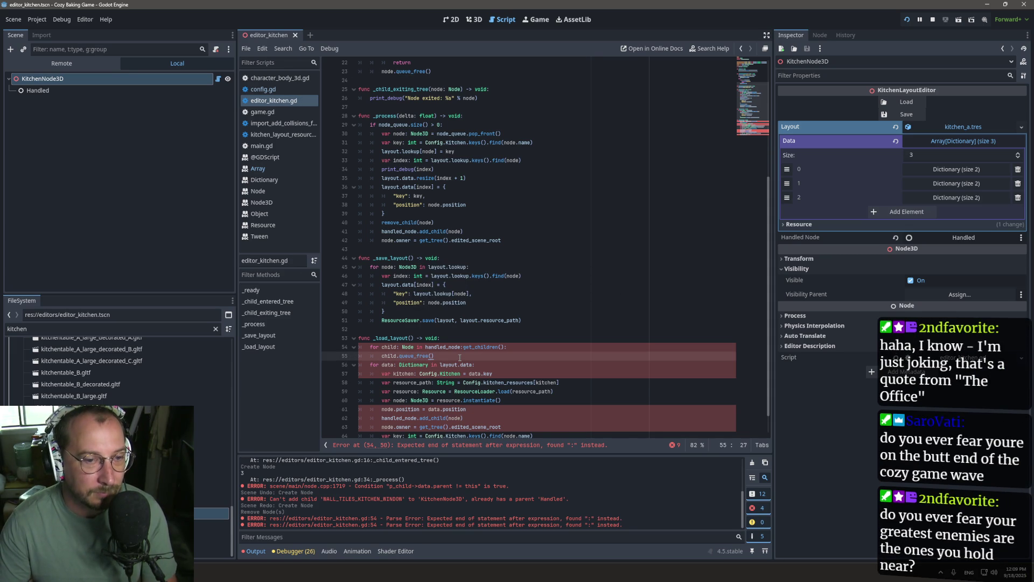
{"action": "key", "text": "Return"}
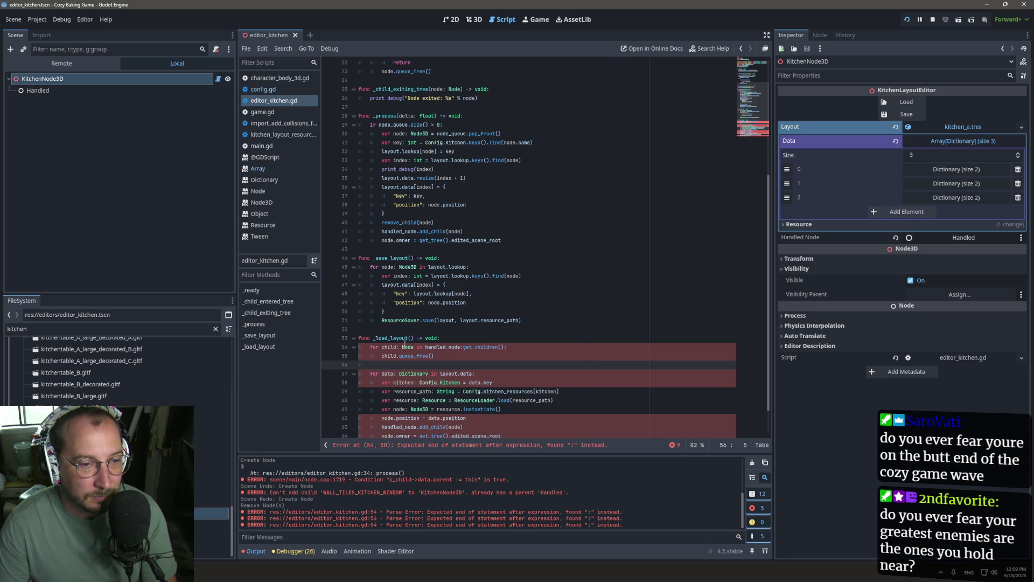
{"action": "left_click", "coordinate": [597, 248]}
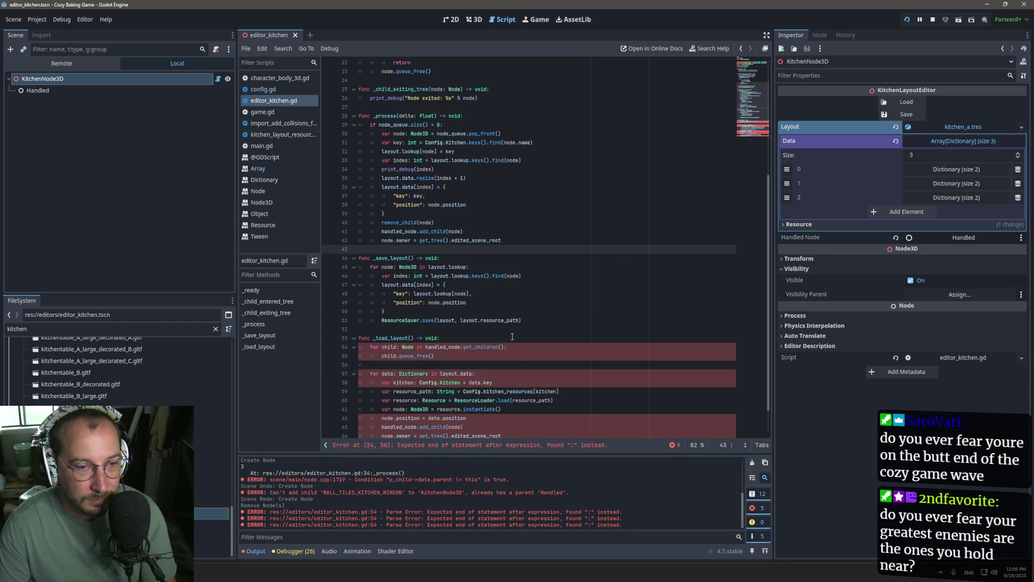
{"action": "left_click", "coordinate": [363, 364]}
Replace the stray colon after handled_node with a dot, then return to the 3D view.
{"action": "left_click", "coordinate": [525, 347]}
{"action": "left_click", "coordinate": [459, 344]}
{"action": "key", "text": "BackSpace"}
{"action": "type", "text": "."}
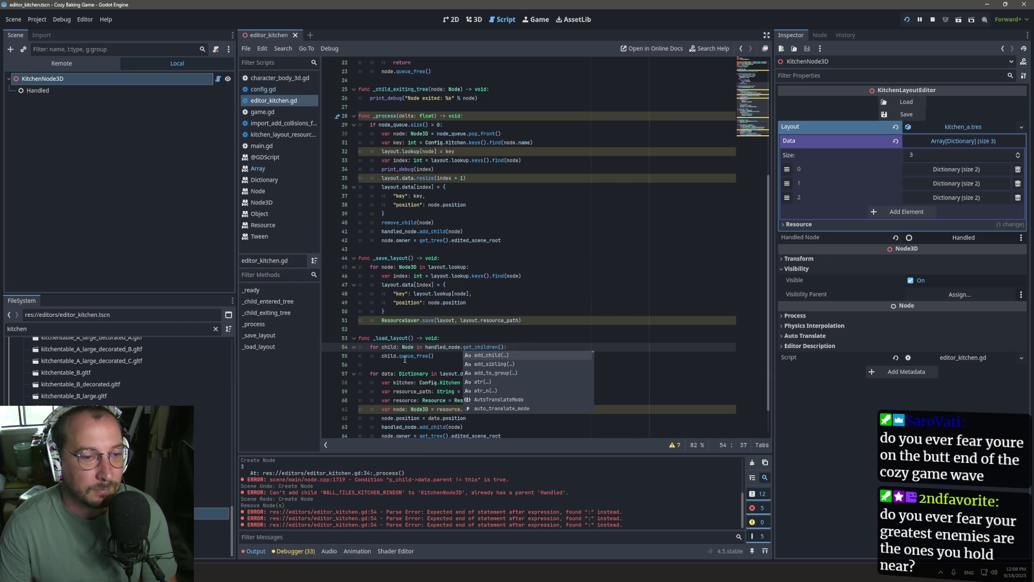
{"action": "left_click", "coordinate": [474, 19]}
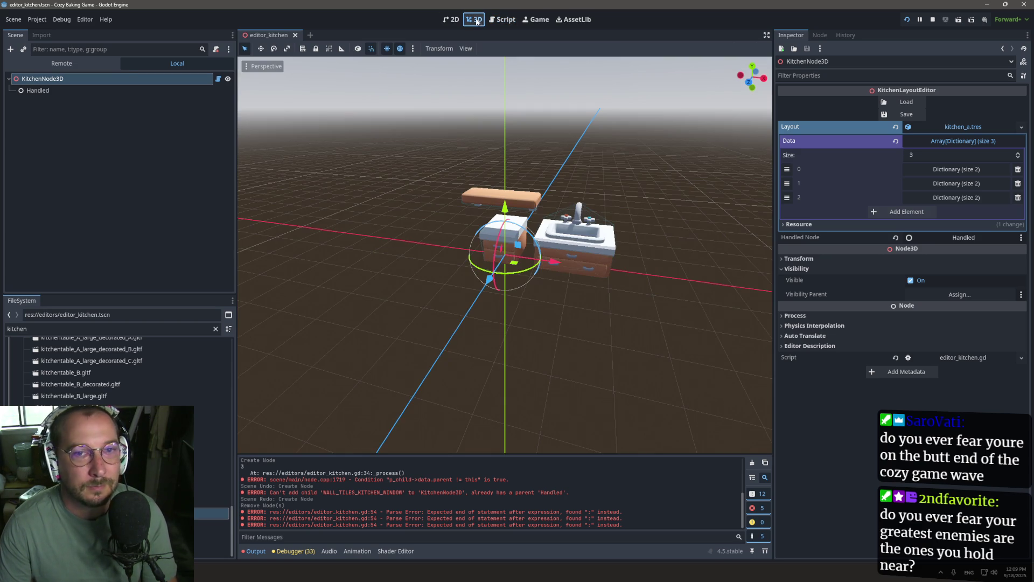
Load the saved layout from the KitchenLayoutEditor Inspector and pick the kitchentable_A_large_decorated_A model.
{"action": "left_click", "coordinate": [907, 103]}
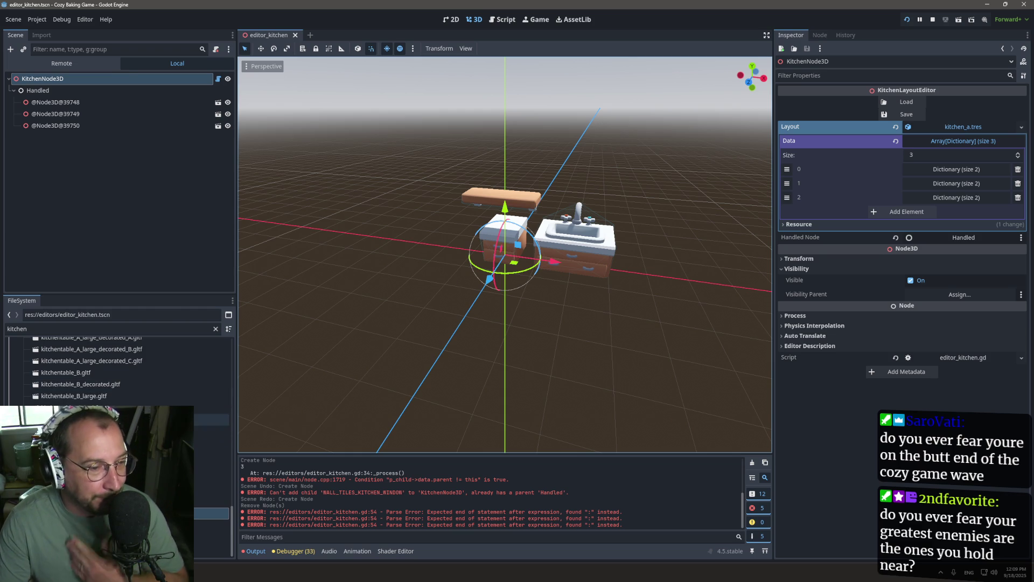
{"action": "scroll", "coordinate": [118, 372], "scroll_direction": "up", "scroll_amount": 10}
{"action": "scroll", "coordinate": [210, 447], "scroll_direction": "up", "scroll_amount": 2}
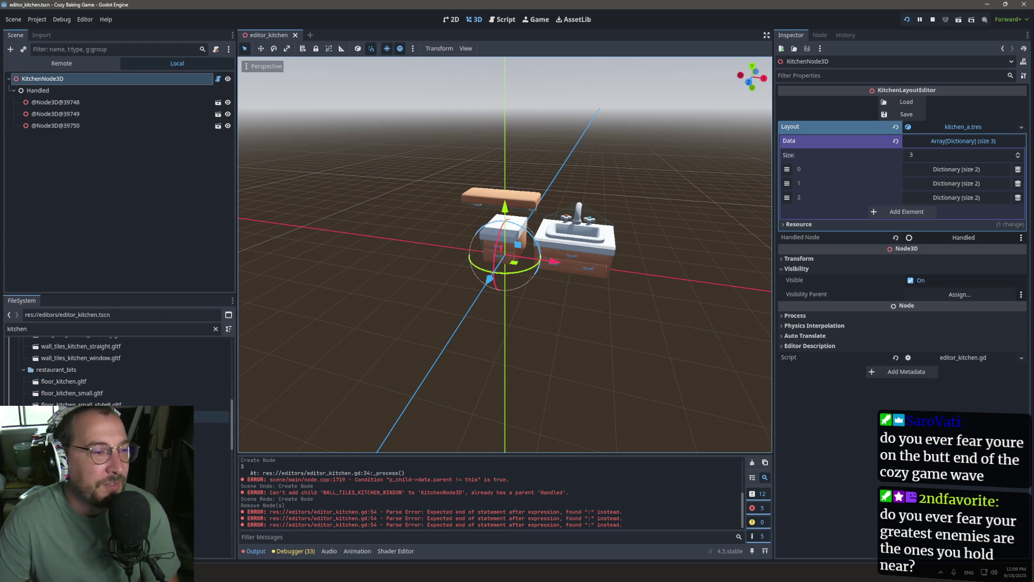
{"action": "scroll", "coordinate": [210, 425], "scroll_direction": "down", "scroll_amount": 8}
{"action": "scroll", "coordinate": [210, 431], "scroll_direction": "down", "scroll_amount": 4}
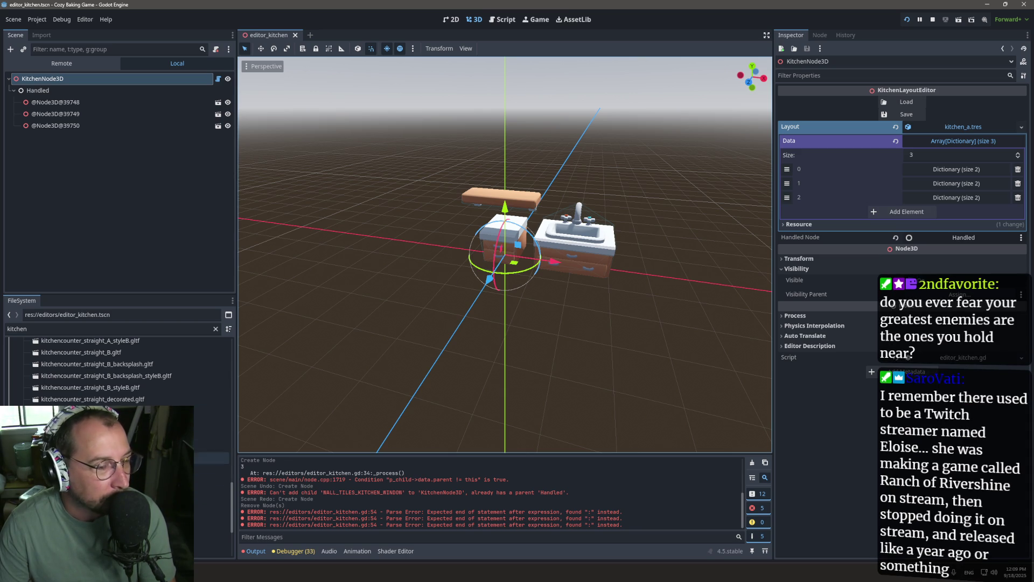
{"action": "left_click", "coordinate": [107, 446]}
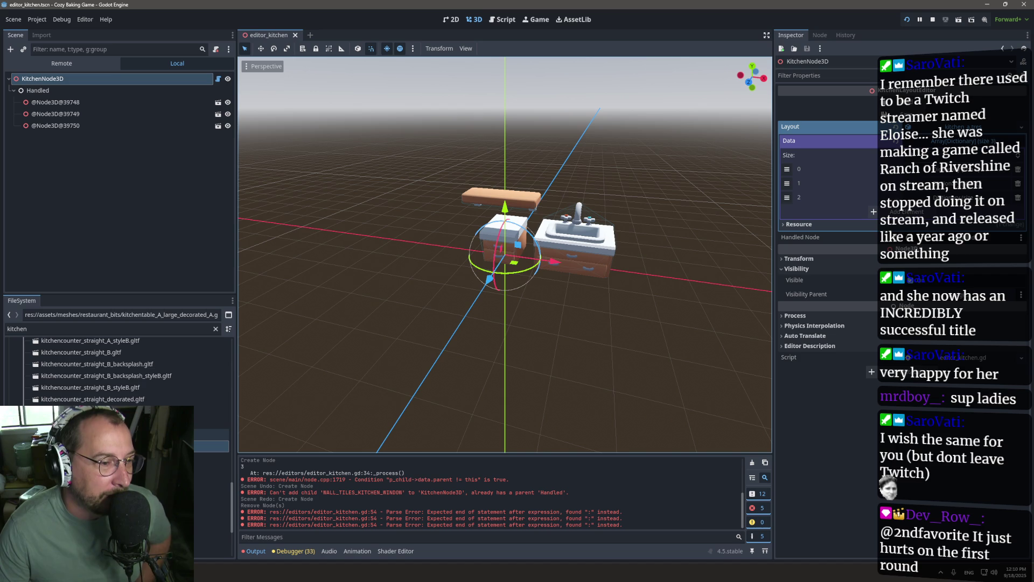
Drag a kitchentable_B model and wall_tiles_kitchen_window into the viewport, then select the window tile.
{"action": "left_click_drag", "start_coordinate": [186, 446], "coordinate": [377, 323]}
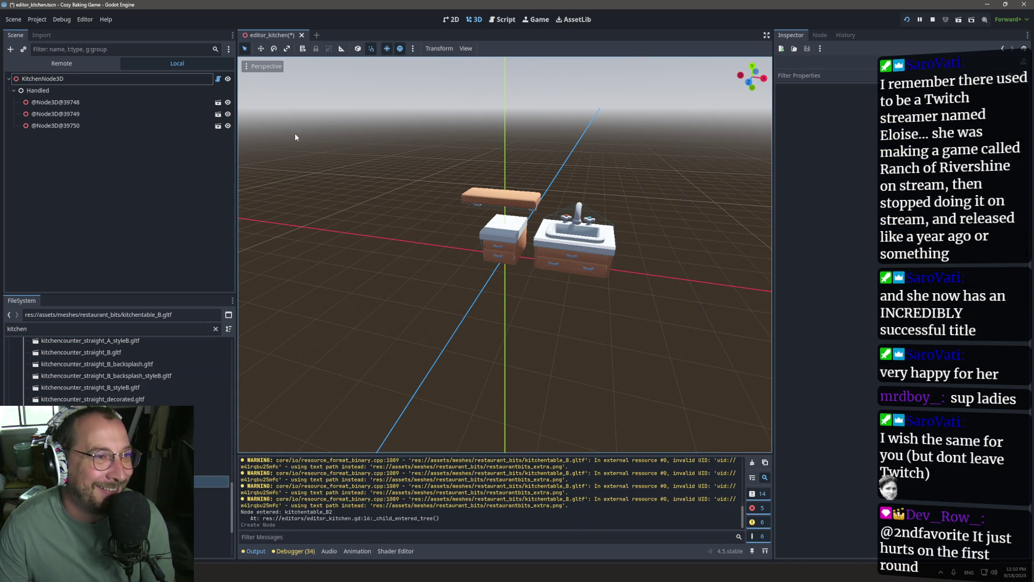
{"action": "scroll", "coordinate": [119, 371], "scroll_direction": "down", "scroll_amount": 10}
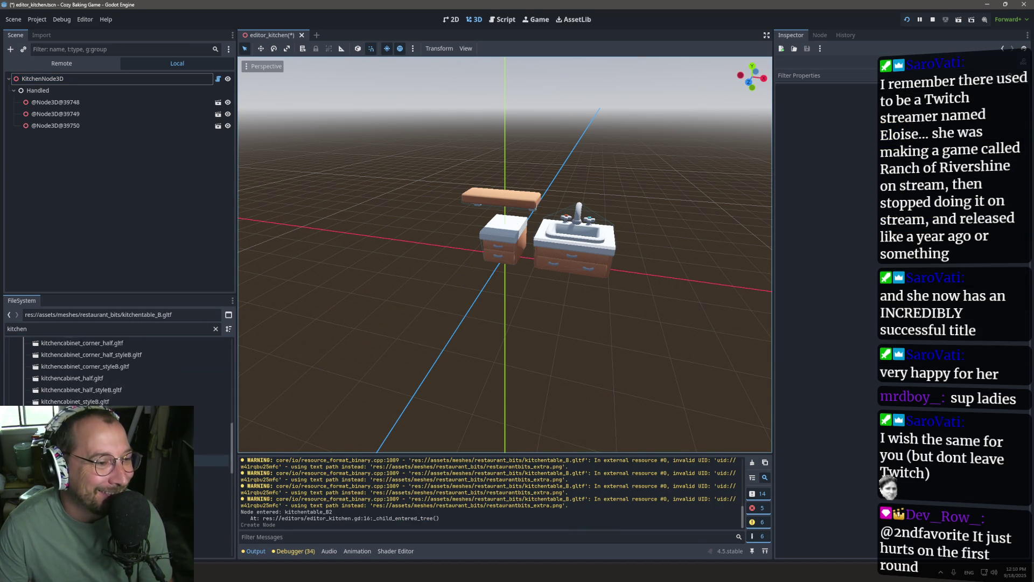
{"action": "scroll", "coordinate": [118, 371], "scroll_direction": "up", "scroll_amount": 15}
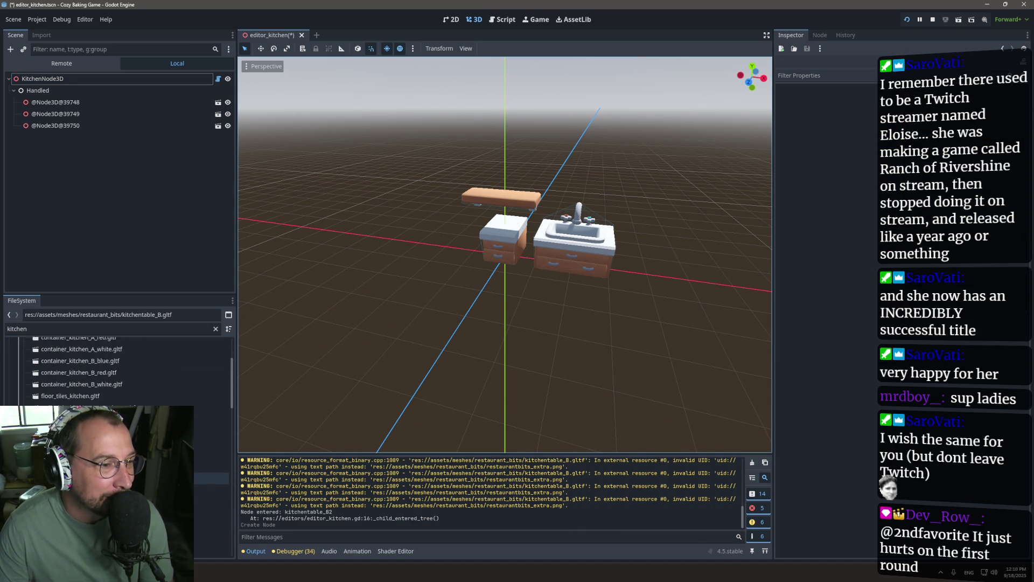
{"action": "scroll", "coordinate": [119, 376], "scroll_direction": "down", "scroll_amount": 12}
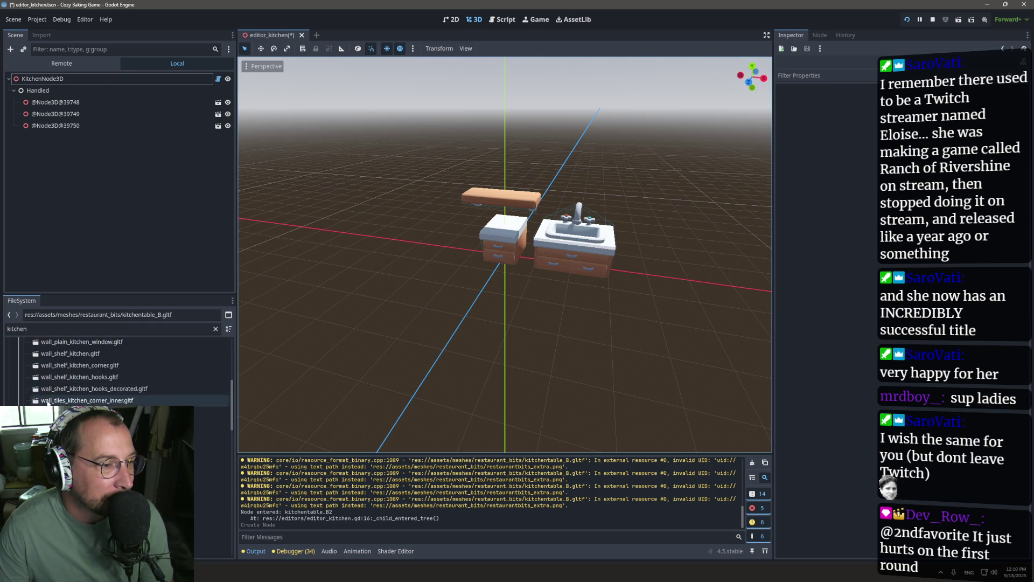
{"action": "scroll", "coordinate": [119, 374], "scroll_direction": "up", "scroll_amount": 2}
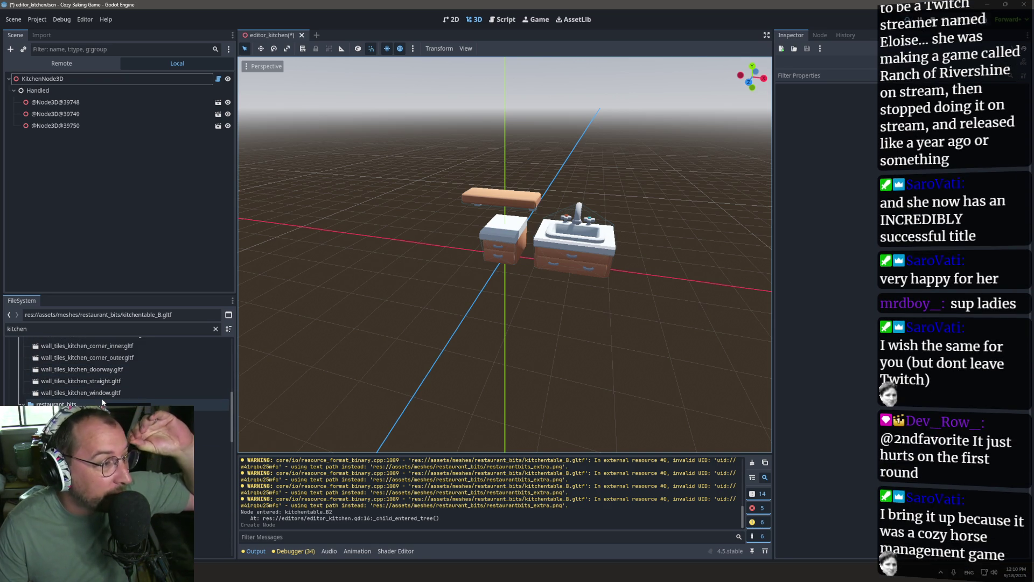
{"action": "mouse_move", "coordinate": [89, 392]}
{"action": "left_mouse_down"}
{"action": "mouse_move", "coordinate": [493, 226]}
{"action": "mouse_move", "coordinate": [425, 237]}
{"action": "mouse_move", "coordinate": [513, 221]}
{"action": "left_mouse_up"}
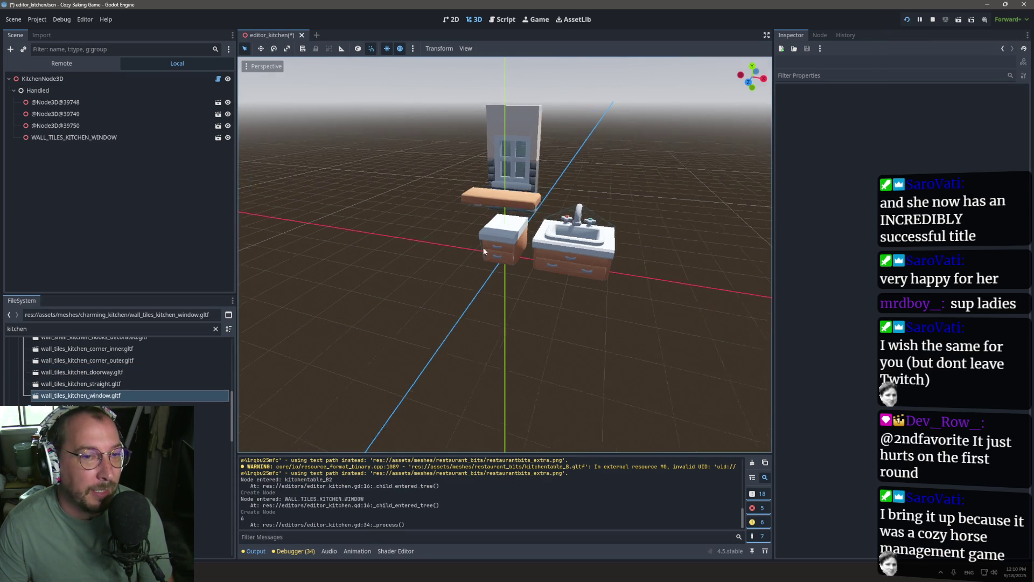
{"action": "left_click", "coordinate": [646, 164]}
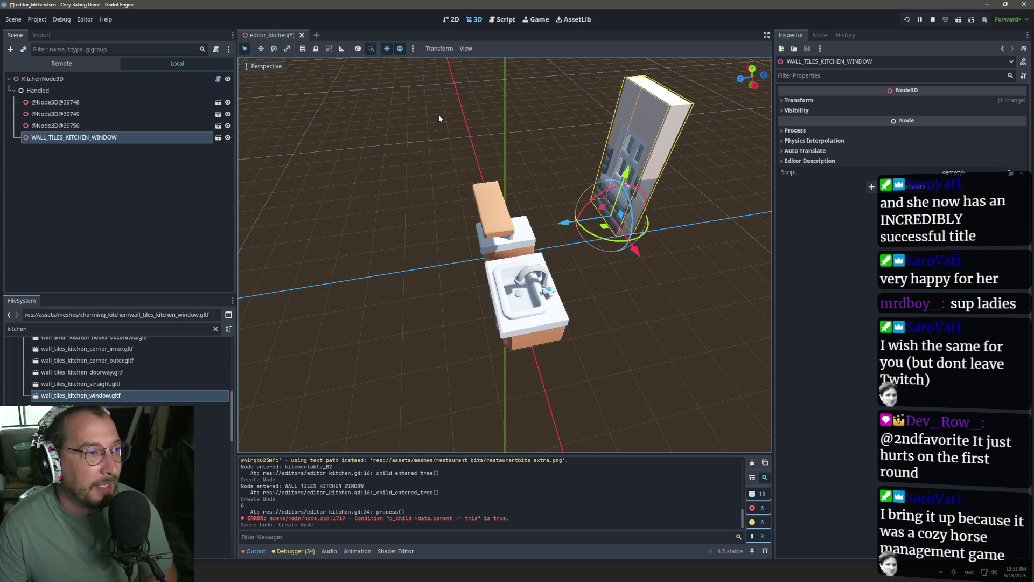
{"action": "left_click", "coordinate": [499, 20]}
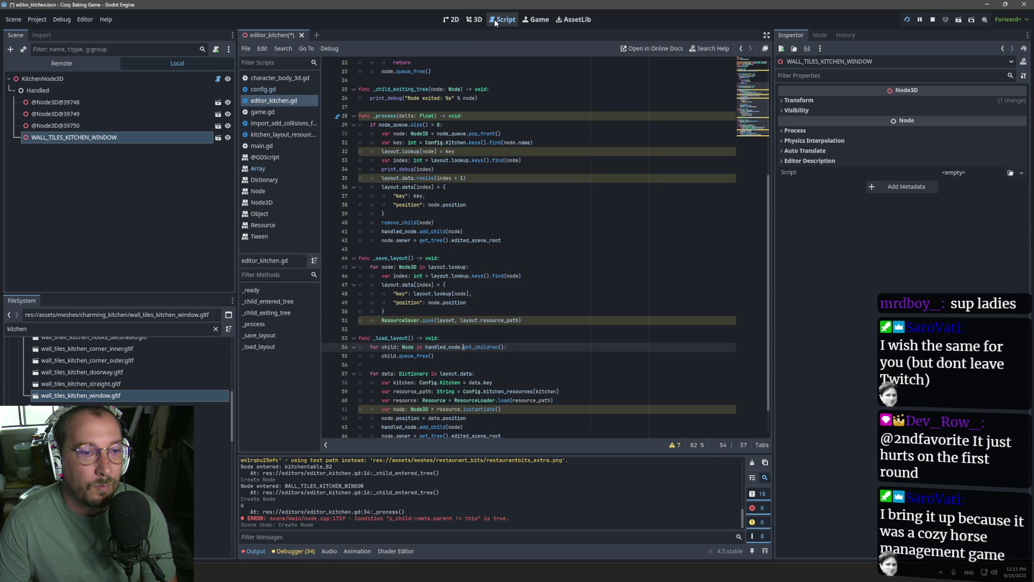
{"action": "left_click", "coordinate": [474, 19]}
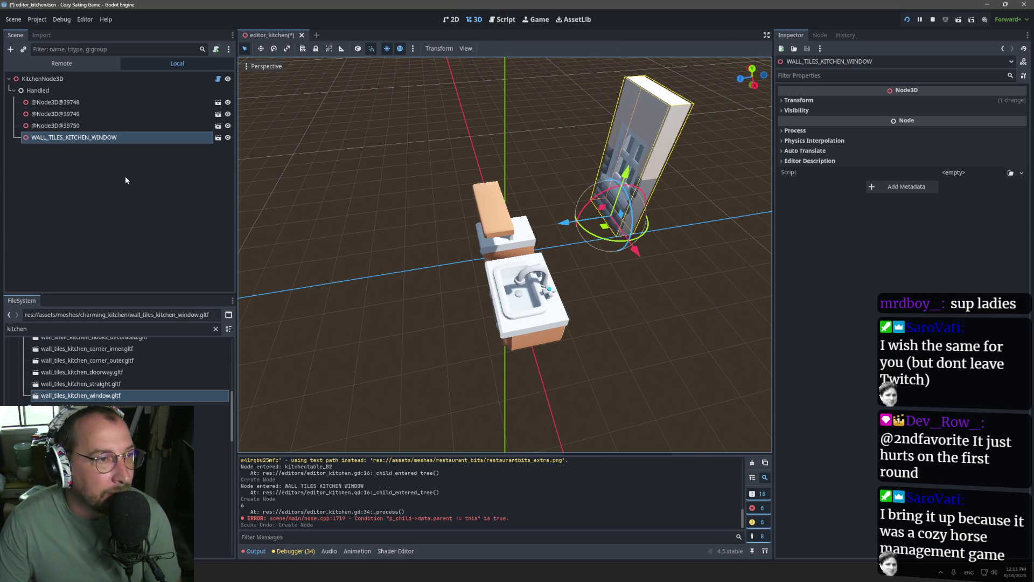
{"action": "left_click", "coordinate": [504, 19]}
{"action": "scroll", "coordinate": [531, 241], "scroll_direction": "down", "scroll_amount": 2}
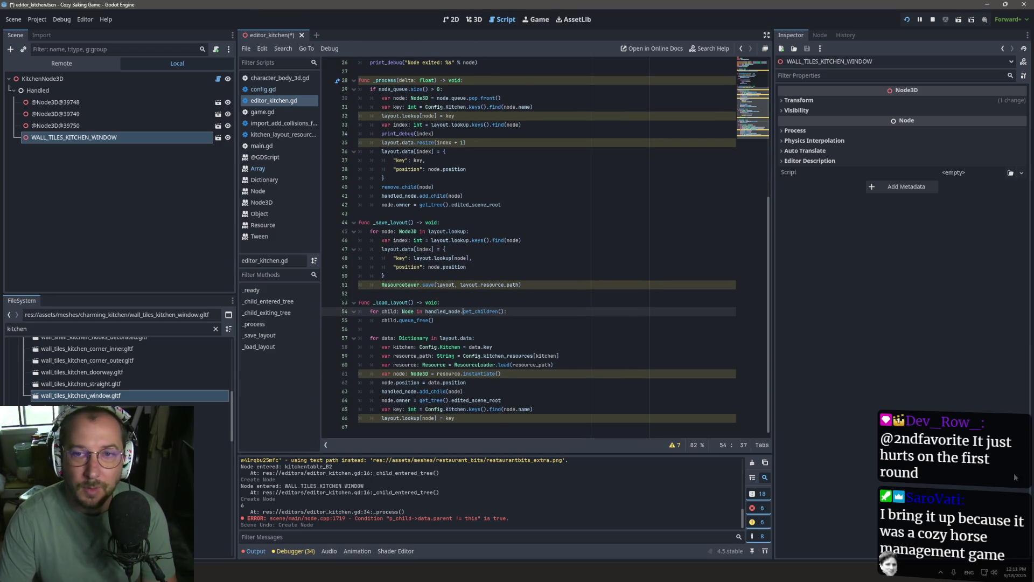
{"action": "left_click", "coordinate": [431, 284]}
{"action": "left_click", "coordinate": [113, 80]}
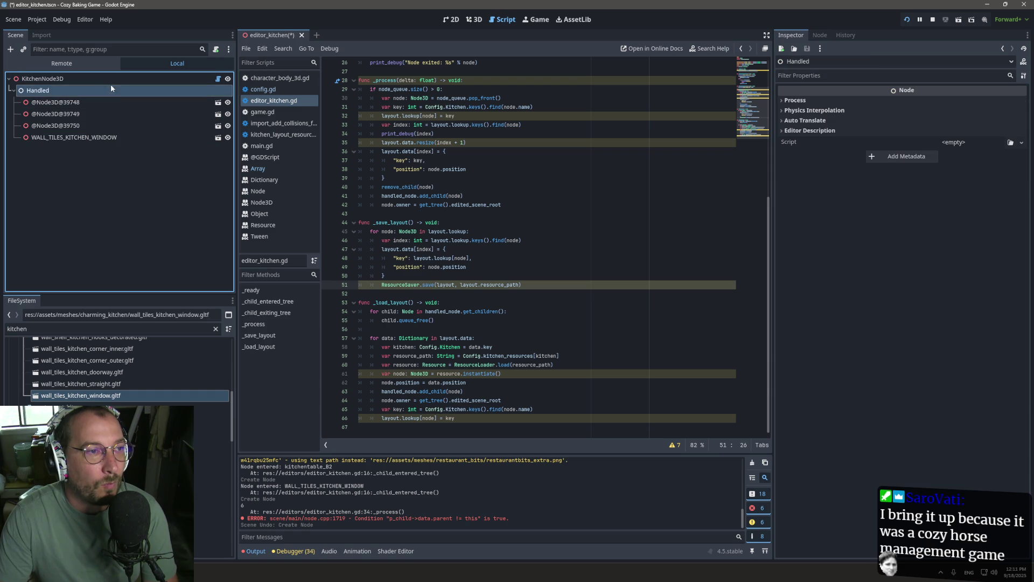
{"action": "left_click", "coordinate": [113, 90]}
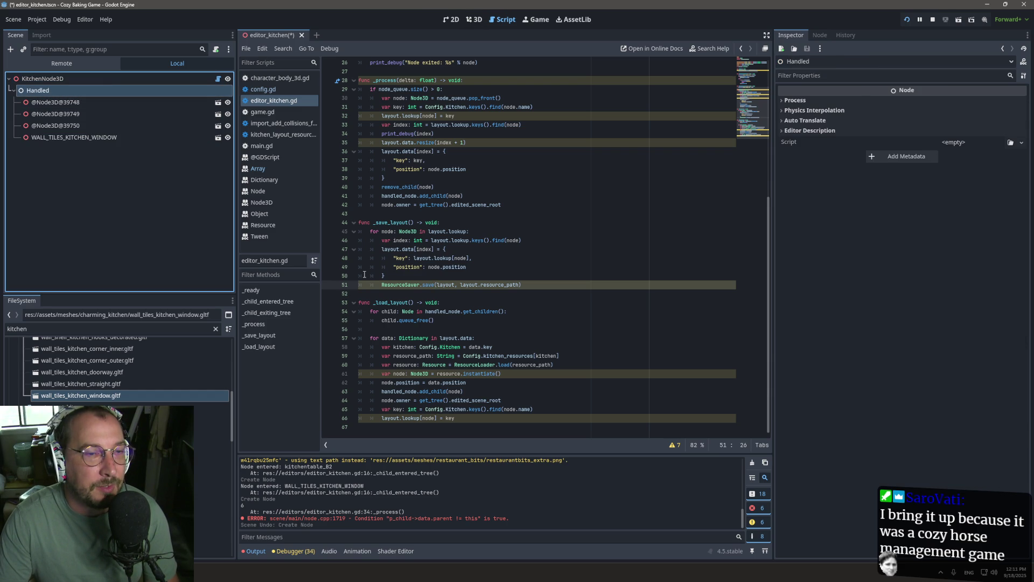
{"action": "left_click", "coordinate": [474, 20]}
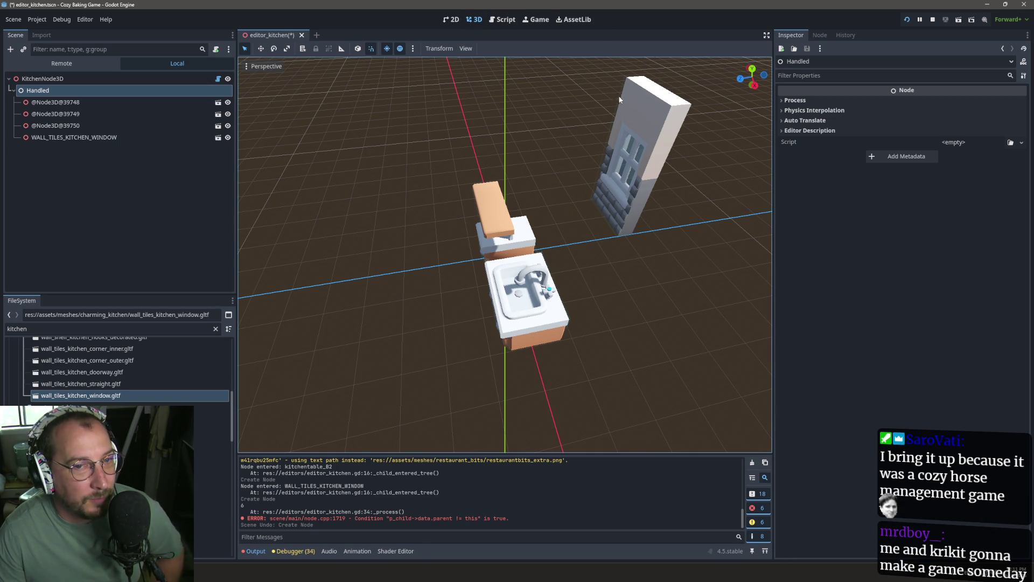
Select the window wall tile and slide it along the X axis.
{"action": "left_click", "coordinate": [620, 155]}
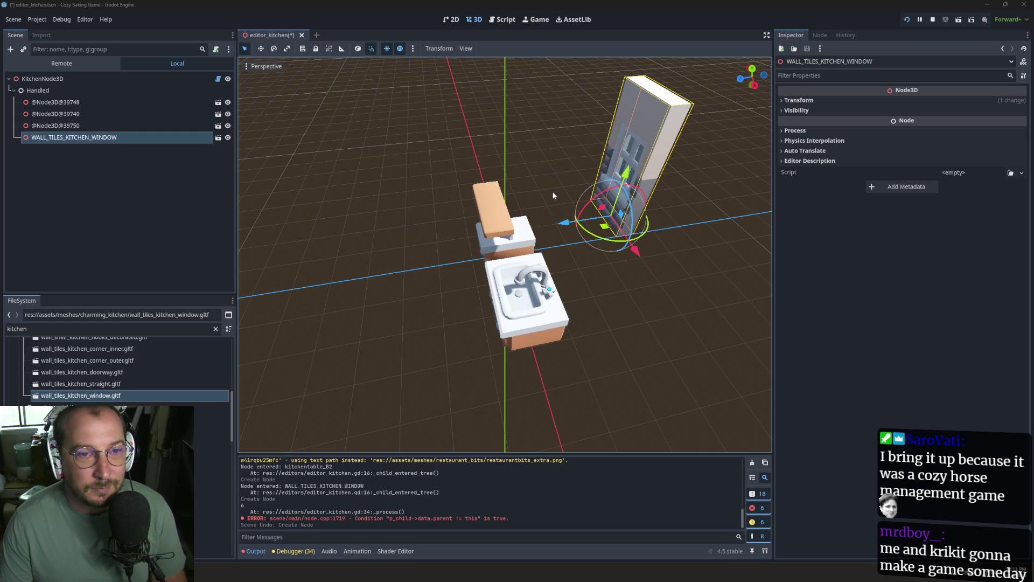
{"action": "left_click_drag", "start_coordinate": [566, 230], "coordinate": [487, 248]}
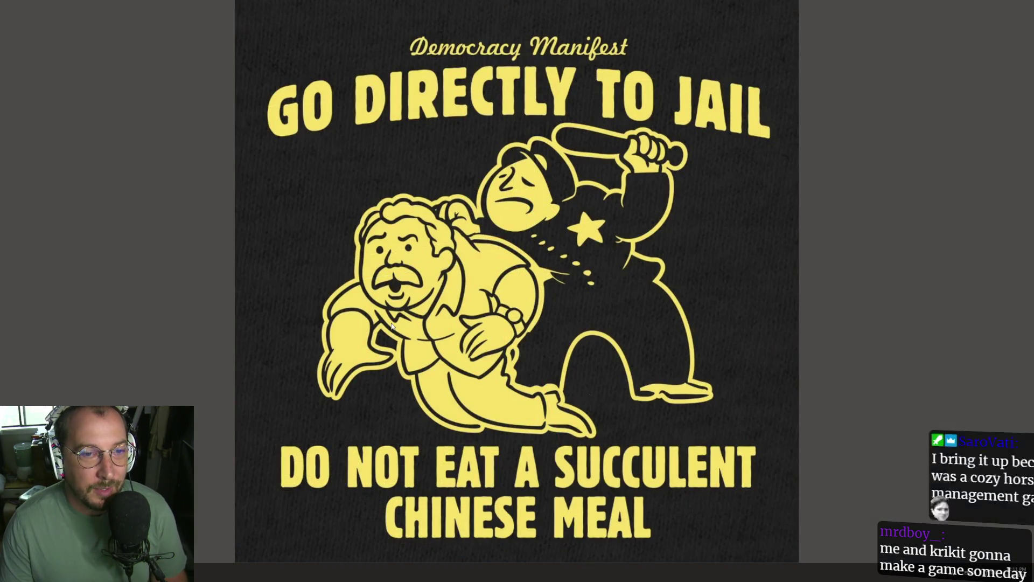
Relaunch Godot from the Start menu and open Cozy Baking Game for editing.
{"action": "key", "text": "super"}
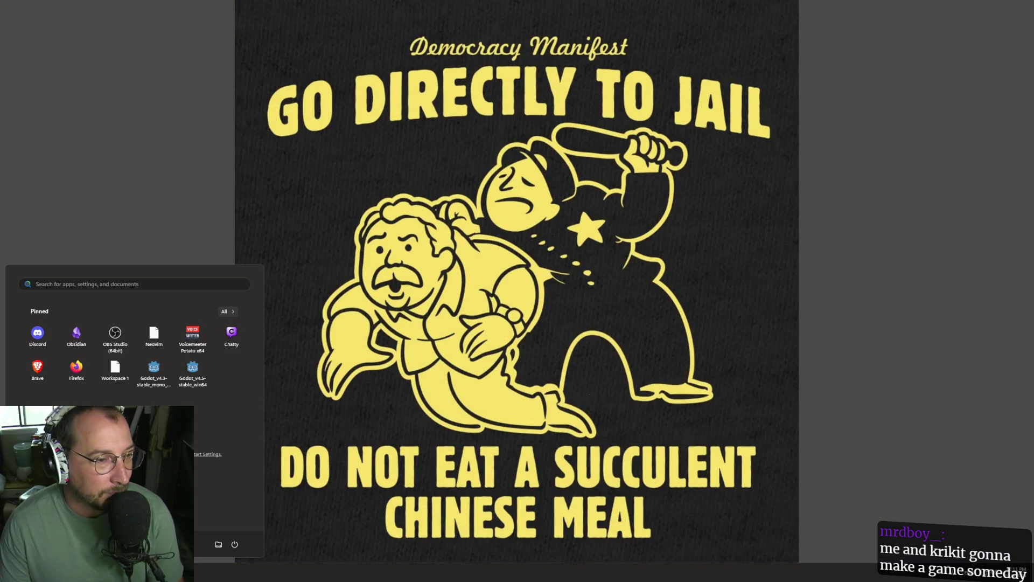
{"action": "left_click", "coordinate": [192, 384]}
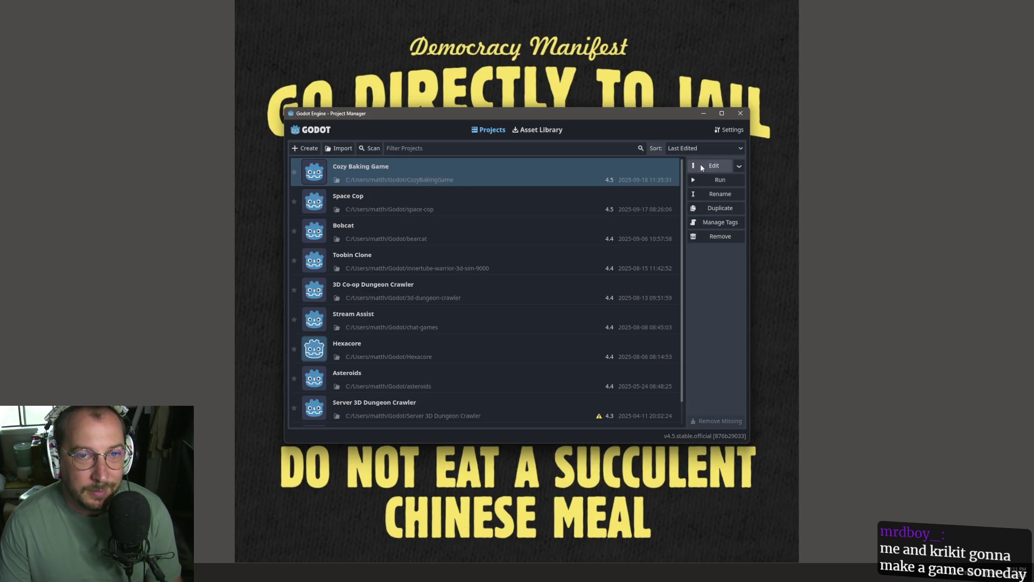
{"action": "left_click", "coordinate": [702, 167]}
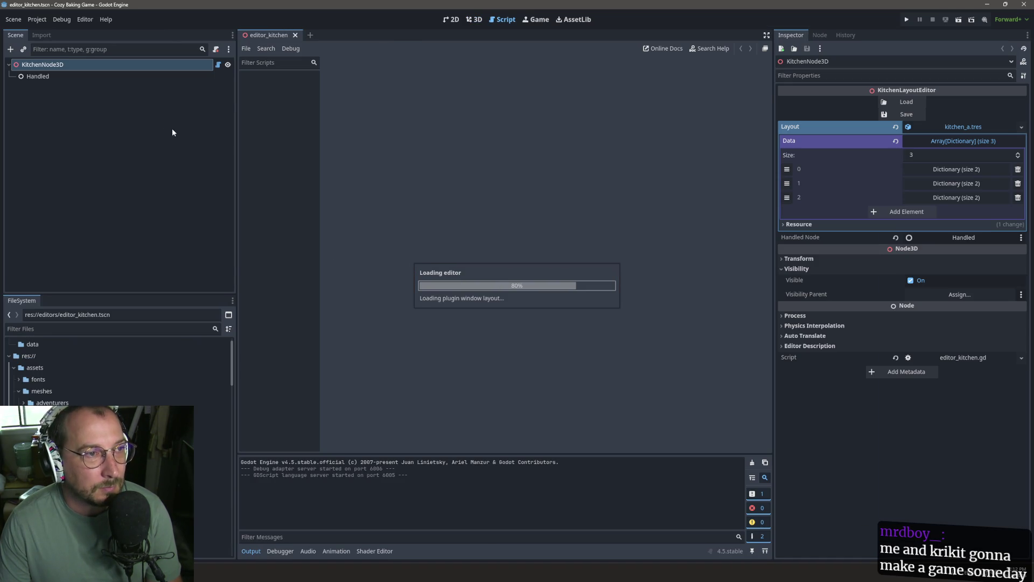
Reload the saved kitchen layout and review the editor_kitchen.gd script.
{"action": "left_click", "coordinate": [894, 101]}
{"action": "left_click", "coordinate": [474, 20]}
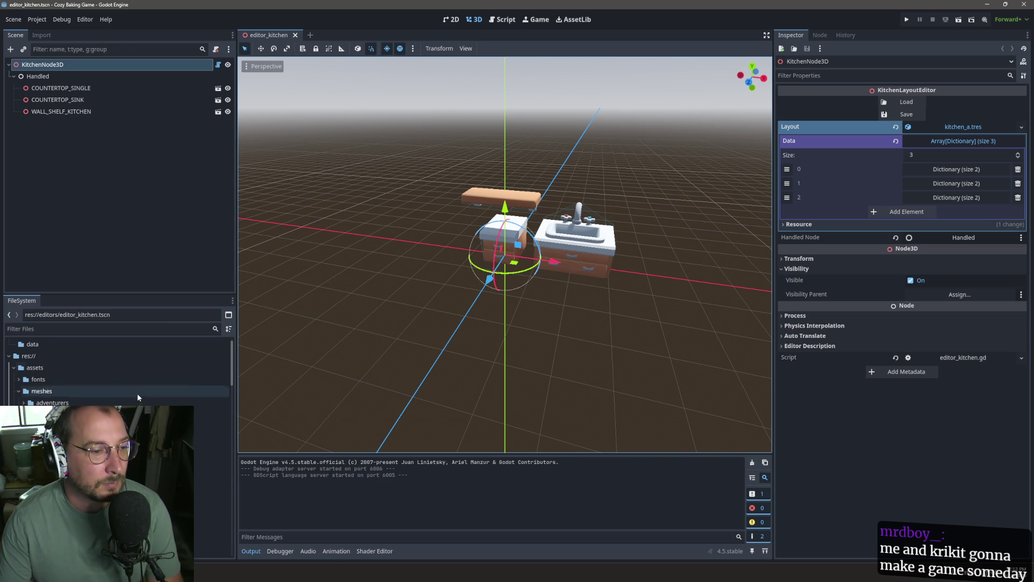
{"action": "left_click", "coordinate": [502, 20]}
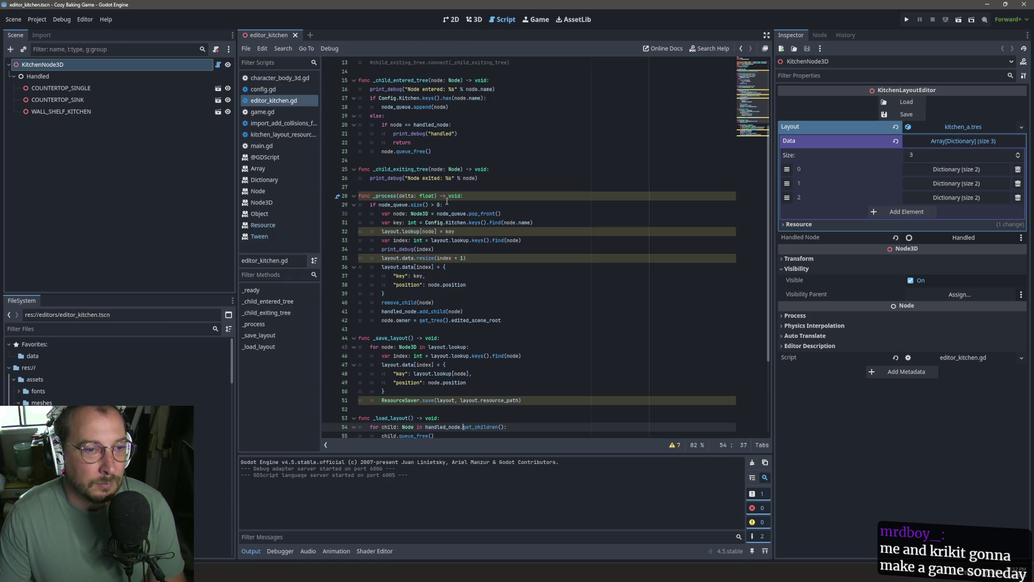
{"action": "scroll", "coordinate": [434, 208], "scroll_direction": "up", "scroll_amount": 5}
{"action": "scroll", "coordinate": [446, 183], "scroll_direction": "down", "scroll_amount": 7}
{"action": "scroll", "coordinate": [459, 156], "scroll_direction": "up", "scroll_amount": 2}
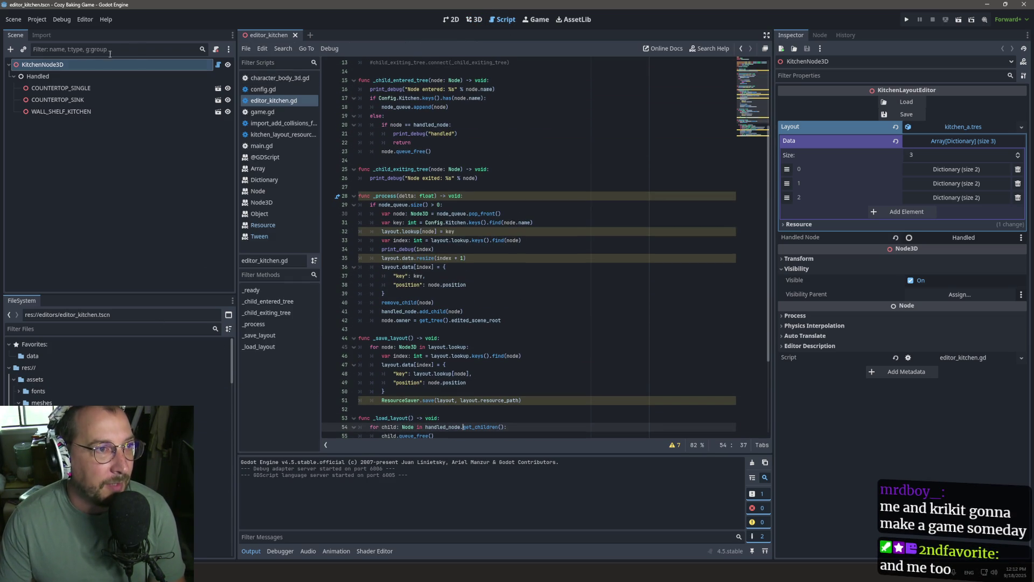
Start a new empty scene with a 3D root node.
{"action": "left_click", "coordinate": [36, 19]}
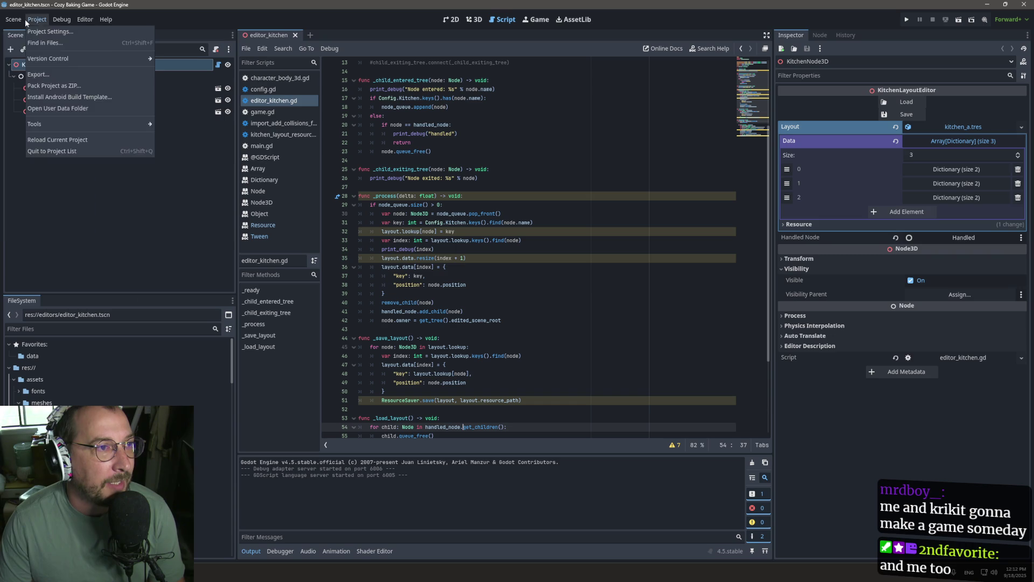
{"action": "left_click", "coordinate": [32, 218]}
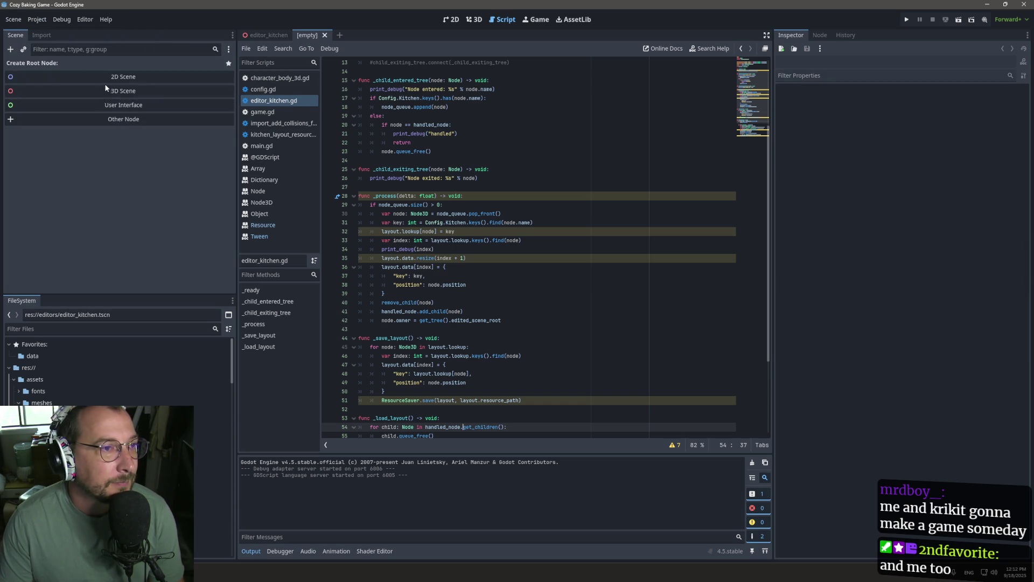
{"action": "left_click", "coordinate": [104, 89]}
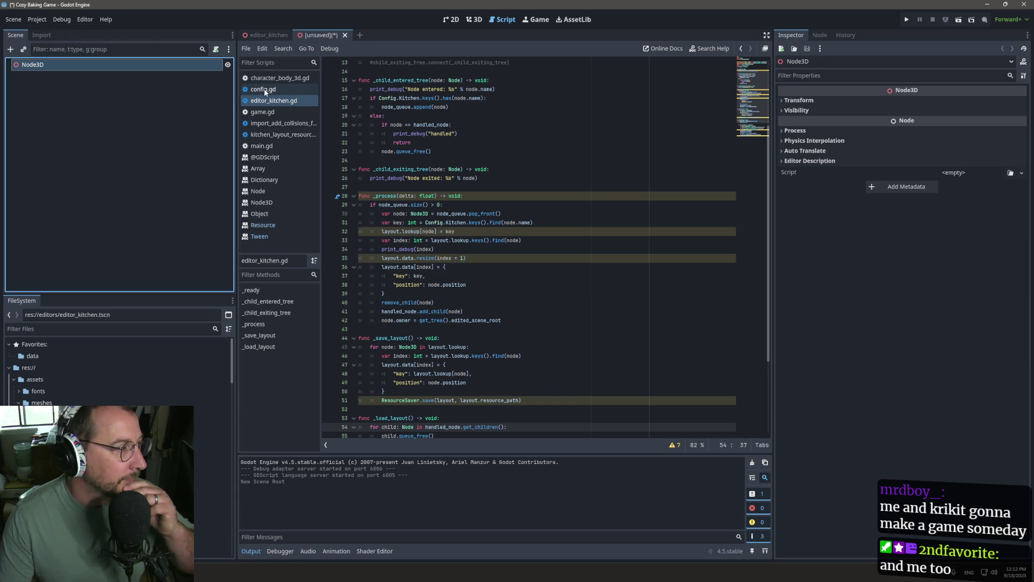
{"action": "left_click", "coordinate": [475, 19]}
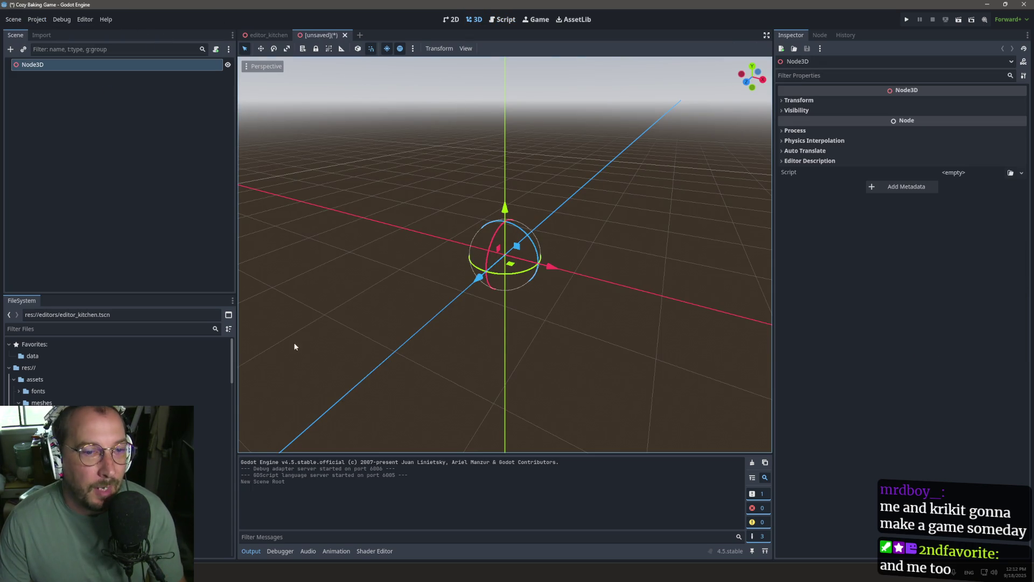
{"action": "scroll", "coordinate": [210, 451], "scroll_direction": "down", "scroll_amount": 5}
{"action": "scroll", "coordinate": [210, 452], "scroll_direction": "down", "scroll_amount": 8}
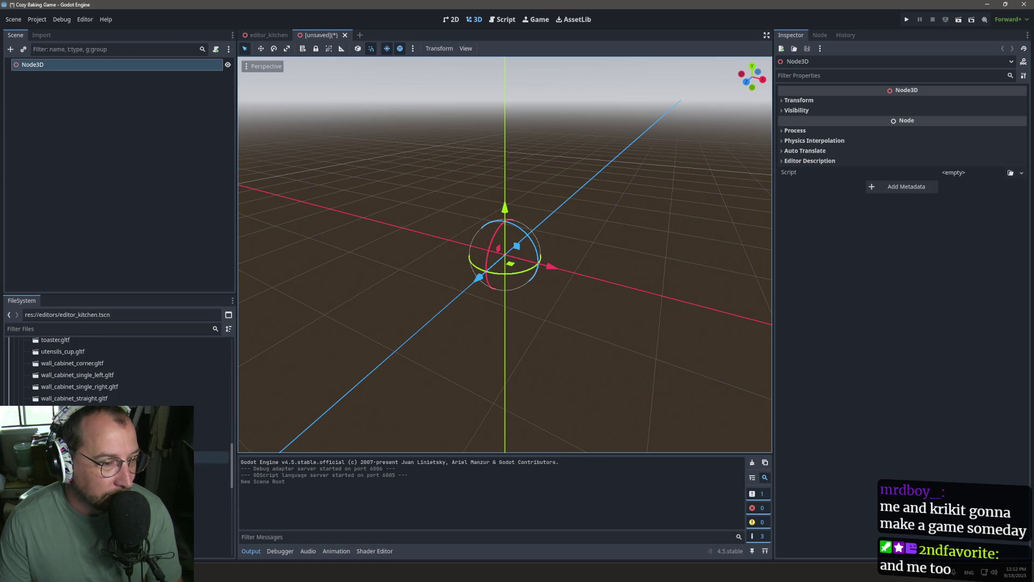
Place the inner corner plain wall in the new scene, nudge it along Z and X, then return to editor_kitchen.
{"action": "mouse_move", "coordinate": [108, 434]}
{"action": "left_mouse_down"}
{"action": "mouse_move", "coordinate": [425, 275]}
{"action": "mouse_move", "coordinate": [547, 268]}
{"action": "left_mouse_up"}
{"action": "scroll", "coordinate": [547, 269], "scroll_direction": "down", "scroll_amount": 4}
{"action": "scroll", "coordinate": [547, 267], "scroll_direction": "down", "scroll_amount": 3}
{"action": "scroll", "coordinate": [529, 272], "scroll_direction": "up", "scroll_amount": 3}
{"action": "left_click_drag", "start_coordinate": [482, 283], "coordinate": [442, 267]}
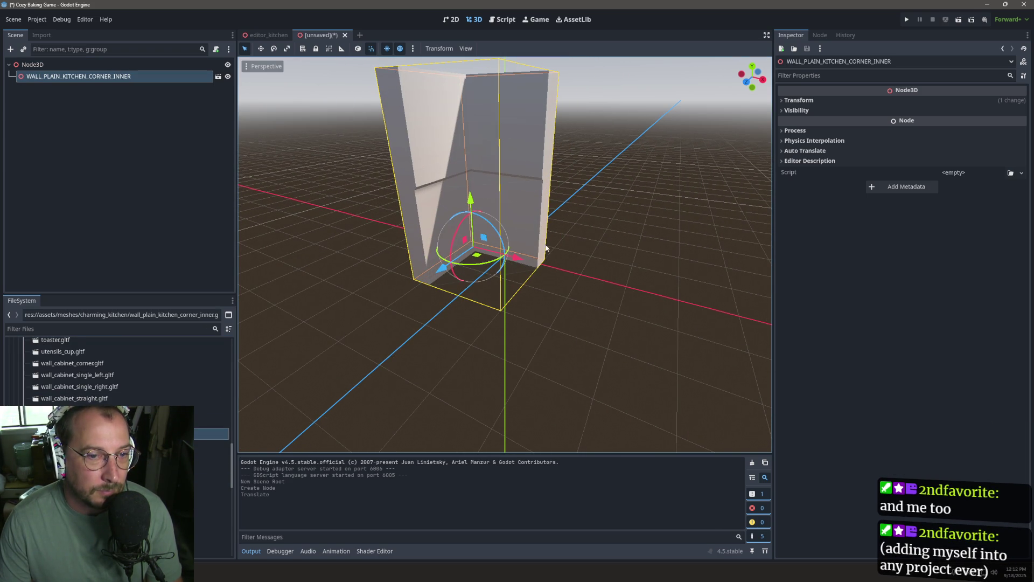
{"action": "left_click_drag", "start_coordinate": [523, 261], "coordinate": [556, 269]}
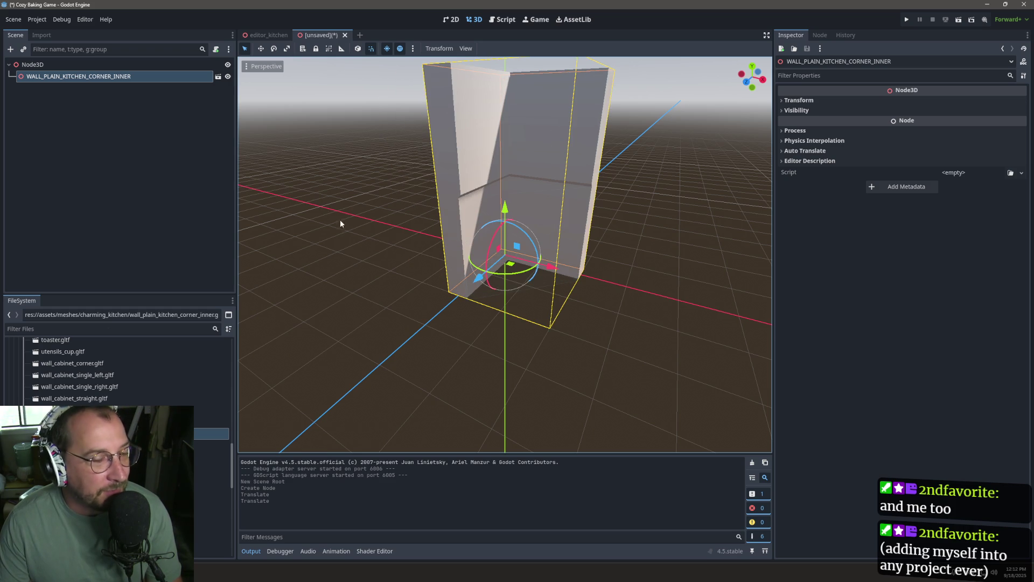
{"action": "scroll", "coordinate": [391, 215], "scroll_direction": "down", "scroll_amount": 3}
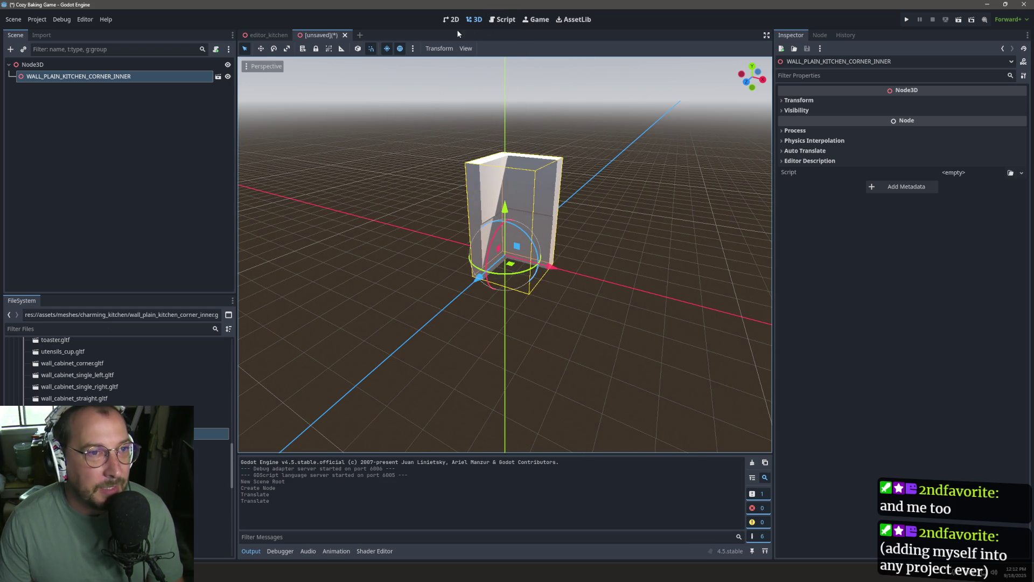
{"action": "left_click", "coordinate": [259, 33]}
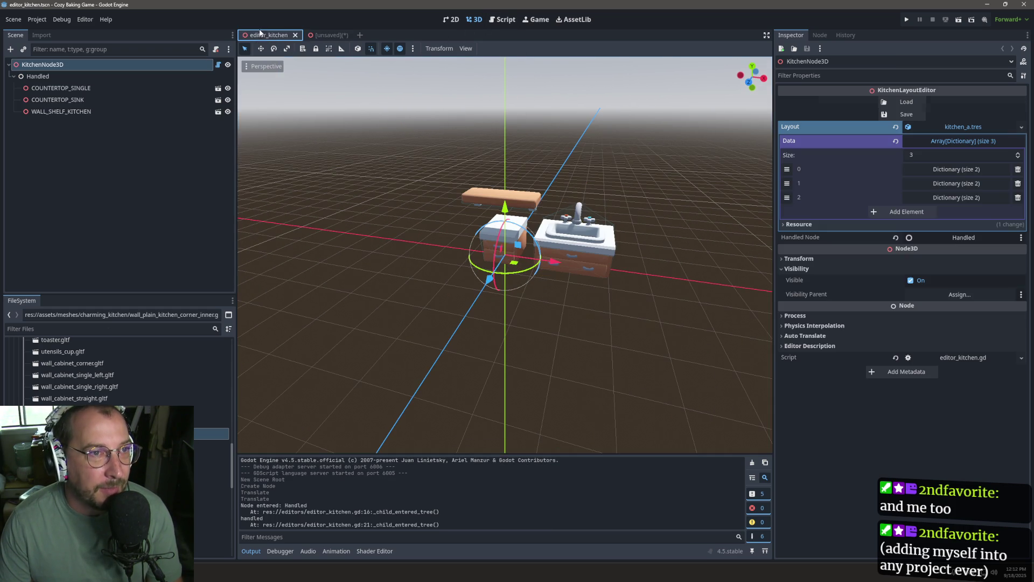
Place the inner corner wall in the kitchen scene, discarding an attempted outer corner wall.
{"action": "mouse_move", "coordinate": [387, 199]}
{"action": "left_mouse_down"}
{"action": "mouse_move", "coordinate": [390, 231]}
{"action": "mouse_move", "coordinate": [404, 236]}
{"action": "mouse_move", "coordinate": [409, 257]}
{"action": "left_mouse_up"}
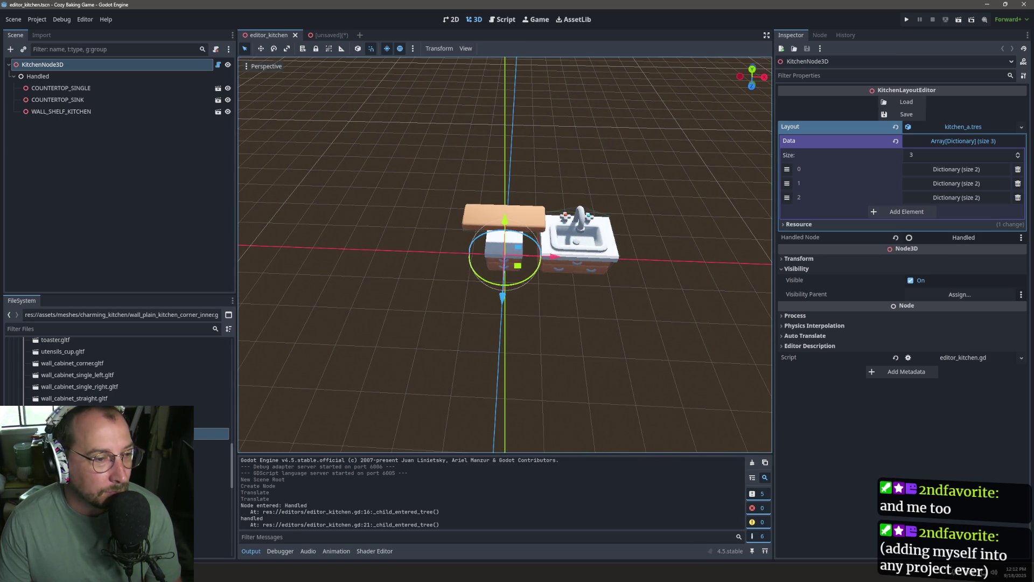
{"action": "mouse_move", "coordinate": [211, 433]}
{"action": "left_mouse_down"}
{"action": "mouse_move", "coordinate": [357, 180]}
{"action": "mouse_move", "coordinate": [357, 124]}
{"action": "left_mouse_up"}
{"action": "left_click_drag", "start_coordinate": [360, 170], "coordinate": [362, 162]}
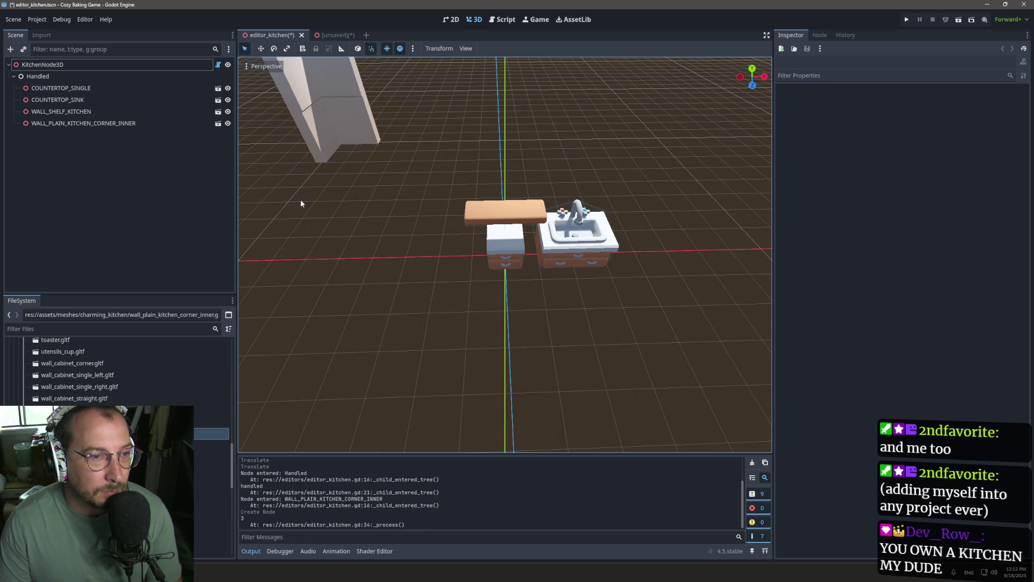
{"action": "mouse_move", "coordinate": [211, 444]}
{"action": "left_mouse_down"}
{"action": "mouse_move", "coordinate": [226, 409]}
{"action": "mouse_move", "coordinate": [363, 263]}
{"action": "mouse_move", "coordinate": [441, 219]}
{"action": "left_mouse_up"}
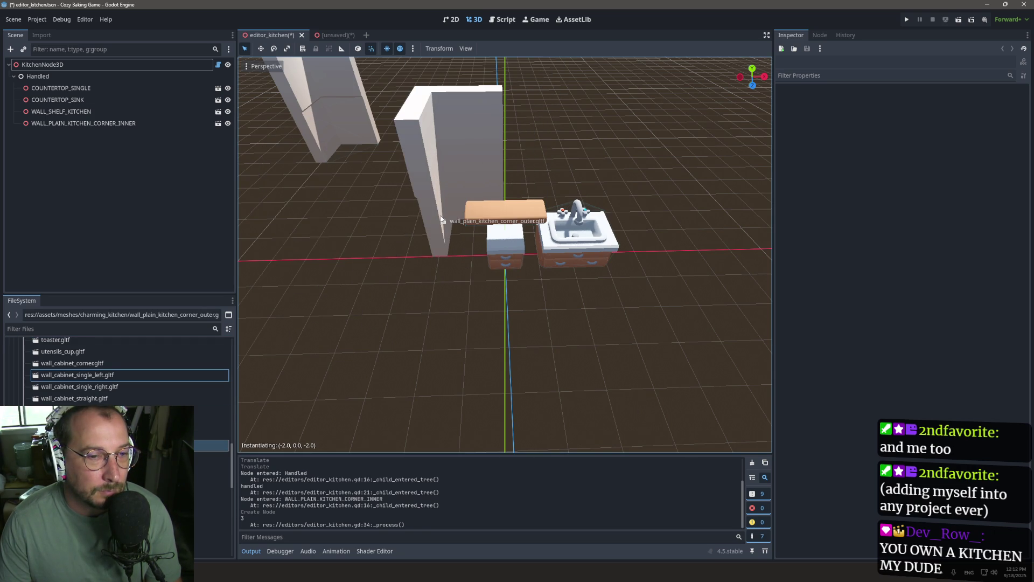
{"action": "left_click_drag", "start_coordinate": [441, 219], "coordinate": [34, 377]}
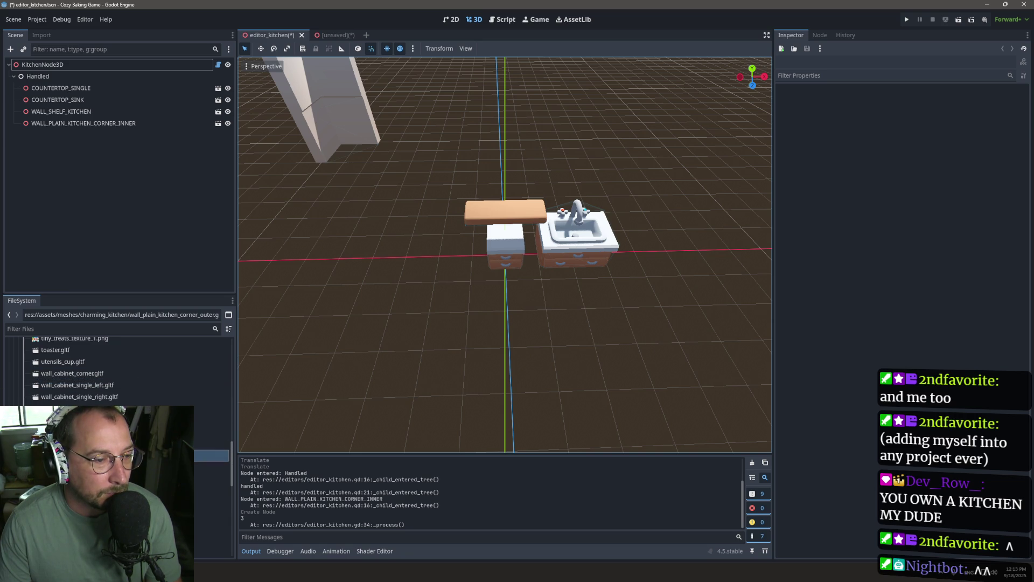
{"action": "scroll", "coordinate": [355, 218], "scroll_direction": "down", "scroll_amount": 5}
{"action": "scroll", "coordinate": [372, 220], "scroll_direction": "up", "scroll_amount": 5}
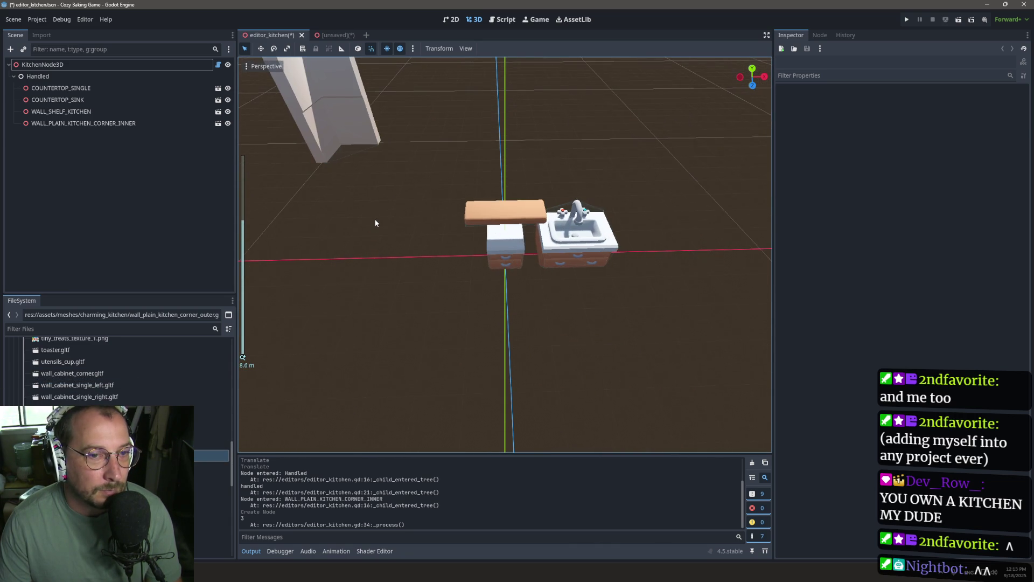
{"action": "left_click", "coordinate": [344, 116]}
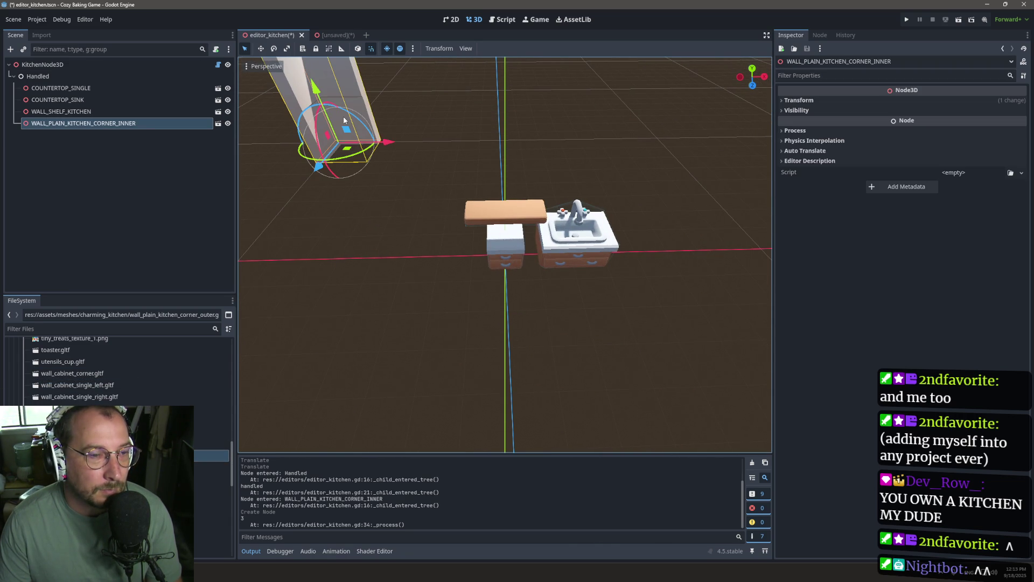
Add a straight wall and move both walls behind the counters, 4 units along X.
{"action": "mouse_move", "coordinate": [81, 467]}
{"action": "left_mouse_down"}
{"action": "mouse_move", "coordinate": [162, 441]}
{"action": "mouse_move", "coordinate": [409, 172]}
{"action": "mouse_move", "coordinate": [420, 149]}
{"action": "mouse_move", "coordinate": [410, 144]}
{"action": "left_mouse_up"}
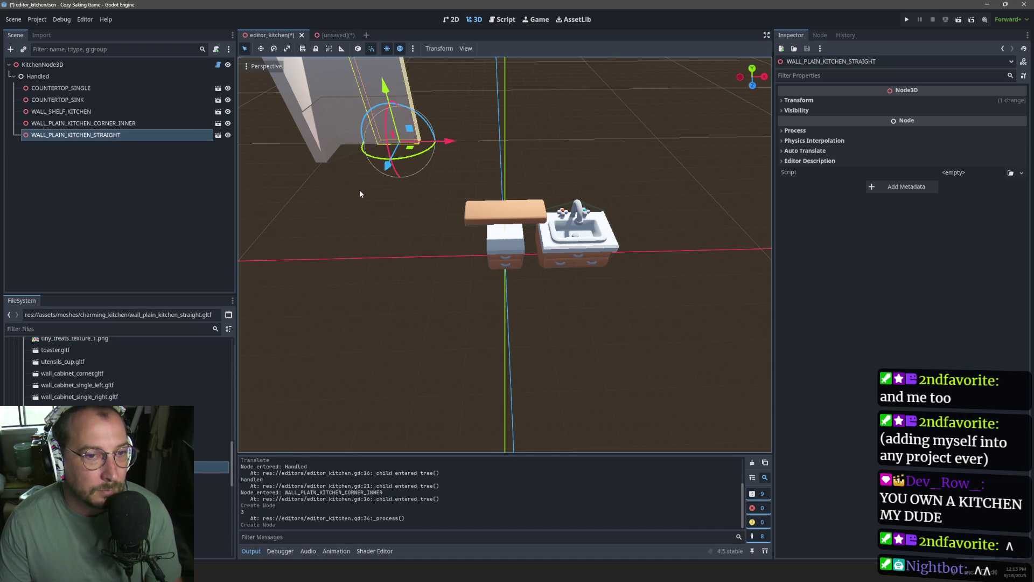
{"action": "scroll", "coordinate": [360, 189], "scroll_direction": "down", "scroll_amount": 5}
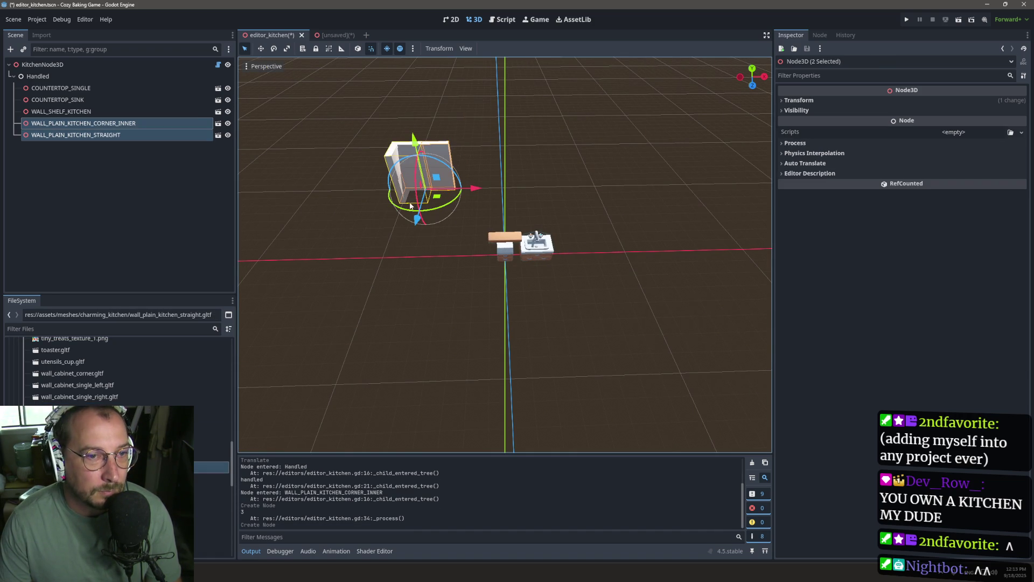
{"action": "left_click_drag", "start_coordinate": [419, 221], "coordinate": [396, 272]}
{"action": "left_click_drag", "start_coordinate": [464, 227], "coordinate": [525, 224]}
{"action": "scroll", "coordinate": [467, 263], "scroll_direction": "up", "scroll_amount": 5}
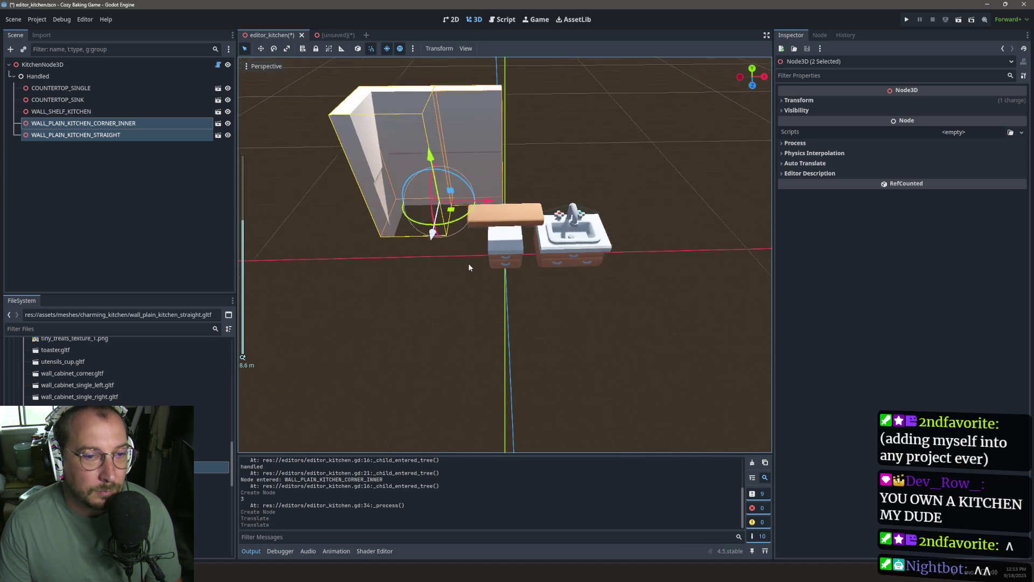
Push the wall shelf back into the wall corner, undoing one extra nudge.
{"action": "left_click", "coordinate": [506, 213]}
{"action": "scroll", "coordinate": [399, 224], "scroll_direction": "up", "scroll_amount": 4}
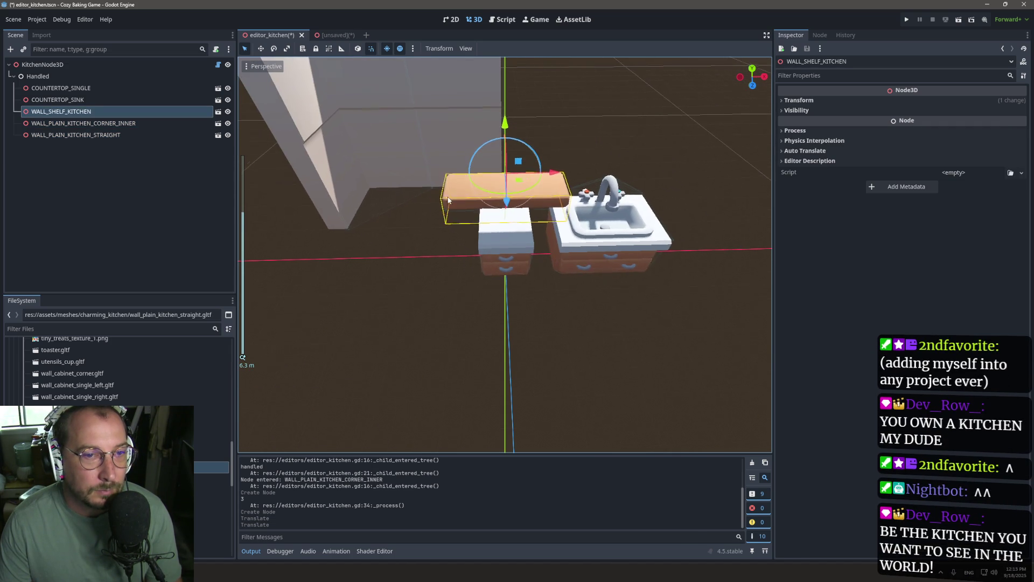
{"action": "mouse_move", "coordinate": [507, 207]}
{"action": "left_mouse_down"}
{"action": "mouse_move", "coordinate": [494, 144]}
{"action": "mouse_move", "coordinate": [445, 142]}
{"action": "mouse_move", "coordinate": [435, 156]}
{"action": "mouse_move", "coordinate": [444, 156]}
{"action": "mouse_move", "coordinate": [361, 187]}
{"action": "mouse_move", "coordinate": [347, 176]}
{"action": "mouse_move", "coordinate": [327, 67]}
{"action": "left_mouse_up"}
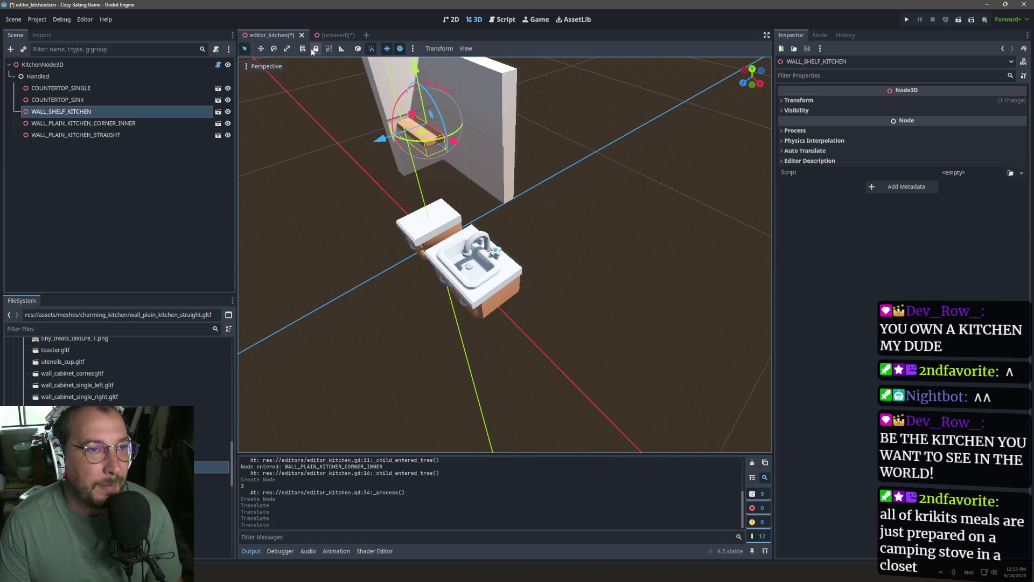
{"action": "left_click_drag", "start_coordinate": [355, 111], "coordinate": [351, 195]}
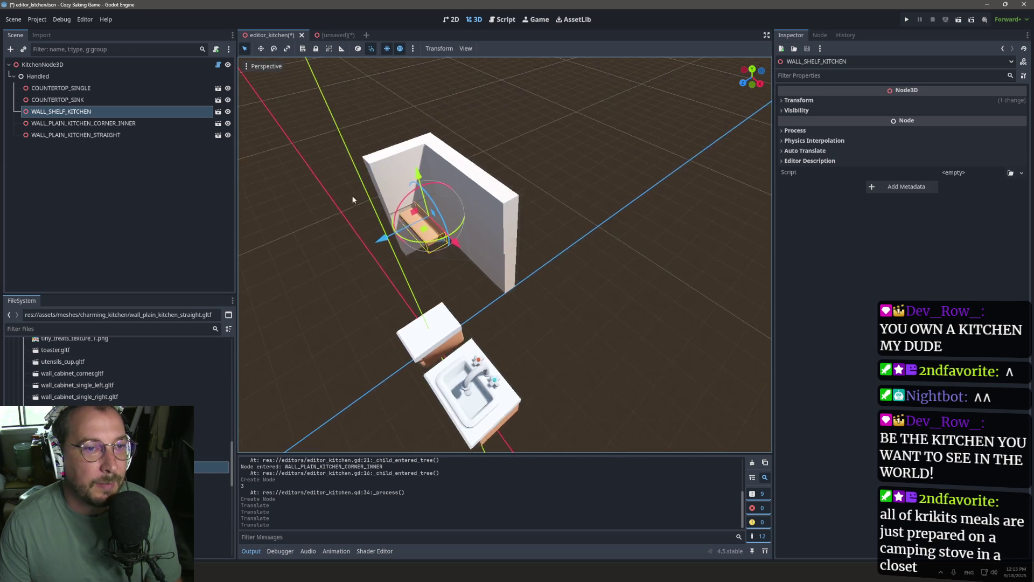
{"action": "scroll", "coordinate": [334, 207], "scroll_direction": "up", "scroll_amount": 5}
{"action": "scroll", "coordinate": [315, 210], "scroll_direction": "down", "scroll_amount": 5}
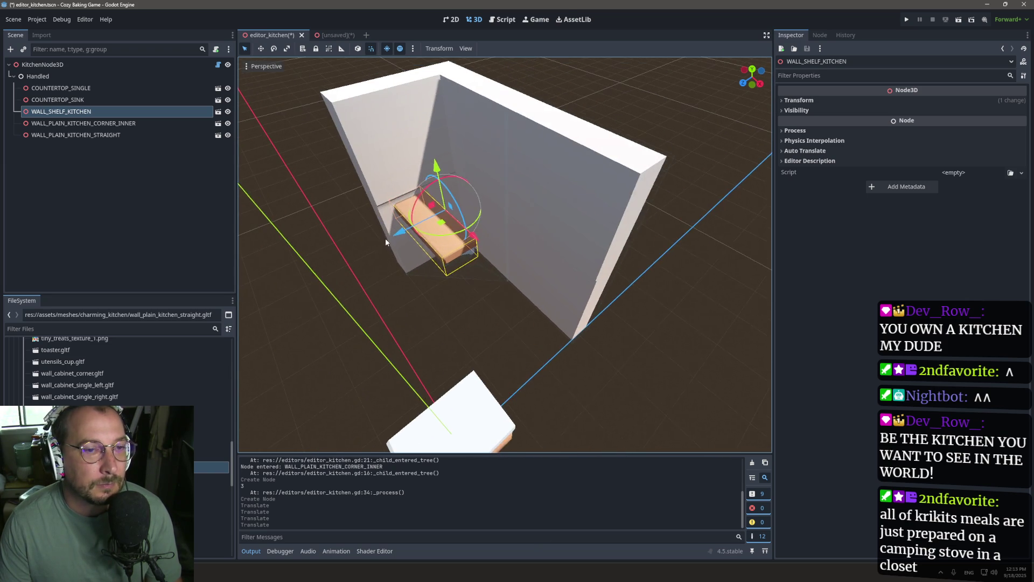
{"action": "mouse_move", "coordinate": [392, 237]}
{"action": "left_mouse_down"}
{"action": "mouse_move", "coordinate": [422, 221]}
{"action": "mouse_move", "coordinate": [405, 231]}
{"action": "mouse_move", "coordinate": [426, 263]}
{"action": "mouse_move", "coordinate": [431, 256]}
{"action": "left_mouse_up"}
{"action": "key", "text": "ctrl+z"}
{"action": "key", "text": "ctrl+z"}
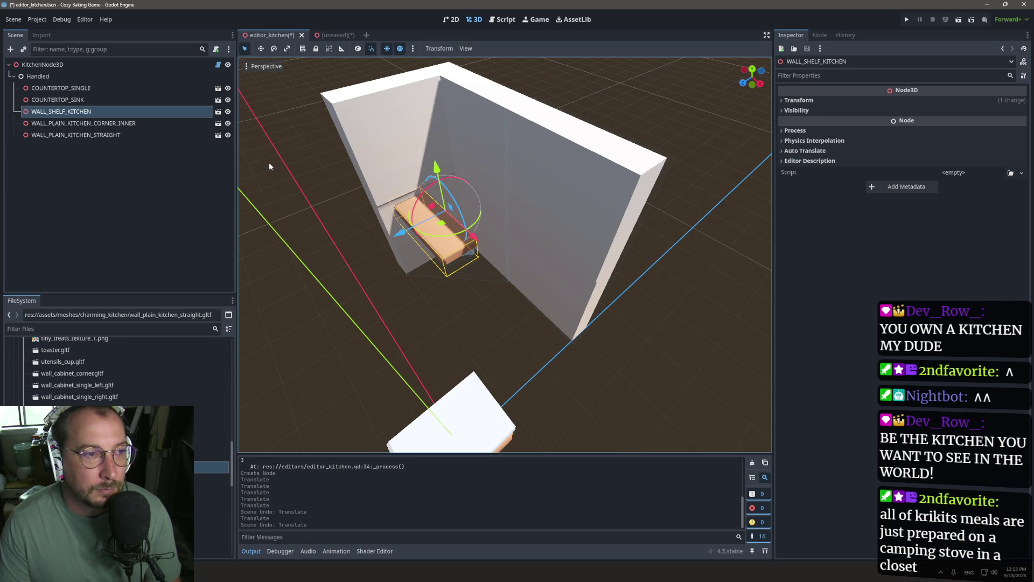
{"action": "left_click_drag", "start_coordinate": [269, 163], "coordinate": [371, 75]}
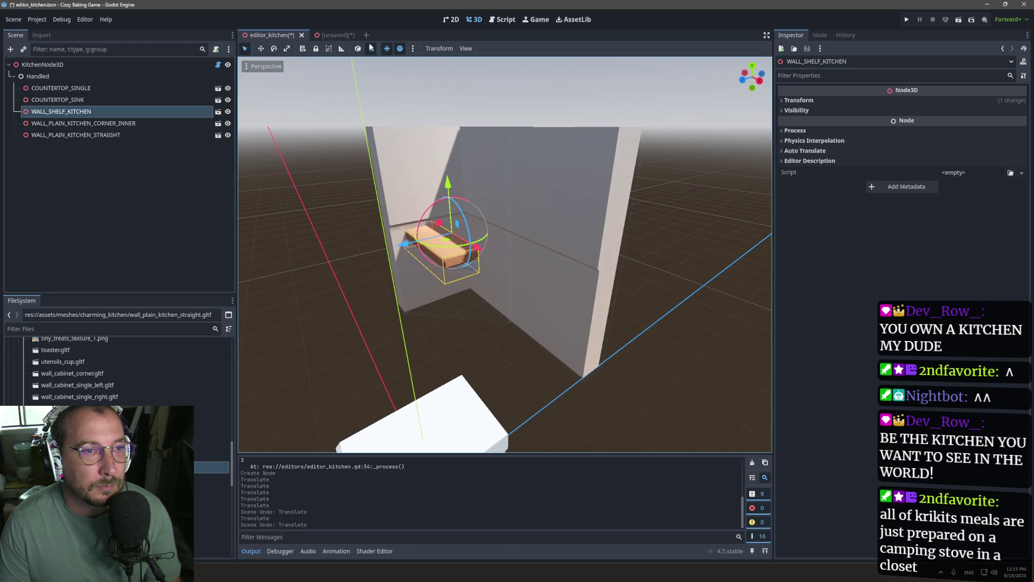
Inspect the preview lighting and viewport display options without changing anything.
{"action": "left_click", "coordinate": [413, 48]}
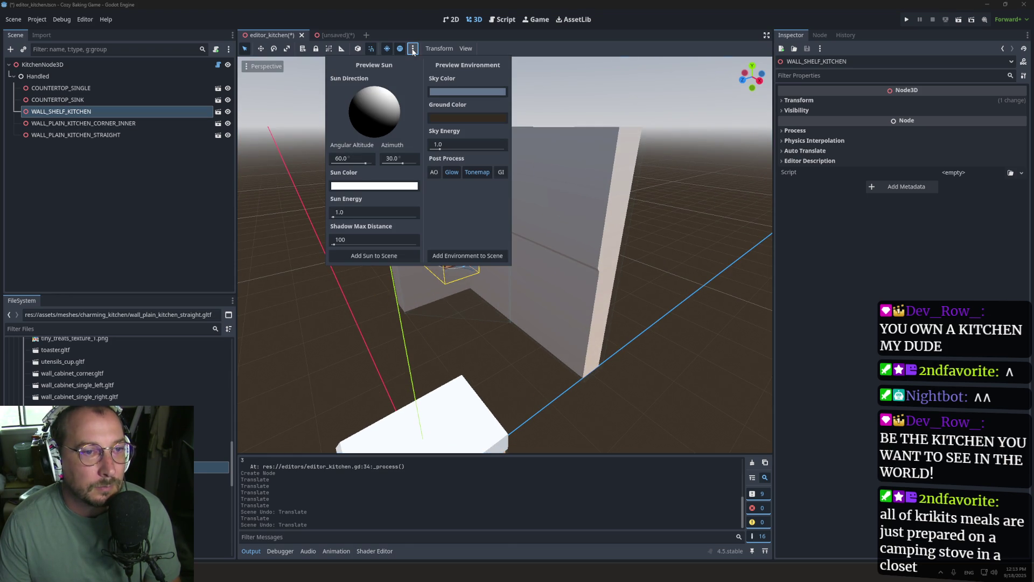
{"action": "left_click", "coordinate": [412, 50]}
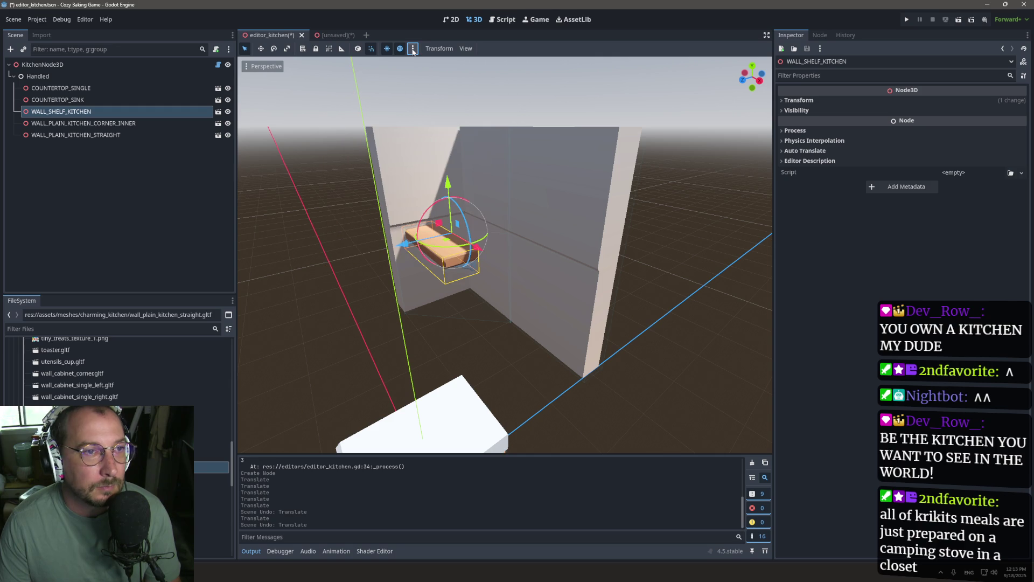
{"action": "left_click", "coordinate": [249, 67]}
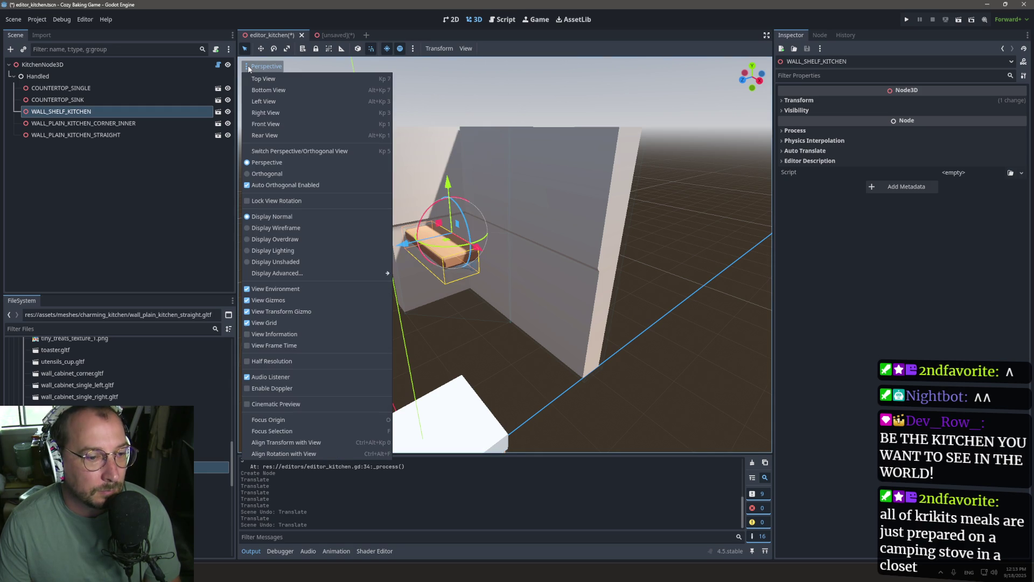
{"action": "mouse_move", "coordinate": [299, 273]}
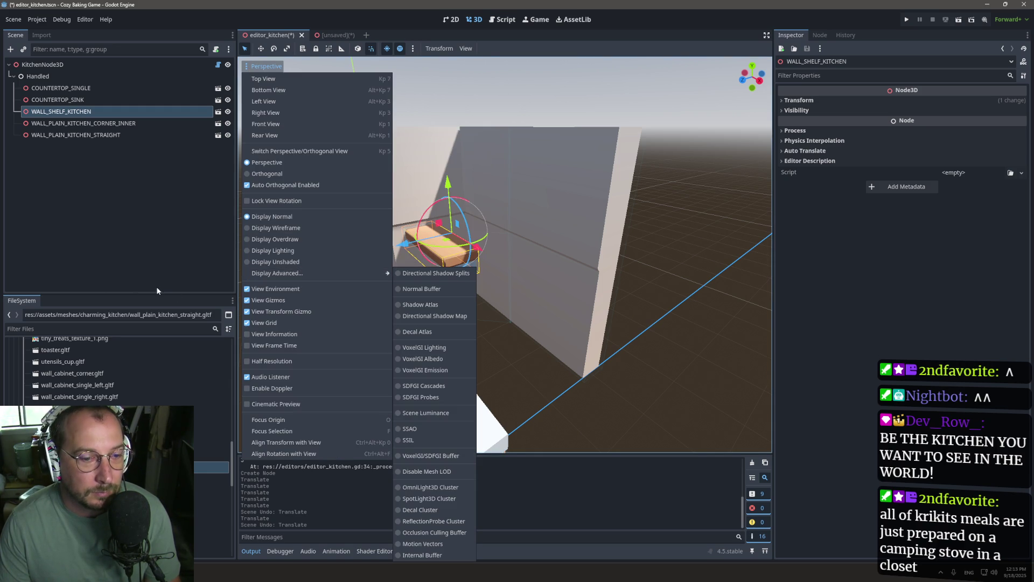
{"action": "left_click", "coordinate": [139, 278]}
{"action": "scroll", "coordinate": [399, 216], "scroll_direction": "up", "scroll_amount": 3}
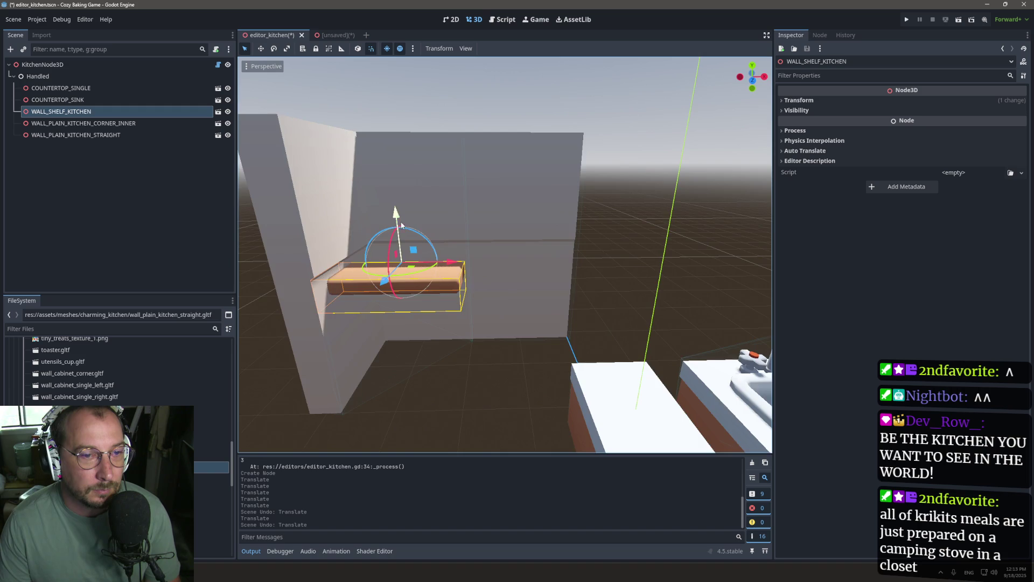
{"action": "scroll", "coordinate": [511, 277], "scroll_direction": "down", "scroll_amount": 3}
{"action": "scroll", "coordinate": [511, 277], "scroll_direction": "up", "scroll_amount": 2}
{"action": "scroll", "coordinate": [511, 277], "scroll_direction": "down", "scroll_amount": 2}
Try shifting the single countertop 2 units left, then undo it.
{"action": "left_click", "coordinate": [581, 387]}
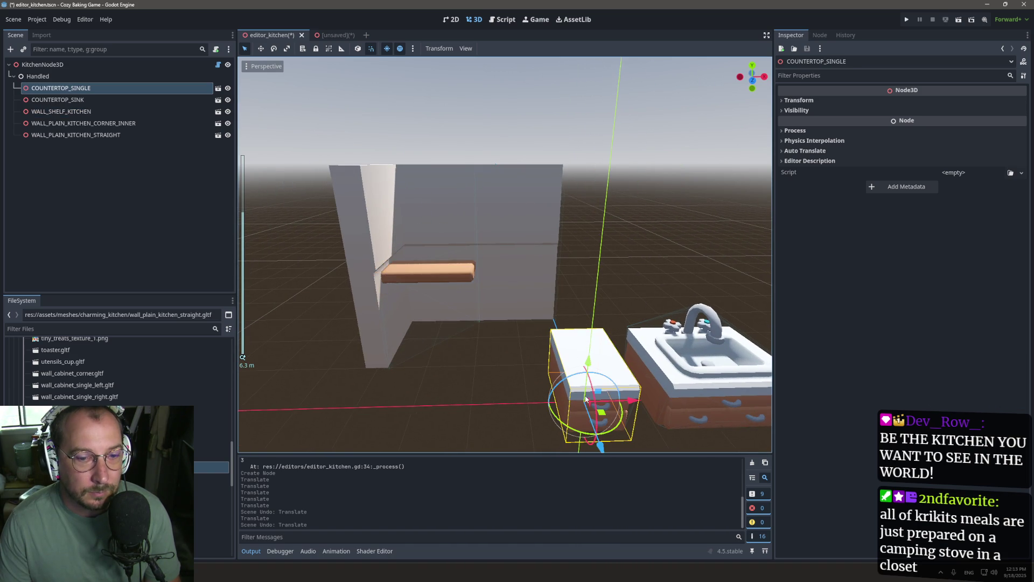
{"action": "scroll", "coordinate": [580, 387], "scroll_direction": "down", "scroll_amount": 2}
{"action": "left_click_drag", "start_coordinate": [605, 356], "coordinate": [514, 372]}
{"action": "key", "text": "ctrl+z"}
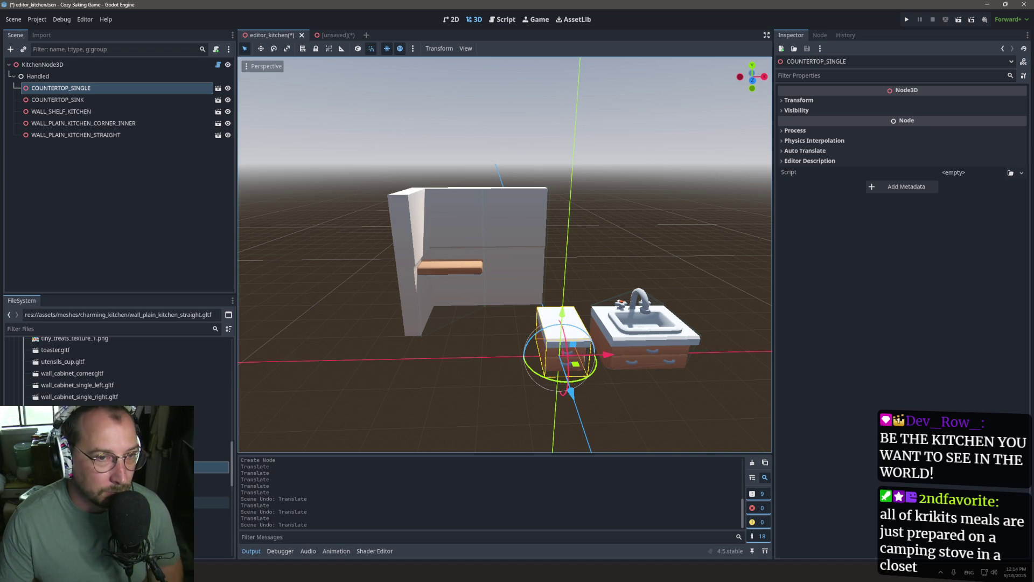
Select the wall shelf and move it 4 units right along X.
{"action": "left_click", "coordinate": [450, 262]}
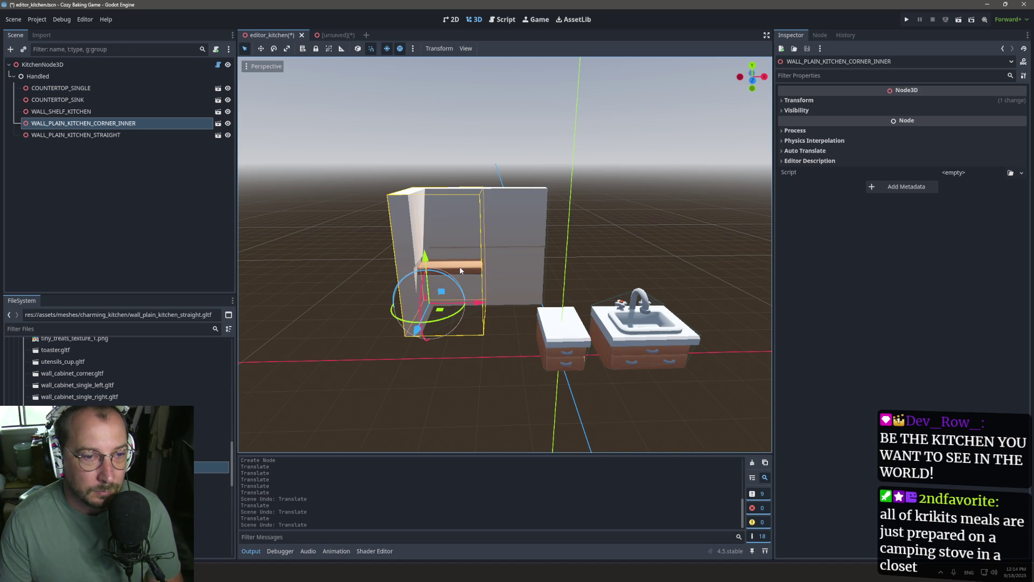
{"action": "left_click", "coordinate": [461, 270]}
{"action": "mouse_move", "coordinate": [460, 271]}
{"action": "left_mouse_down"}
{"action": "mouse_move", "coordinate": [522, 257]}
{"action": "mouse_move", "coordinate": [625, 270]}
{"action": "left_mouse_up"}
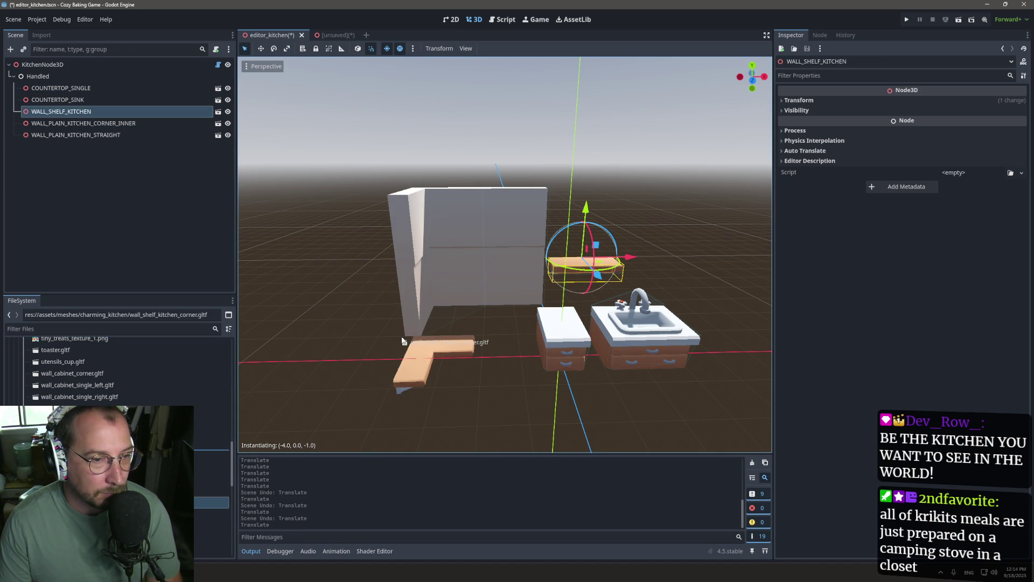